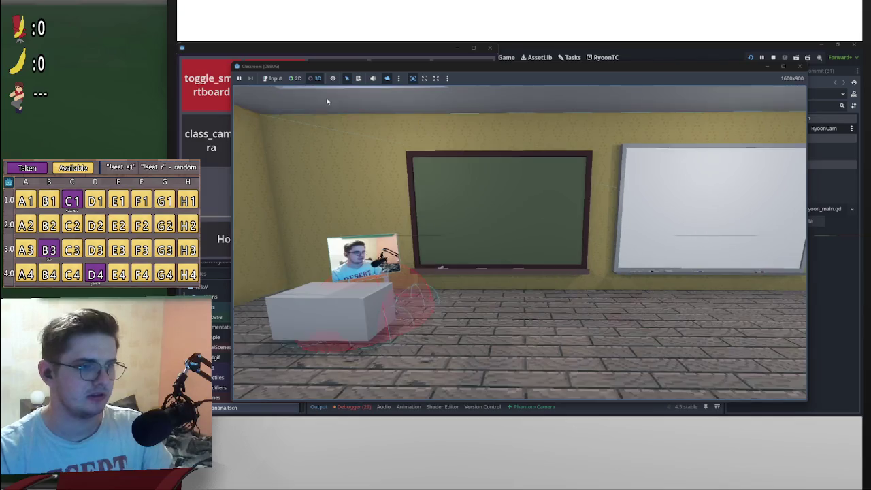
# Move the game window aside and send Ryoon to the blackboard chair and back twice
pyautogui.moveTo(239, 59)
pyautogui.mouseDown()
pyautogui.moveTo(336, 108)
pyautogui.moveTo(312, 112)
pyautogui.mouseUp()
pyautogui.click(290, 89)
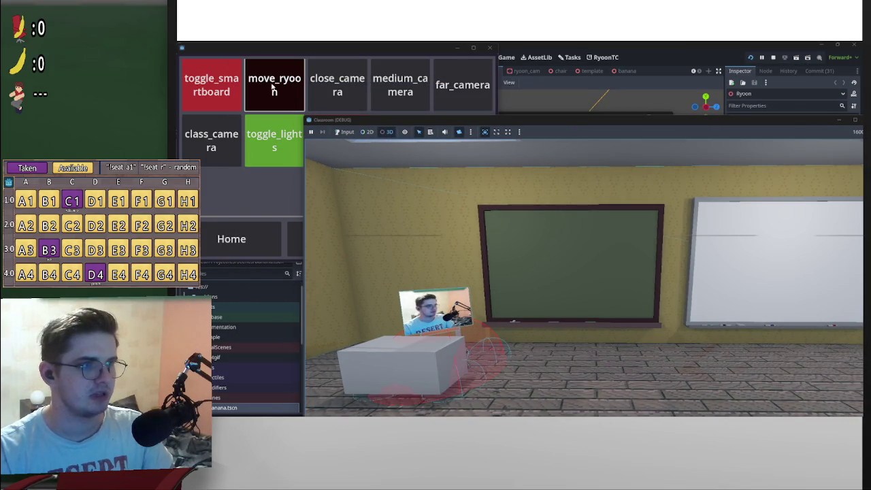
pyautogui.click(273, 88)
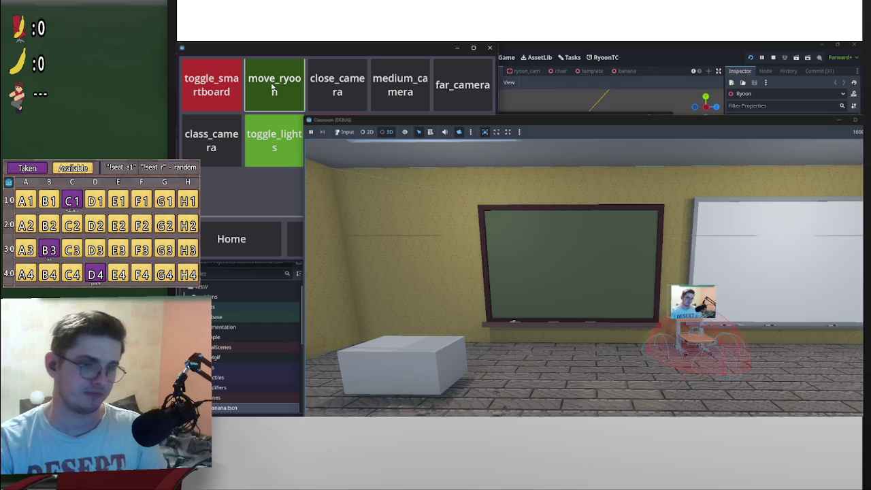
pyautogui.click(273, 87)
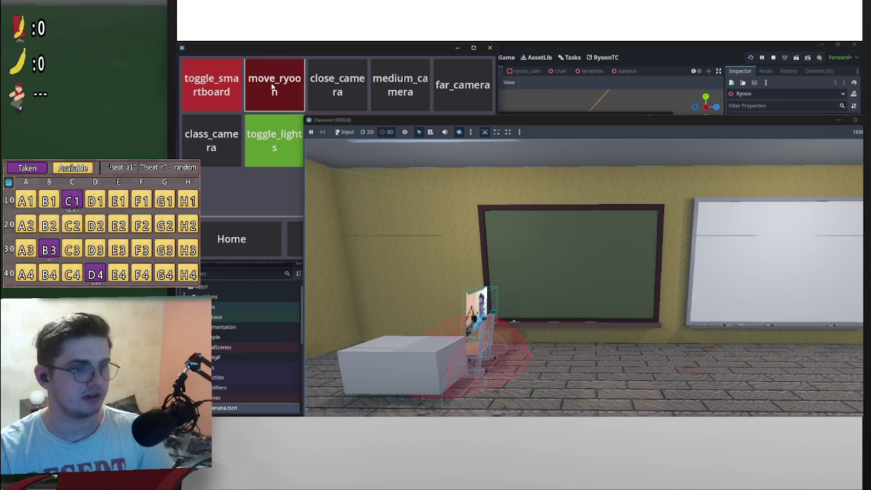
pyautogui.click(272, 87)
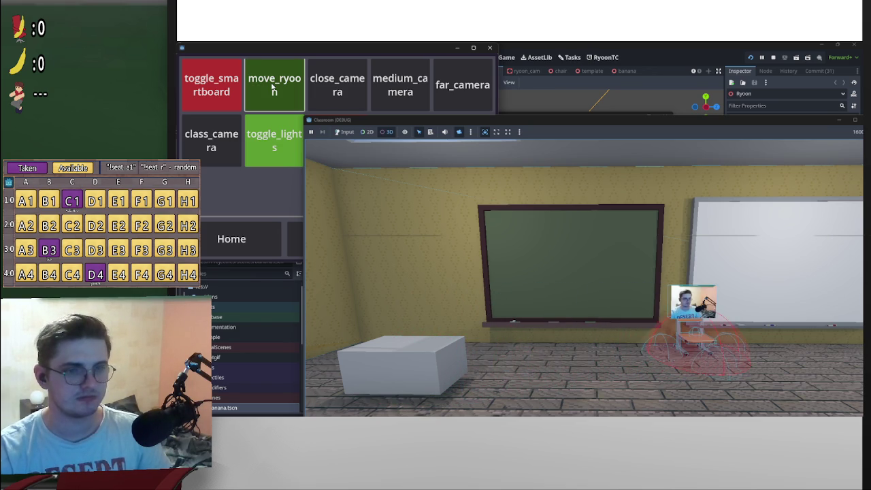
pyautogui.click(272, 87)
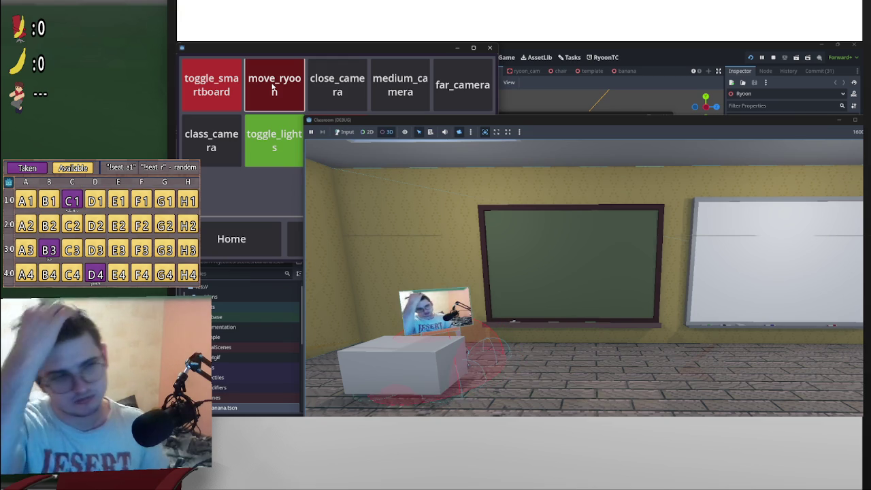
# Keep toggling Ryoon between desk and chair, leaving him at the desk, then switch on the smartboard
pyautogui.click(282, 83)
pyautogui.click(282, 82)
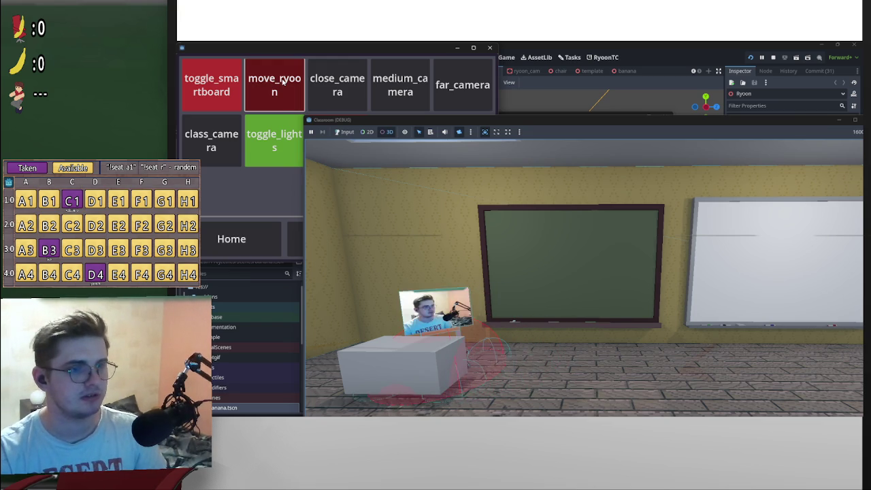
pyautogui.click(282, 82)
pyautogui.click(282, 82)
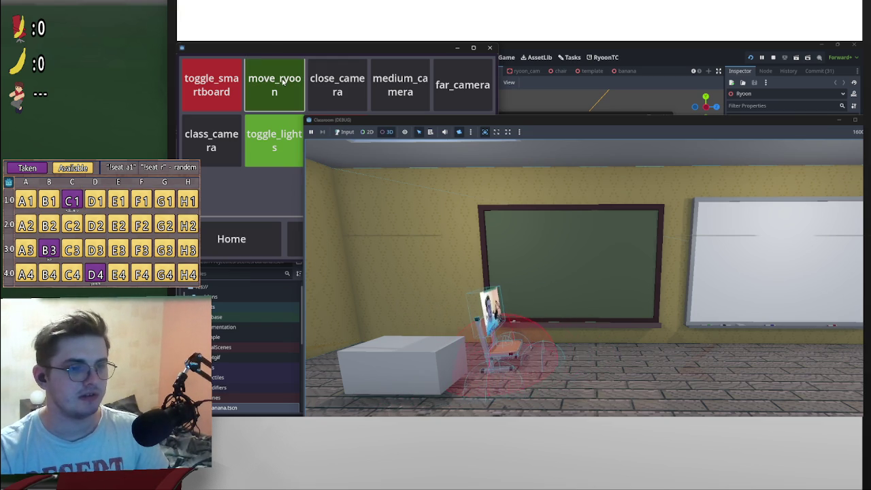
pyautogui.click(282, 83)
pyautogui.click(282, 83)
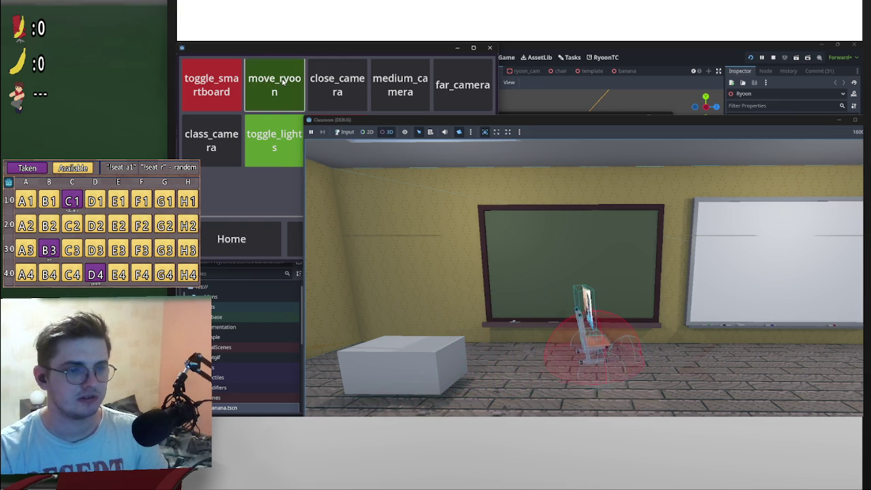
pyautogui.click(281, 83)
pyautogui.click(282, 81)
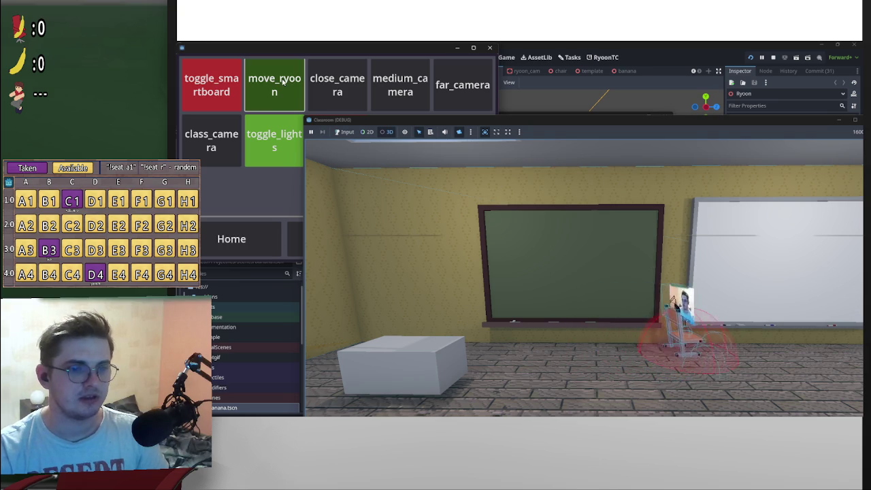
pyautogui.click(283, 82)
pyautogui.click(283, 82)
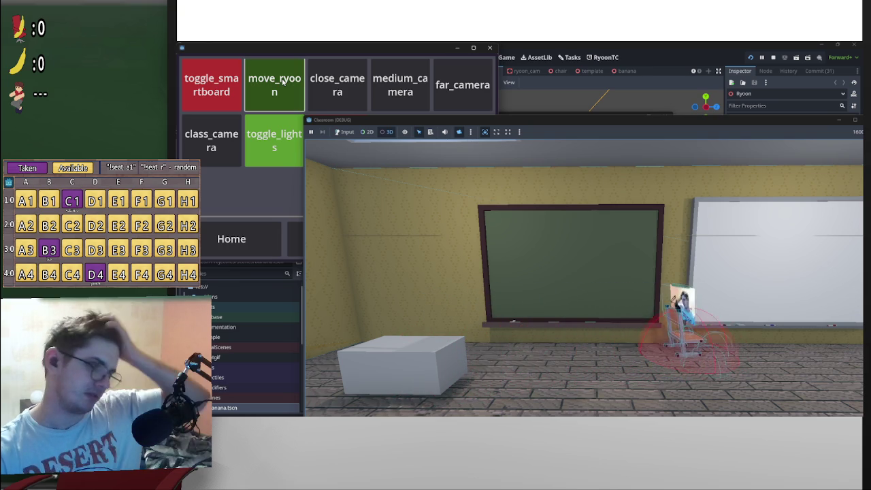
pyautogui.click(283, 82)
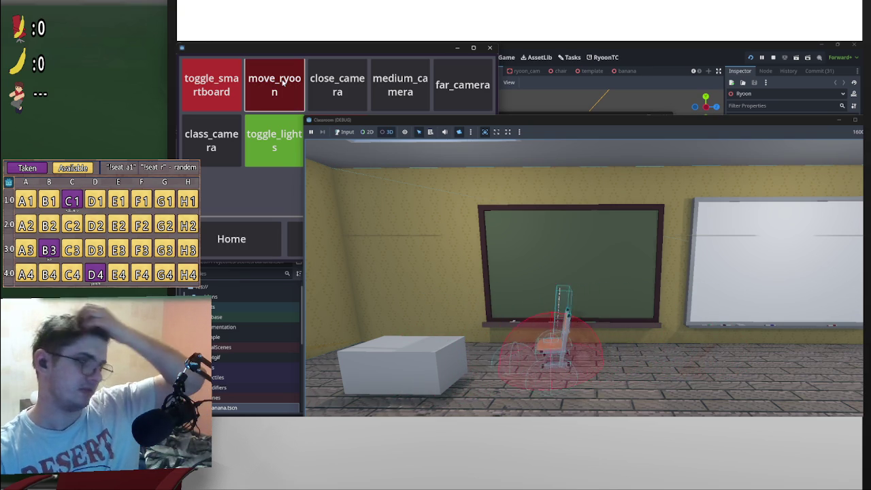
pyautogui.click(282, 82)
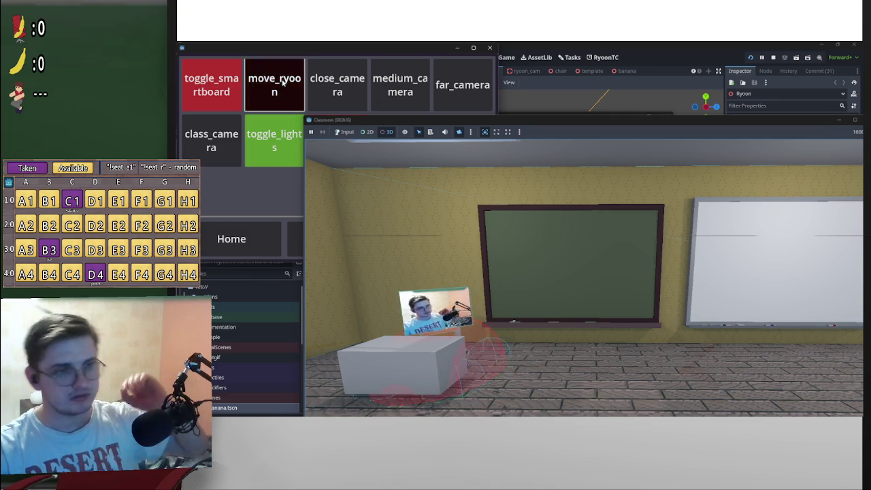
pyautogui.click(283, 82)
pyautogui.click(282, 82)
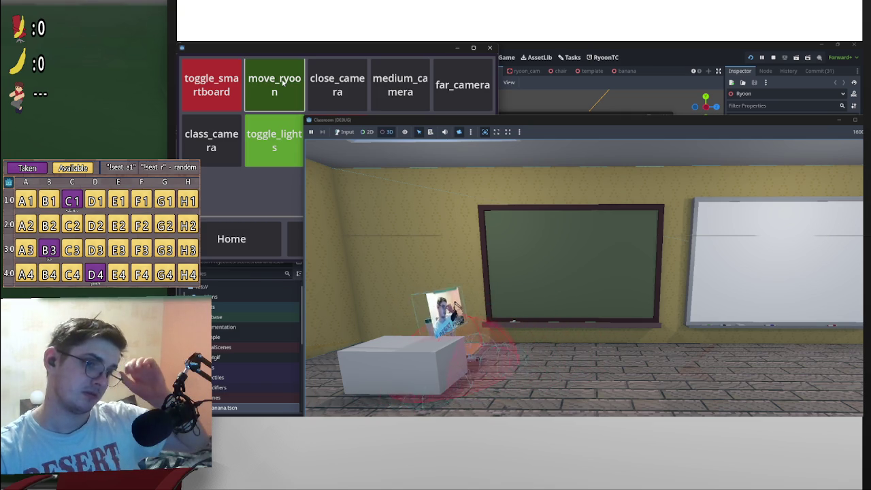
pyautogui.click(283, 82)
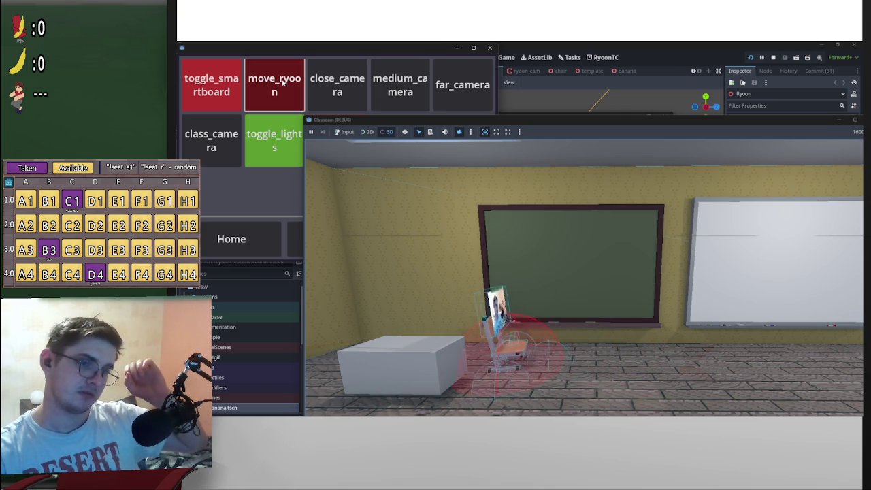
pyautogui.click(282, 81)
pyautogui.click(282, 81)
pyautogui.click(282, 81)
pyautogui.click(282, 82)
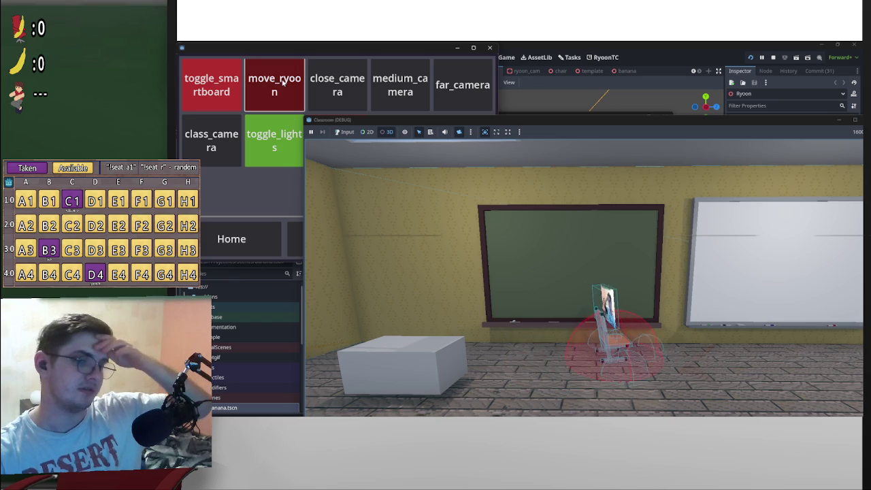
pyautogui.click(282, 82)
pyautogui.click(282, 82)
pyautogui.click(283, 81)
pyautogui.click(282, 82)
pyautogui.click(283, 81)
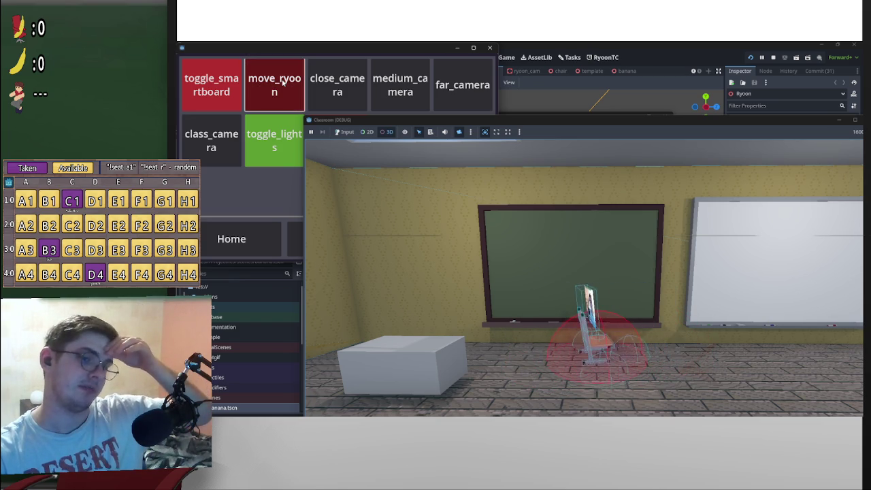
pyautogui.click(282, 81)
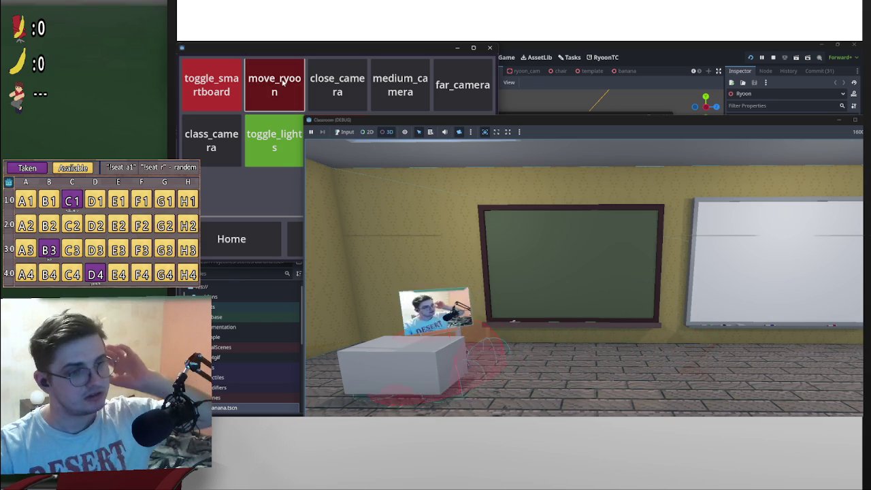
pyautogui.click(282, 82)
pyautogui.click(283, 82)
pyautogui.click(238, 102)
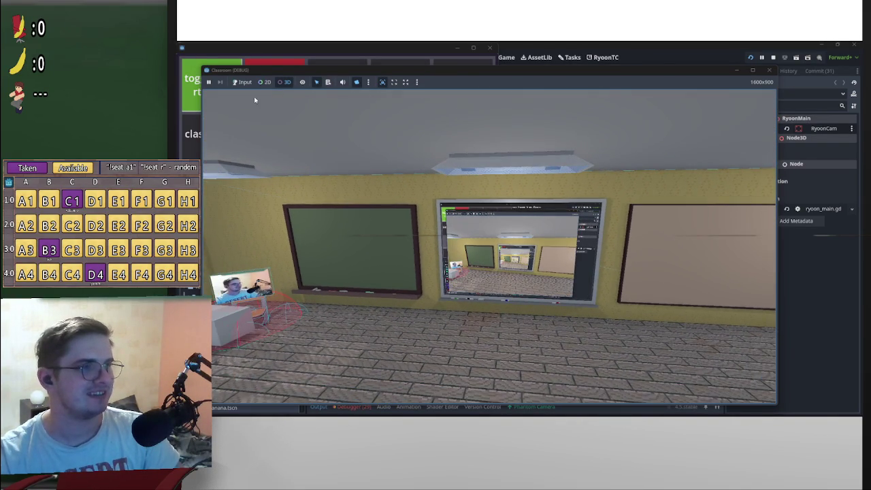
# Switch to the wide view, then bring the close camera onto the smartboard and reposition the game window
pyautogui.moveTo(254, 69); pyautogui.dragTo(324, 139)
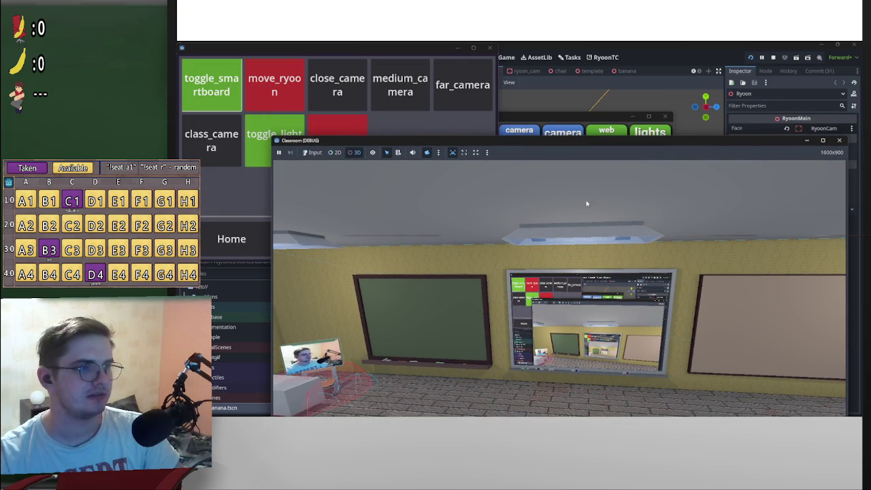
pyautogui.click(463, 152)
pyautogui.click(336, 92)
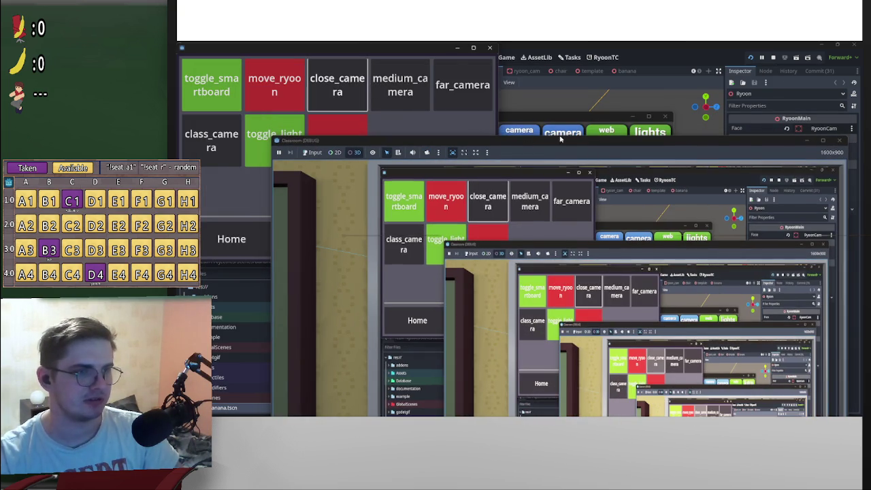
pyautogui.moveTo(560, 138)
pyautogui.mouseDown()
pyautogui.moveTo(556, 96)
pyautogui.moveTo(487, 64)
pyautogui.mouseUp()
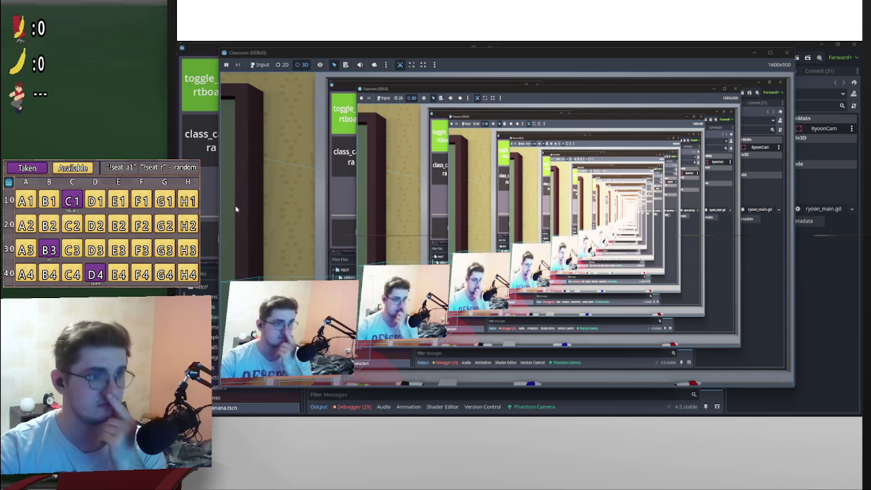
pyautogui.moveTo(476, 51); pyautogui.dragTo(550, 119)
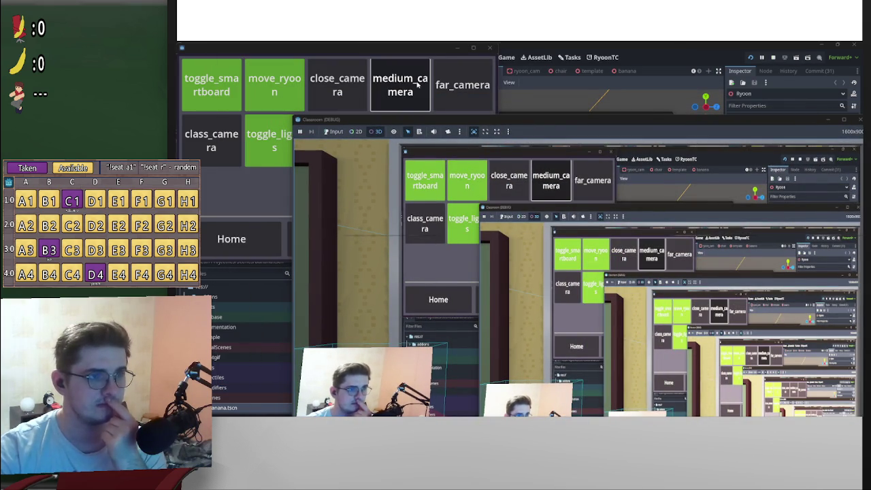
# Cycle through the medium and far cameras, settling on the class camera overview
pyautogui.click(406, 103)
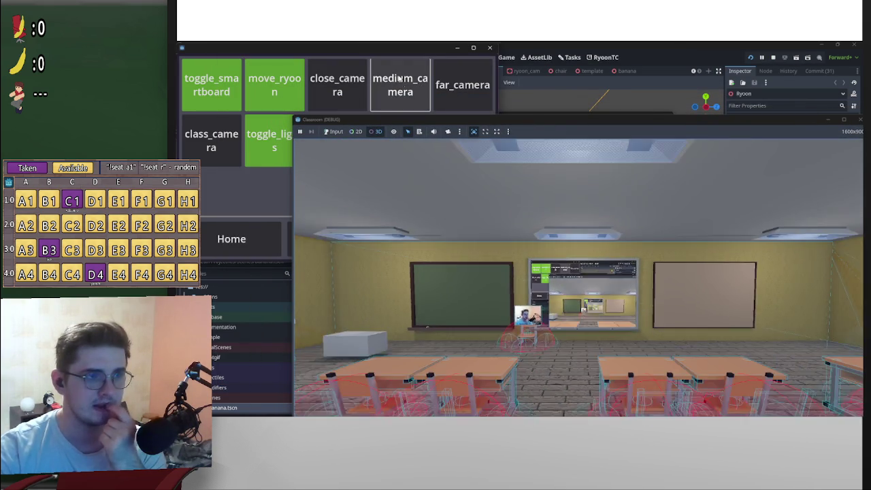
pyautogui.click(450, 87)
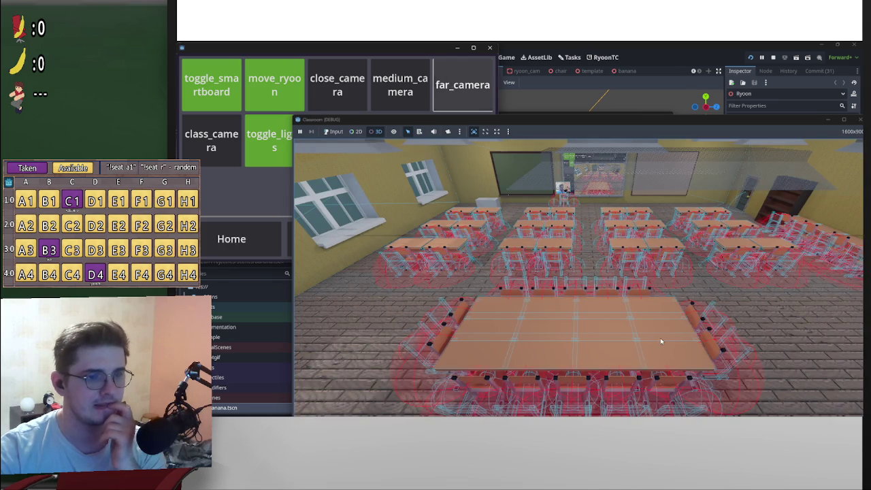
pyautogui.click(199, 136)
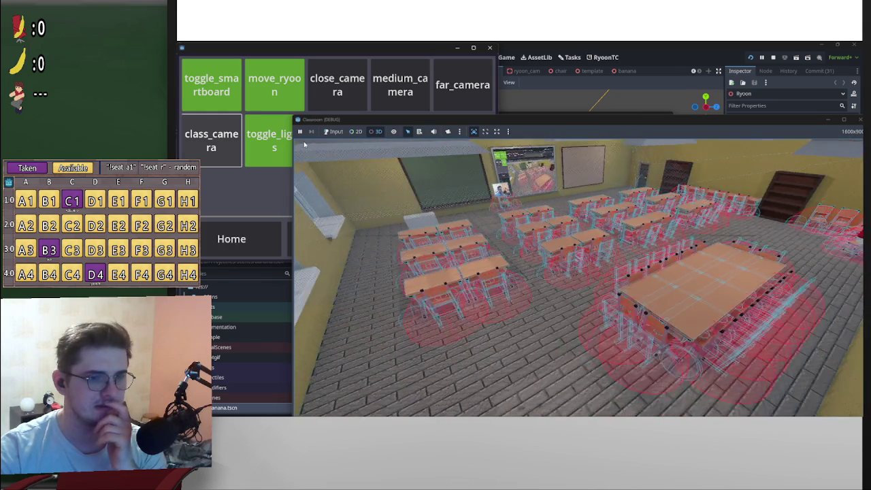
pyautogui.moveTo(522, 123); pyautogui.dragTo(611, 183)
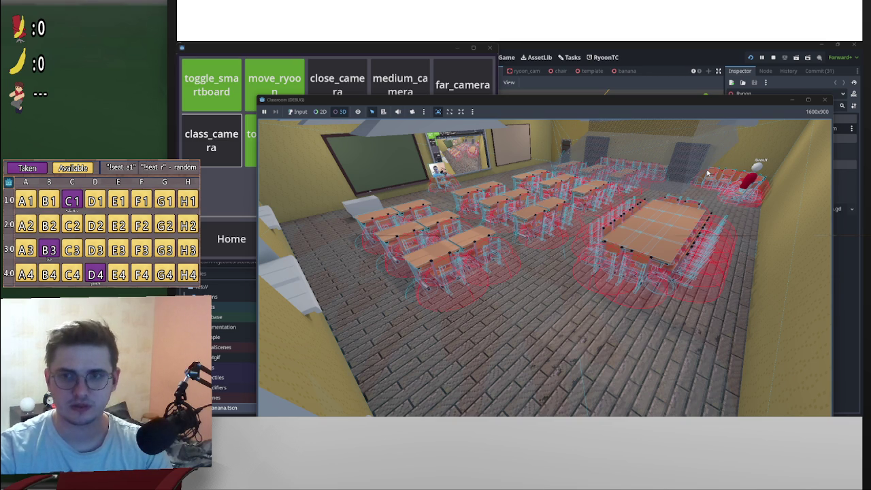
# Capture the game region with ShareX, circling the back desks and arrowing the back-right character
pyautogui.press('ctrl+Print')
pyautogui.moveTo(784, 218); pyautogui.dragTo(535, 111)
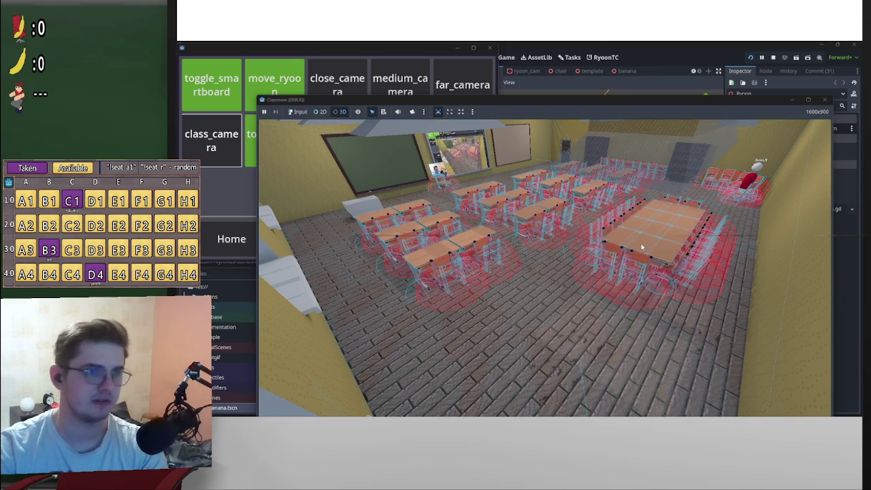
pyautogui.press('ctrl+Print')
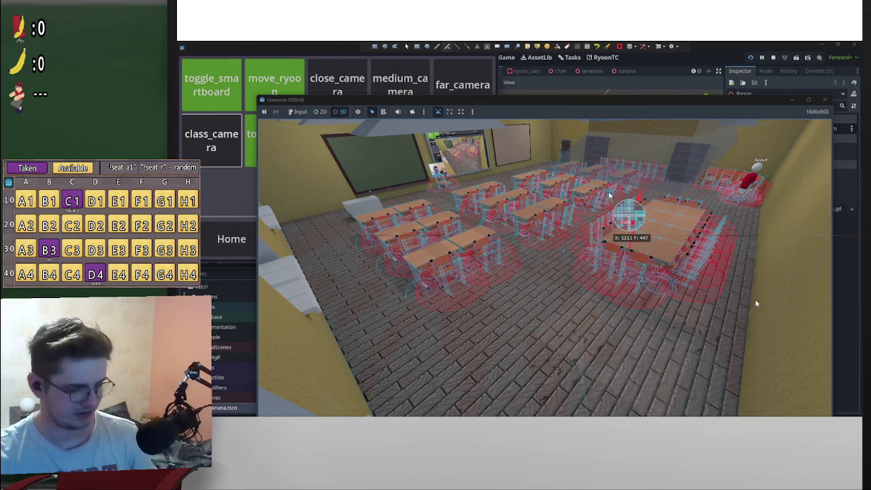
pyautogui.moveTo(572, 120)
pyautogui.mouseDown()
pyautogui.moveTo(608, 151)
pyautogui.moveTo(755, 194)
pyautogui.moveTo(734, 190)
pyautogui.mouseUp()
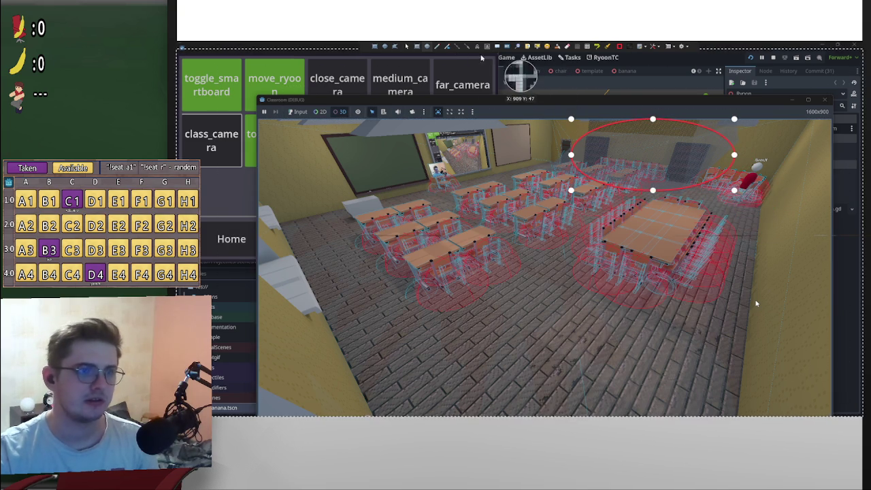
pyautogui.moveTo(557, 259); pyautogui.dragTo(607, 193)
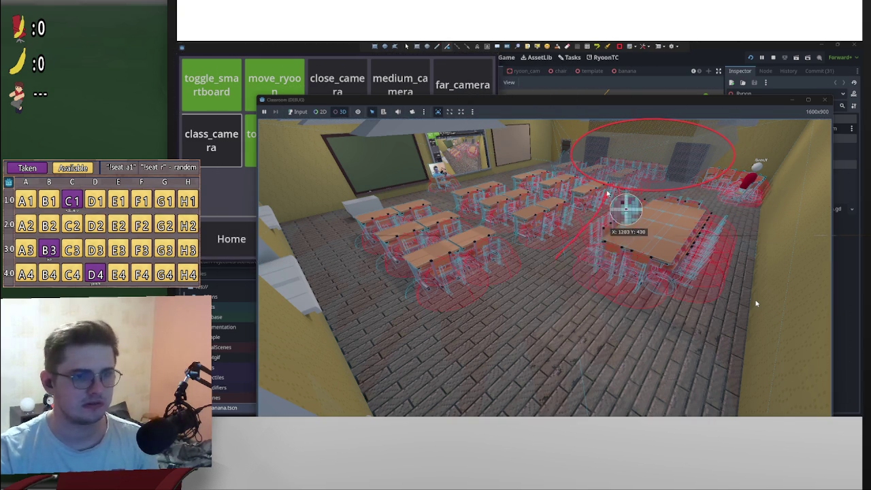
pyautogui.hotkey('ctrl', 'z')
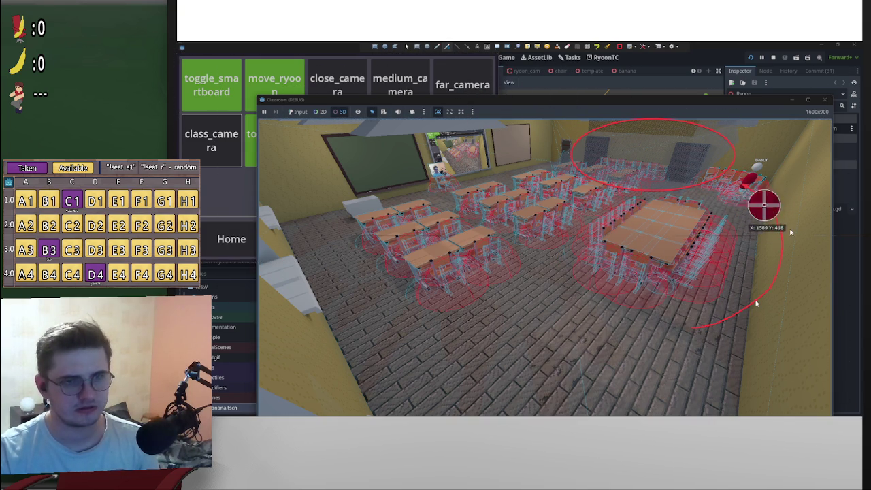
pyautogui.moveTo(801, 130); pyautogui.dragTo(759, 139)
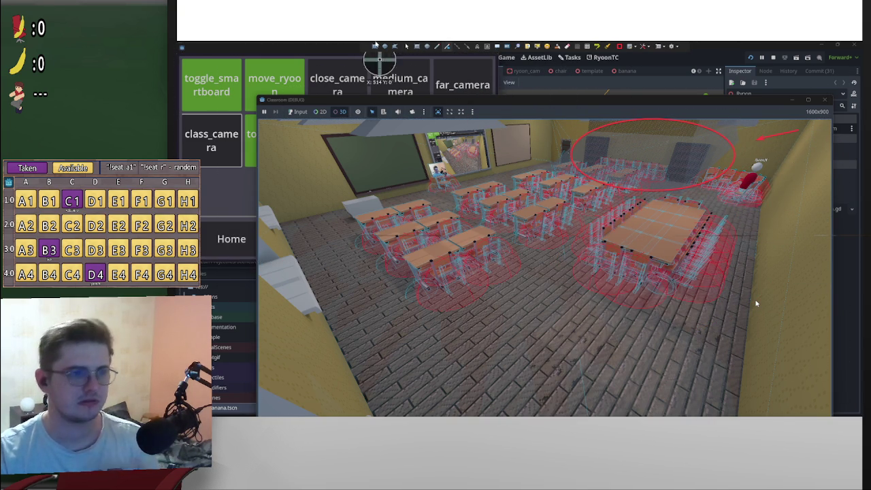
pyautogui.click(408, 175)
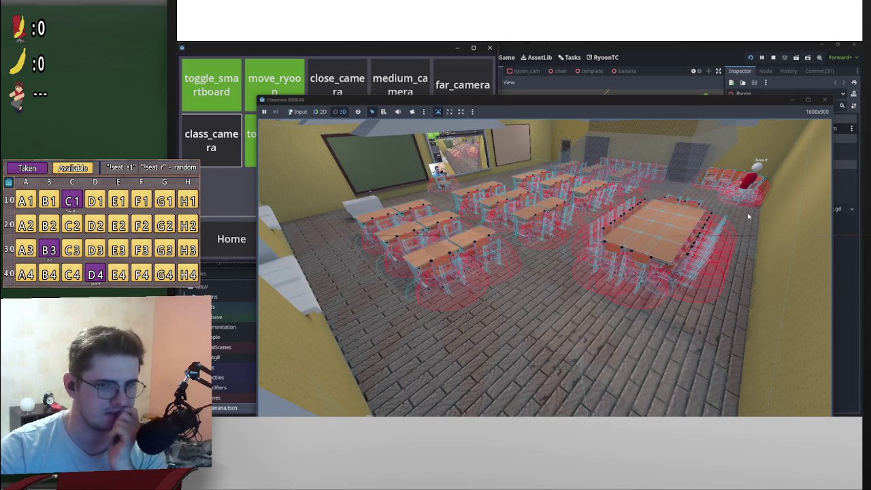
# Close the game and add Bug card 'The light in Class Cam is not see-through enough' to Todo
pyautogui.click(824, 99)
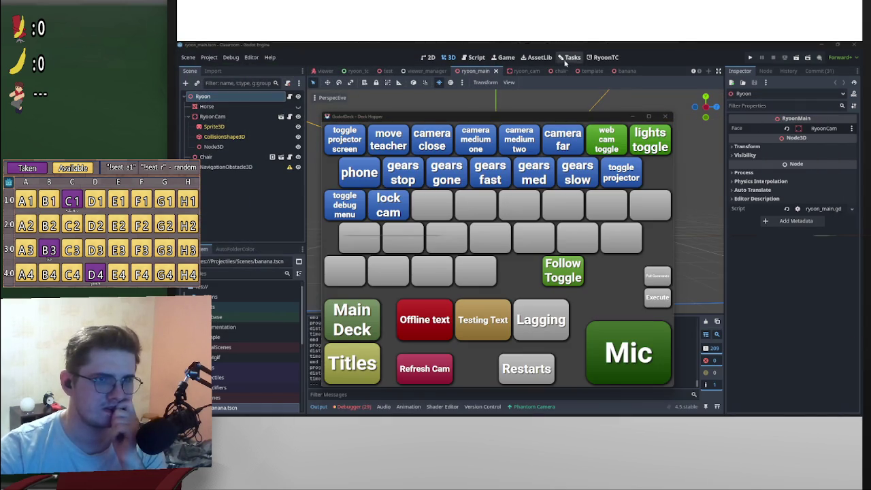
pyautogui.click(570, 63)
pyautogui.click(571, 58)
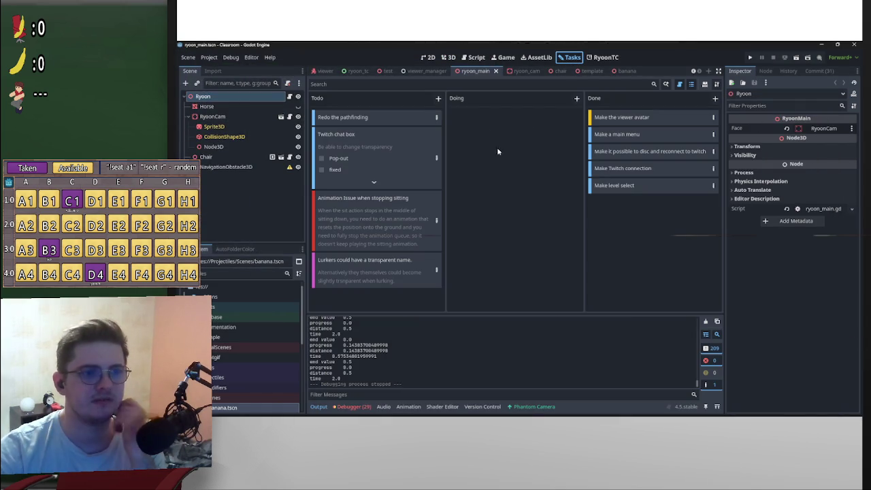
pyautogui.click(437, 99)
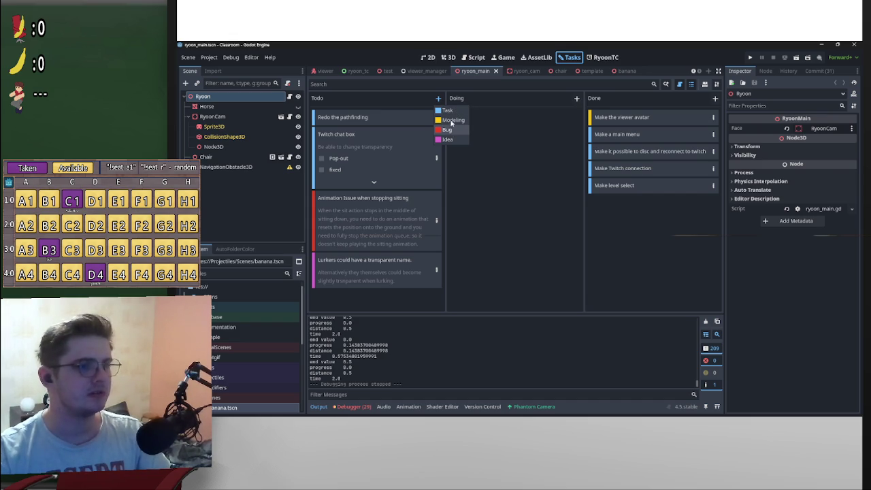
pyautogui.click(452, 128)
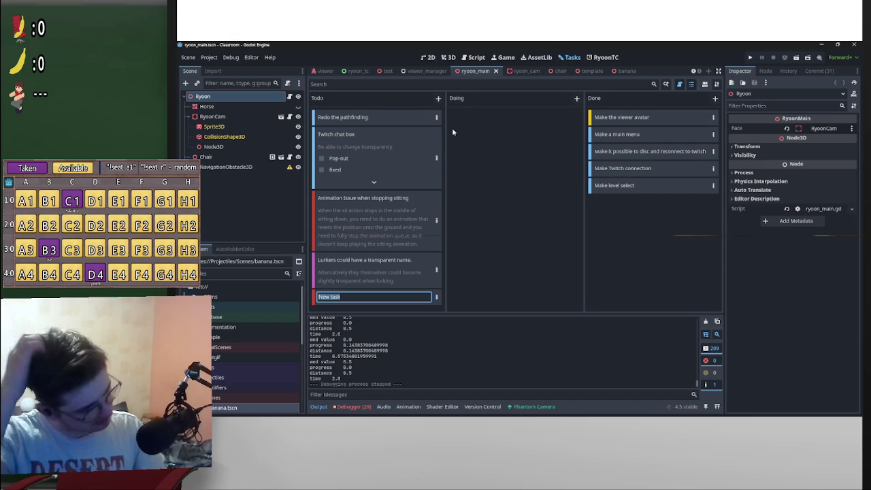
pyautogui.write("The liught in 'Class Cam")
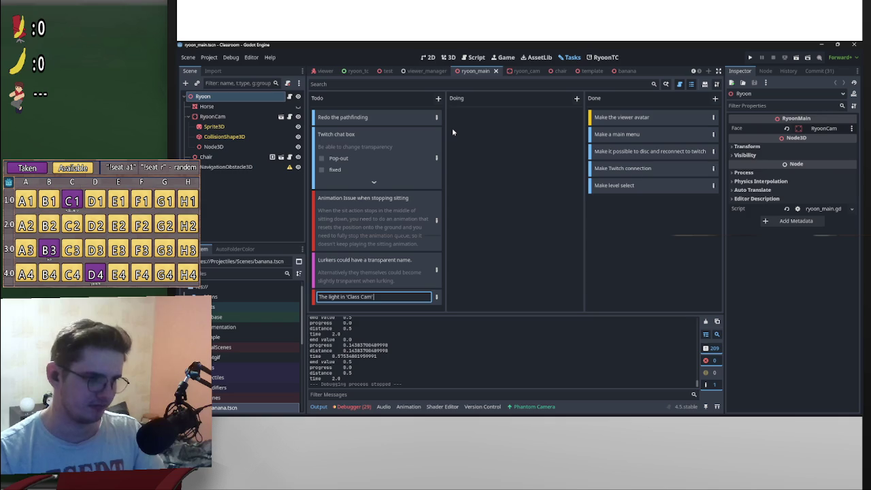
pyautogui.write('t see-through enough')
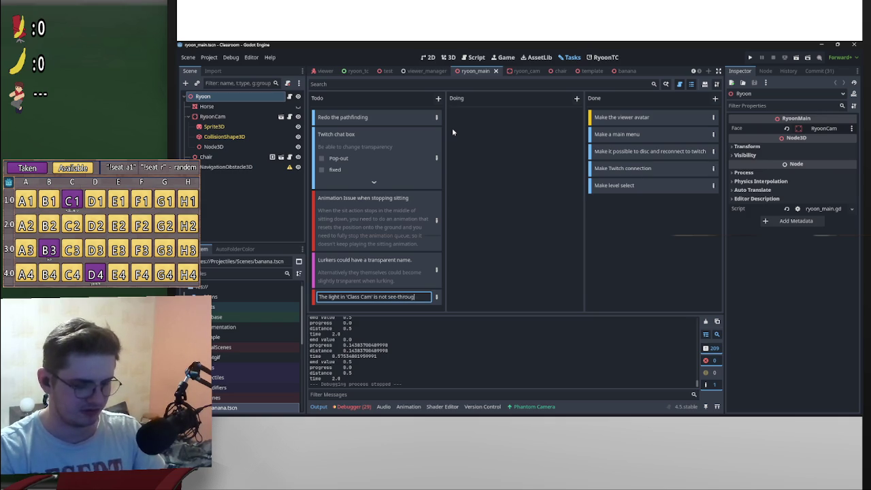
pyautogui.press('Return')
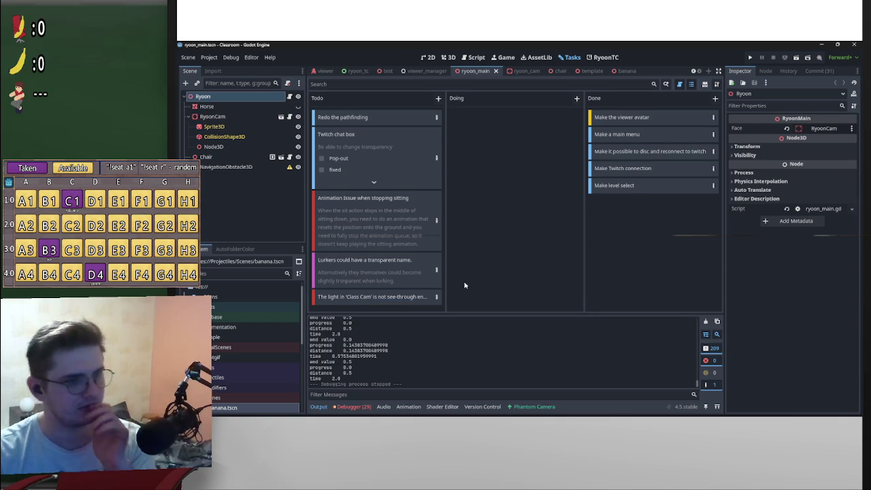
# Open the new Bug task's details and browse the description's text options menu
pyautogui.click(440, 298)
pyautogui.rightClick(463, 200)
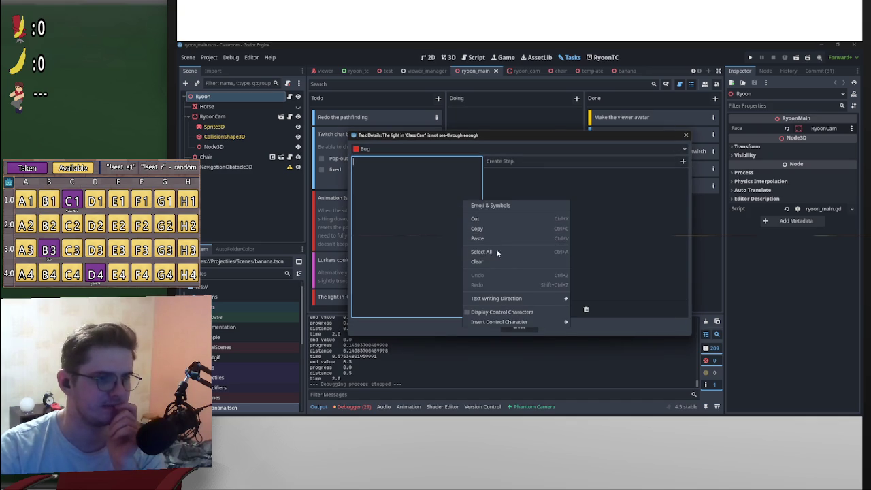
pyautogui.click(489, 237)
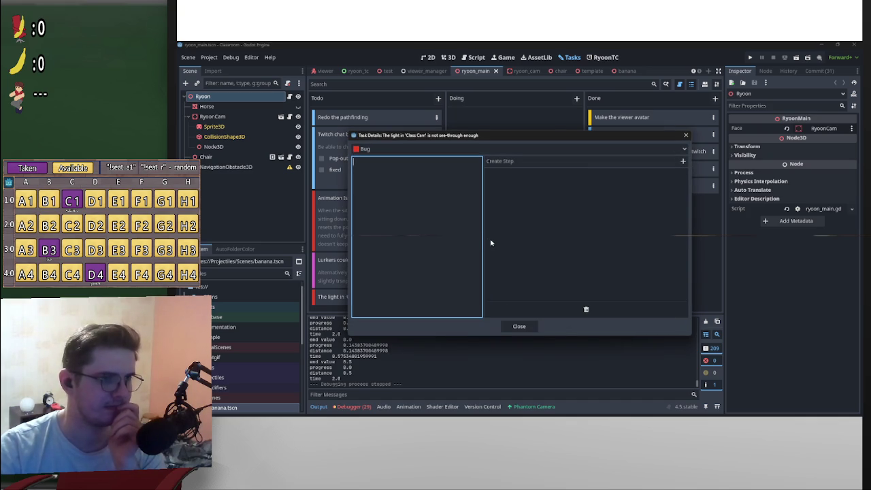
pyautogui.click(520, 327)
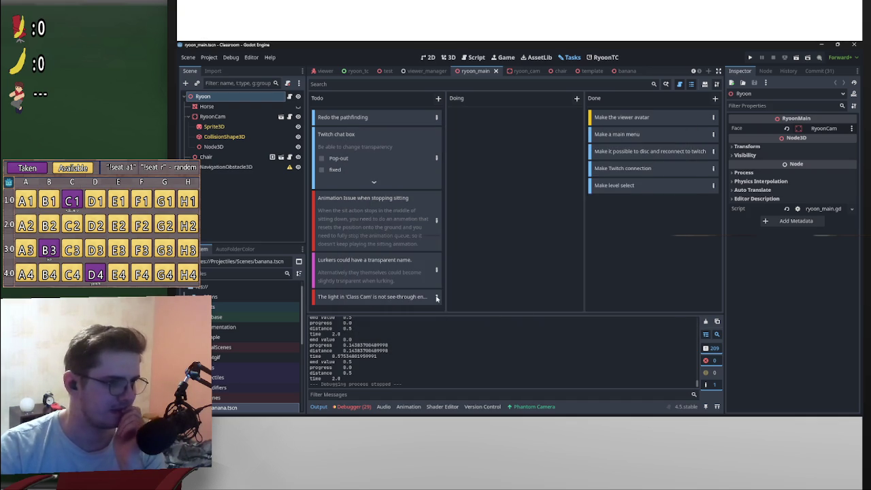
# Recheck the description's text menu, collapse the Projectiles folder, and reopen the task's details
pyautogui.click(437, 298)
pyautogui.rightClick(436, 186)
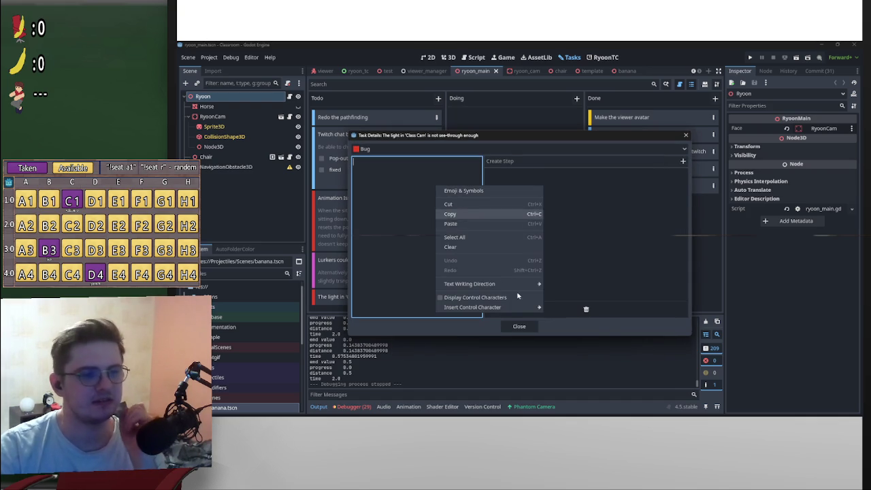
pyautogui.moveTo(512, 289)
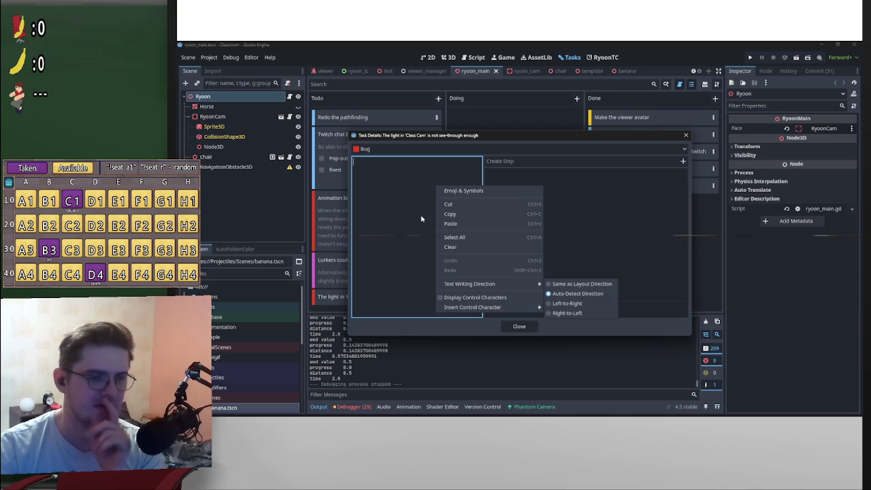
pyautogui.click(362, 204)
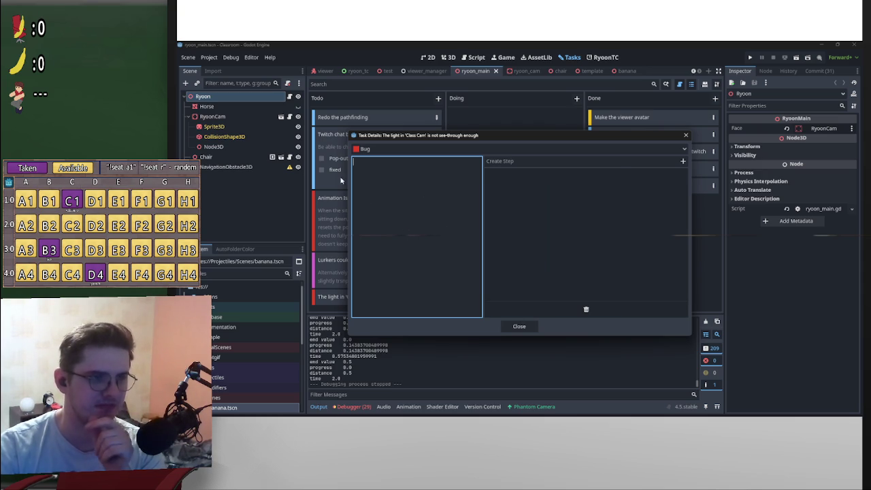
pyautogui.click(533, 327)
pyautogui.scroll(-3, 255, 376)
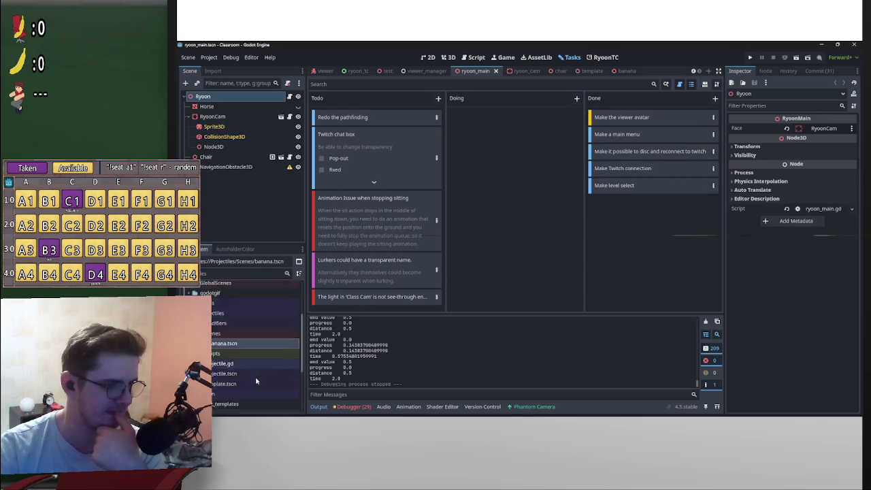
pyautogui.scroll(3, 274, 364)
pyautogui.doubleClick(233, 355)
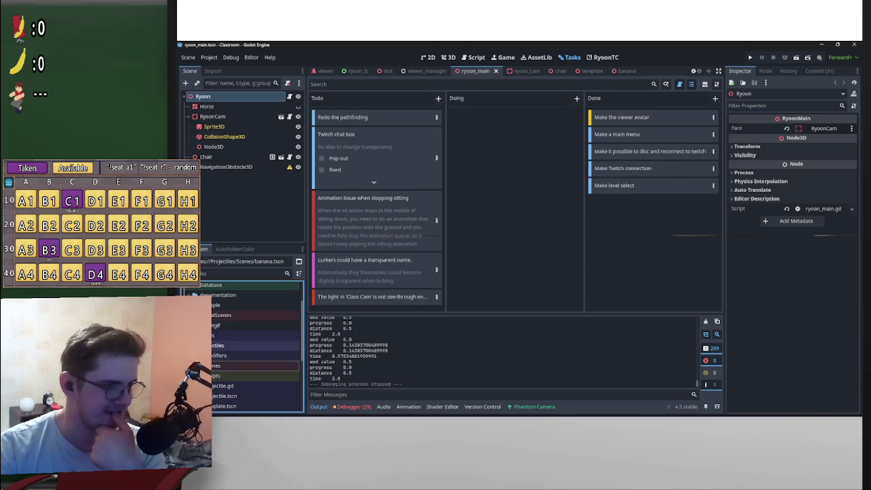
pyautogui.click(434, 297)
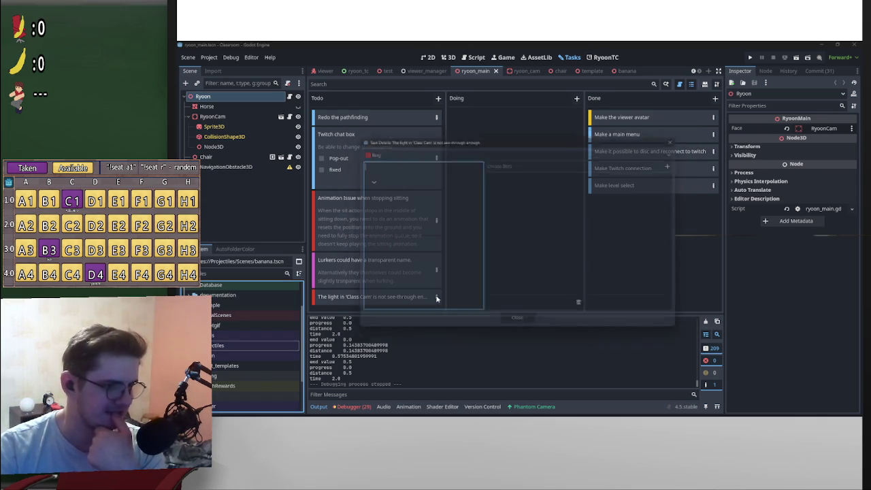
# Type '[color=red]asdf[/color]' into the Bug task's description
pyautogui.write('I')
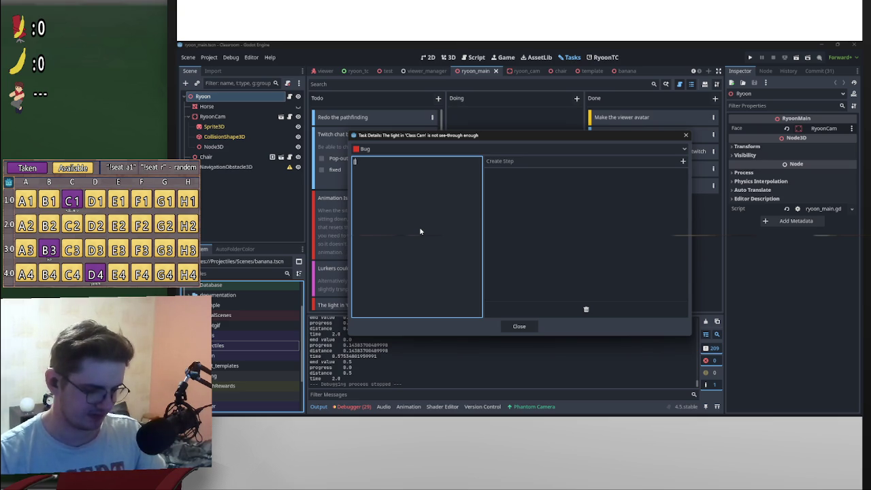
pyautogui.write('color')
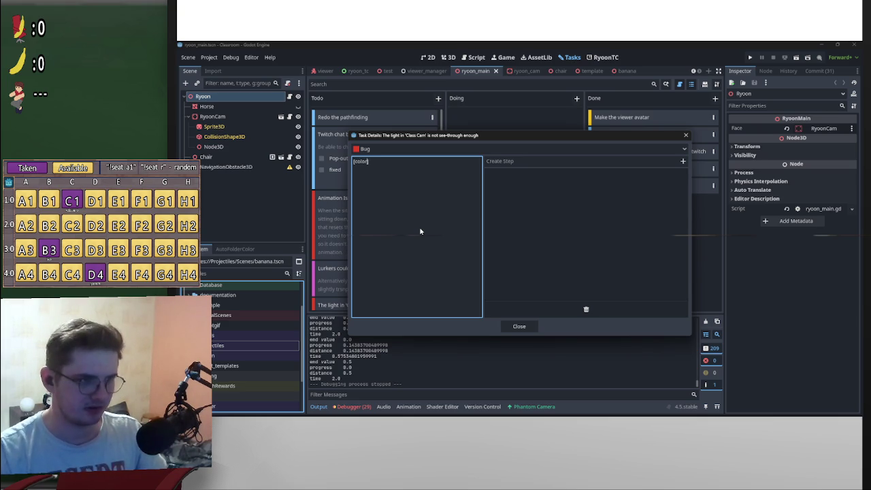
pyautogui.write('=red]')
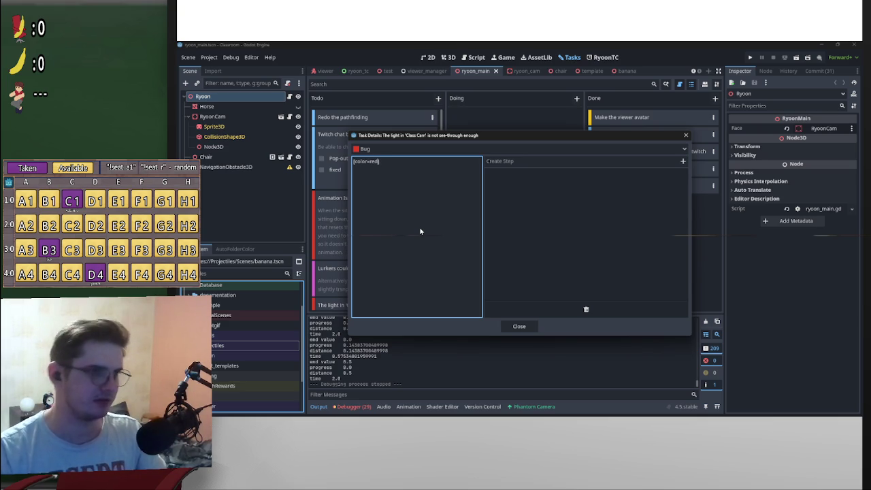
pyautogui.write('asdf')
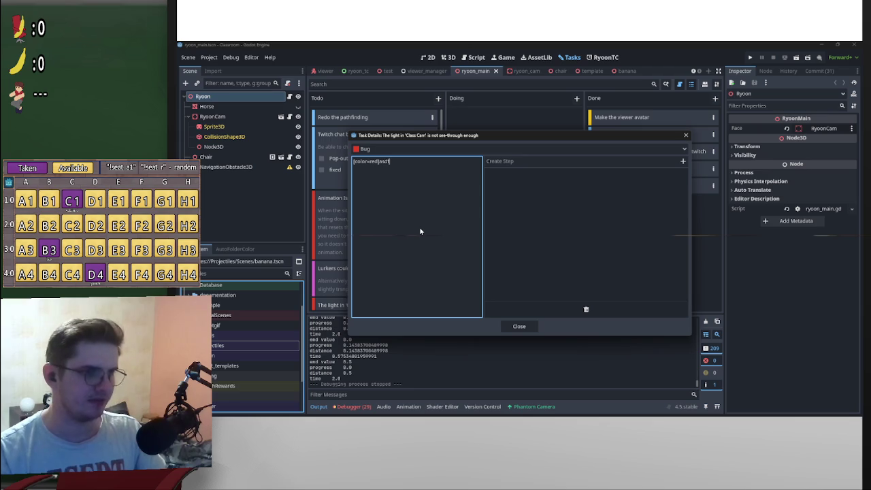
pyautogui.write('[/co')
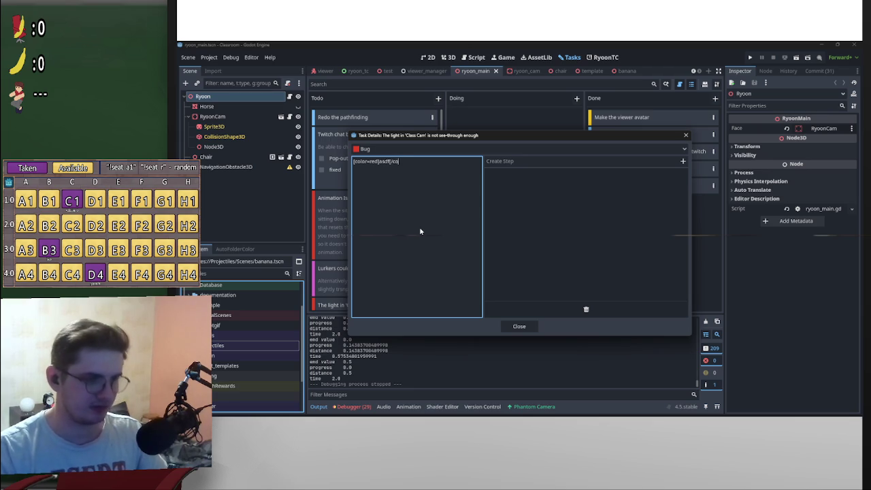
pyautogui.write('lor]')
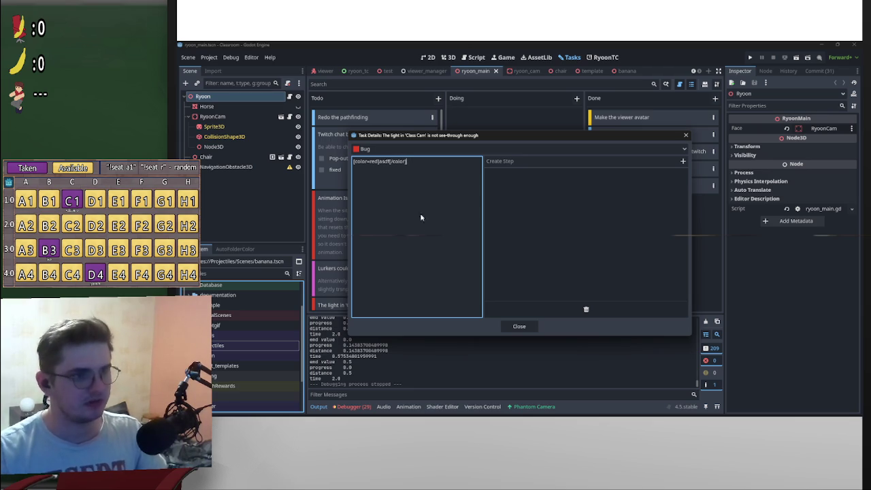
pyautogui.rightClick(398, 194)
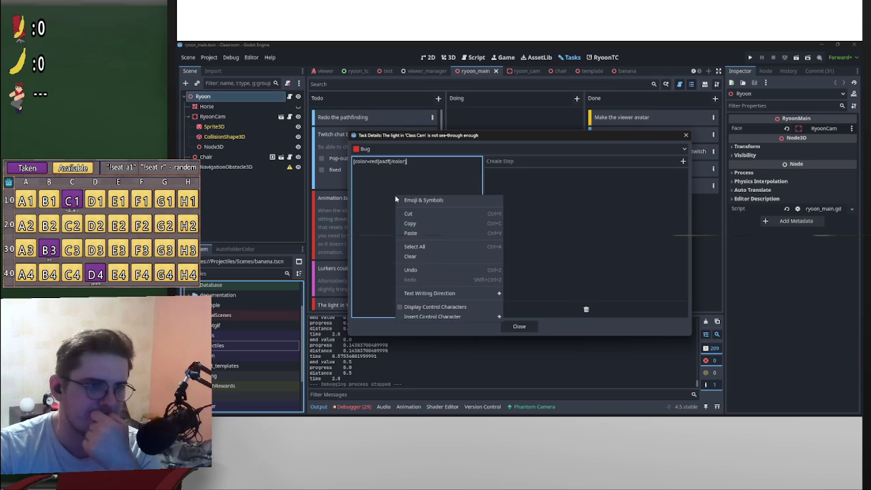
pyautogui.moveTo(482, 319)
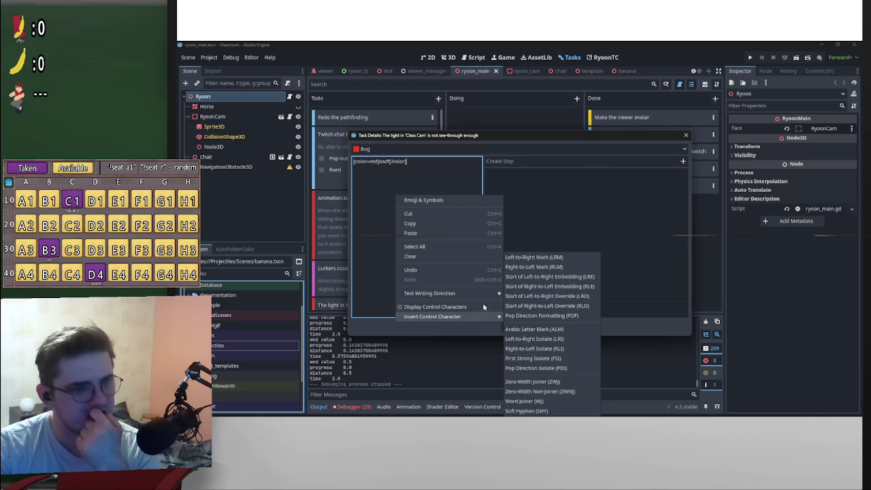
pyautogui.click(484, 309)
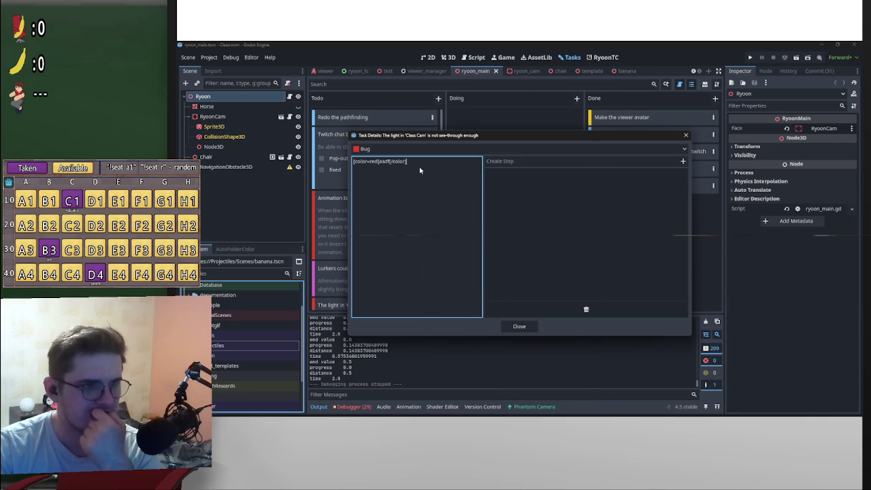
# Turn off Display Control Characters, peek at Emoji & Symbols, and switch to the Twitch browser
pyautogui.rightClick(420, 170)
pyautogui.click(427, 281)
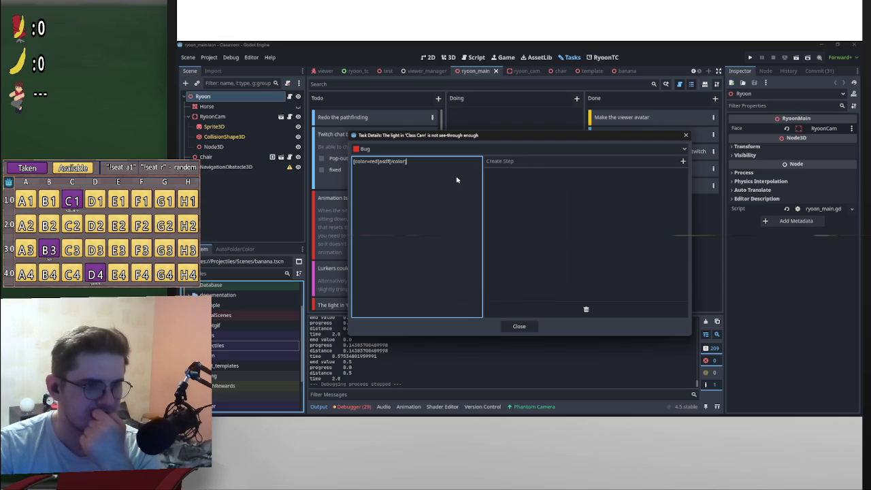
pyautogui.rightClick(457, 178)
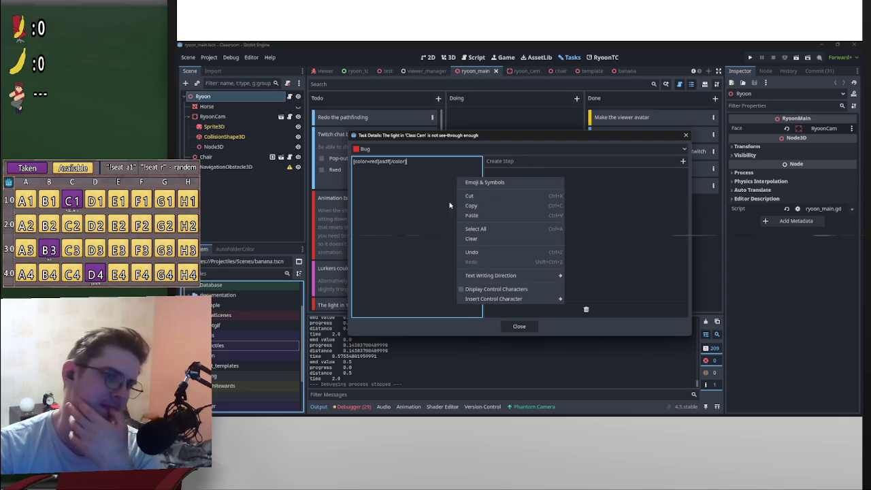
pyautogui.click(484, 182)
pyautogui.click(527, 177)
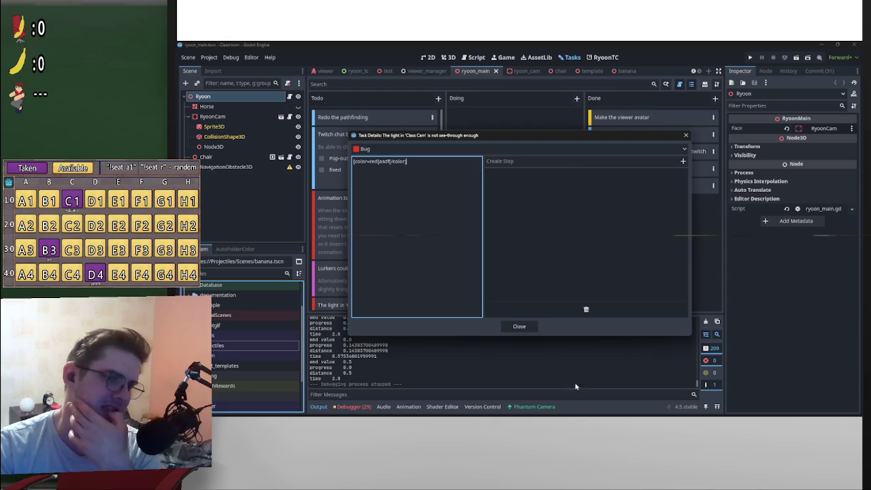
pyautogui.click(568, 409)
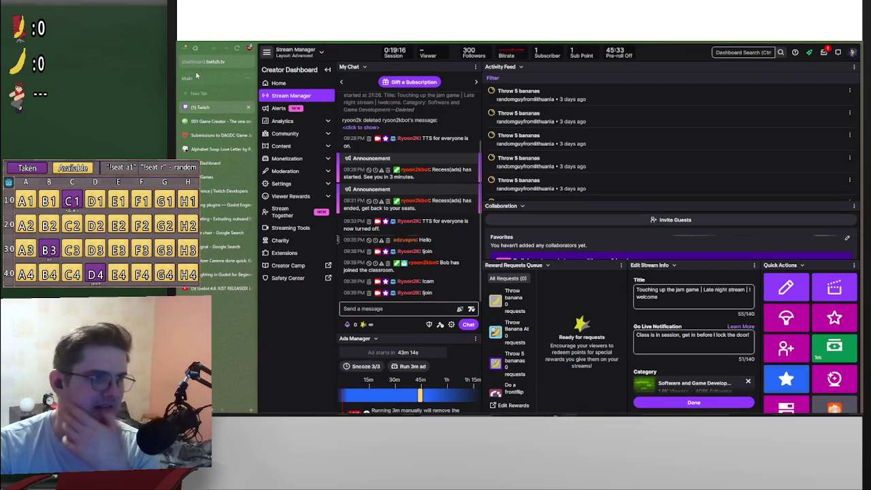
# Search 'godot bbcode' and select the color tag example on the BBCode in RichTextLabel page
pyautogui.click(201, 95)
pyautogui.write('godot bbcode')
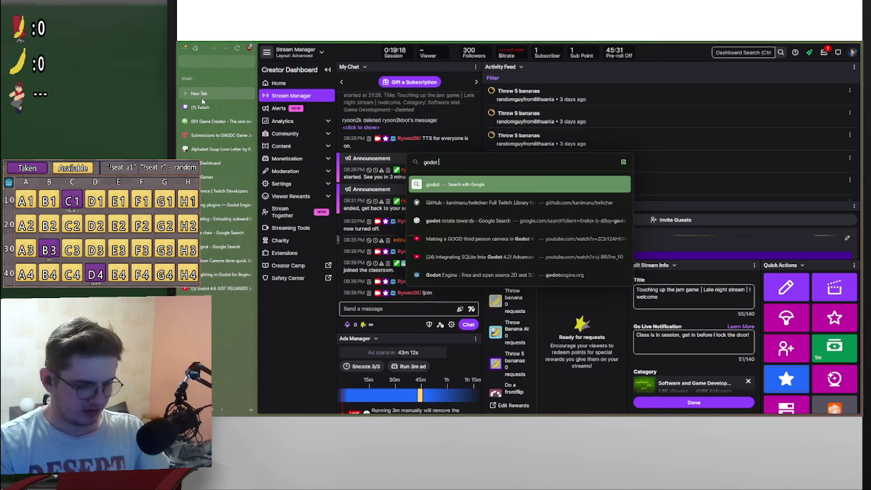
pyautogui.press('Return')
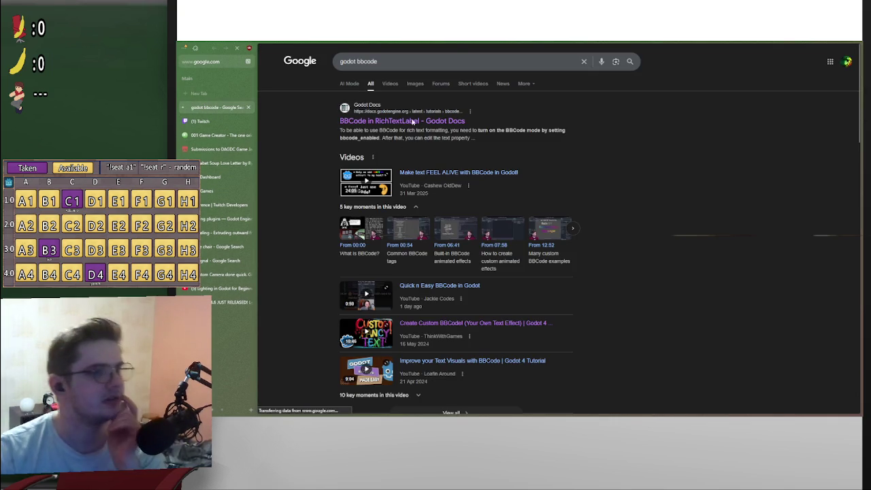
pyautogui.click(463, 142)
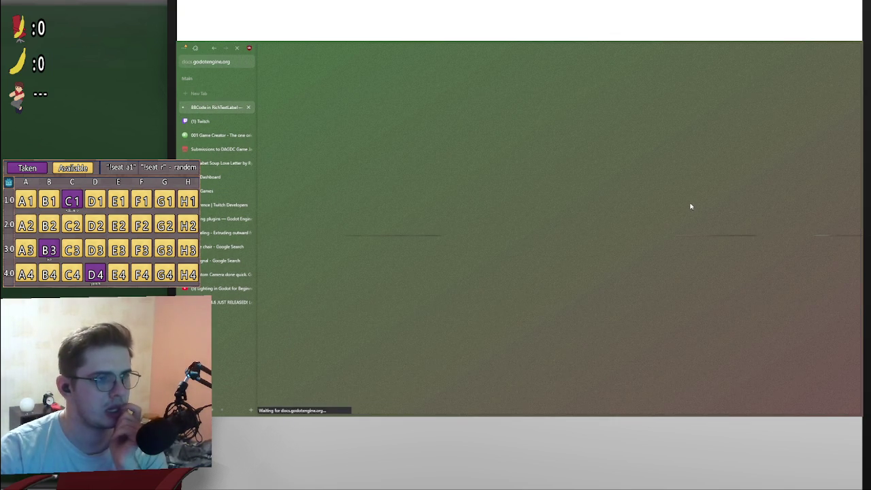
pyautogui.scroll(-10, 563, 270)
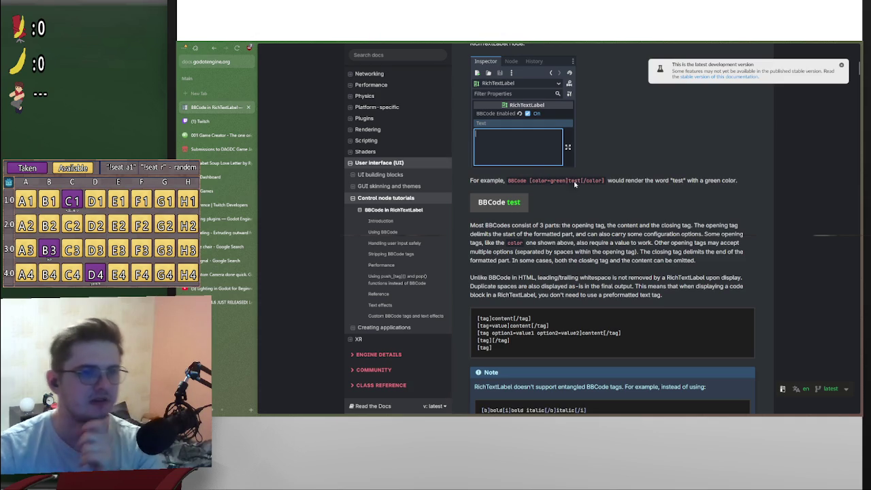
pyautogui.moveTo(528, 180); pyautogui.dragTo(605, 181)
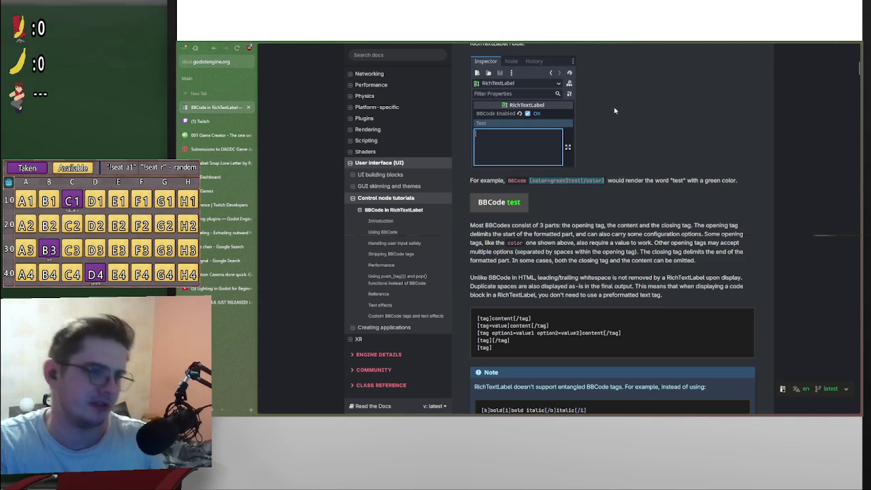
pyautogui.hotkey('alt', 'Tab')
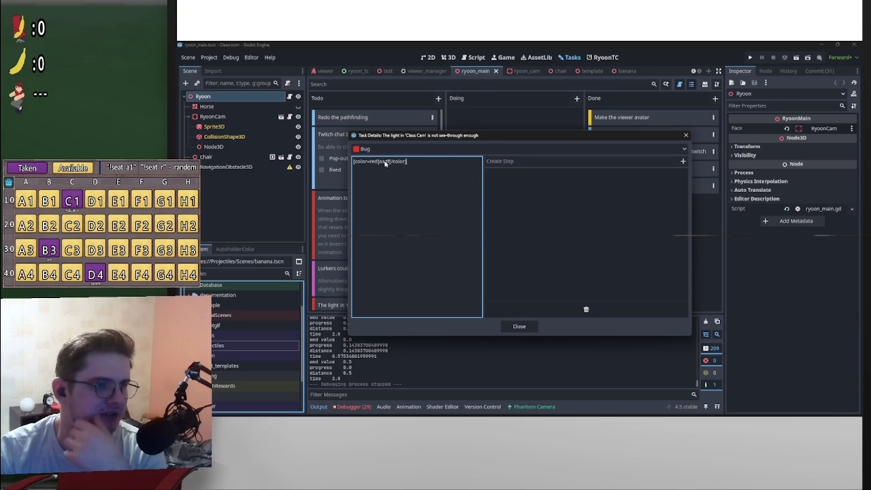
# Clear the Bug task's description and close its details
pyautogui.hotkey('ctrl', 'a')
pyautogui.press('BackSpace')
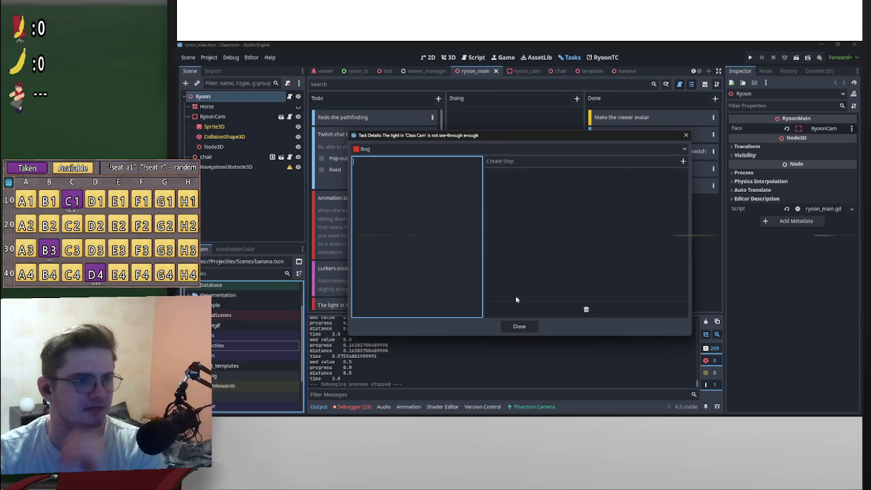
pyautogui.click(519, 326)
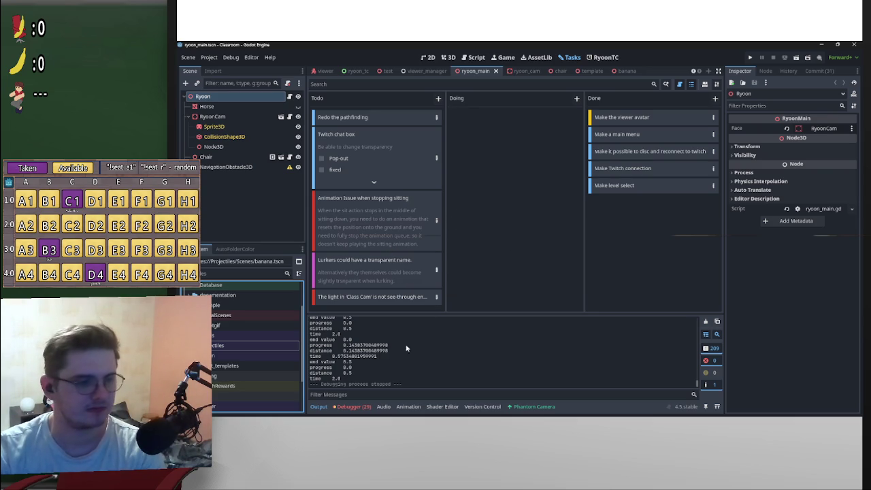
# Jump from the Debugger Errors 'data' never used warning into twitch_redemption.gd, then open the viewer scene
pyautogui.click(350, 406)
pyautogui.scroll(-2, 672, 362)
pyautogui.scroll(-3, 585, 367)
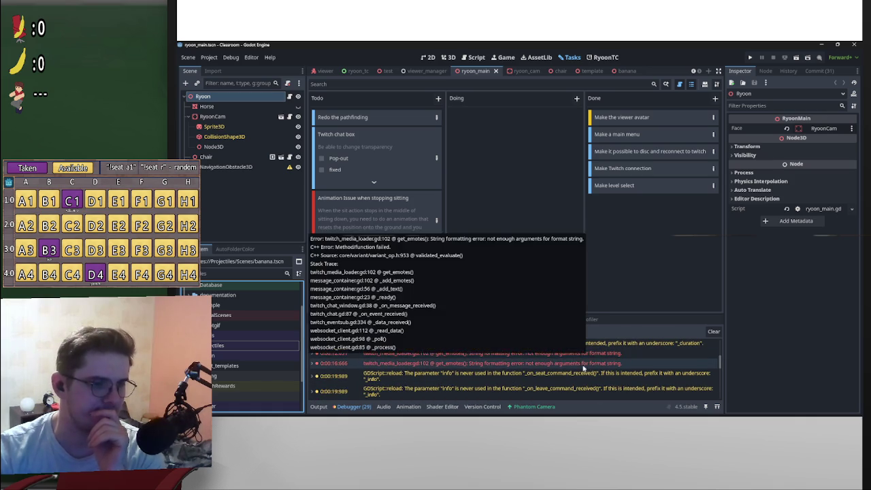
pyautogui.scroll(-3, 605, 351)
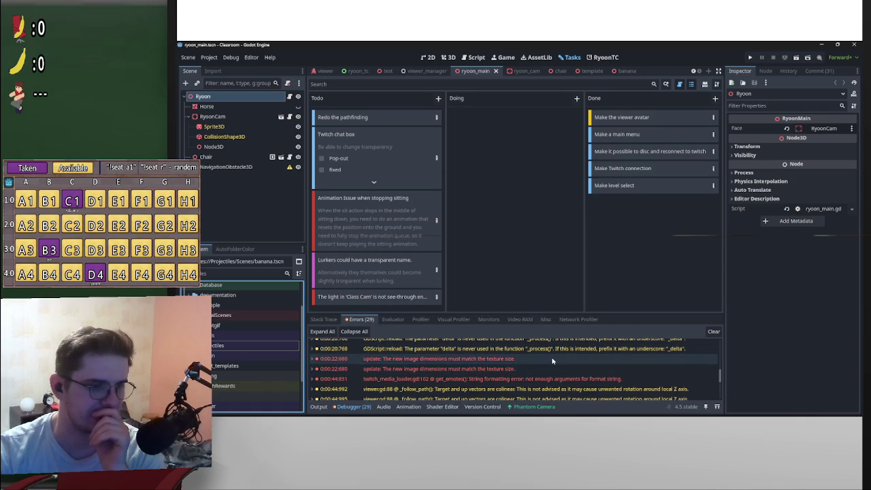
pyautogui.moveTo(553, 363)
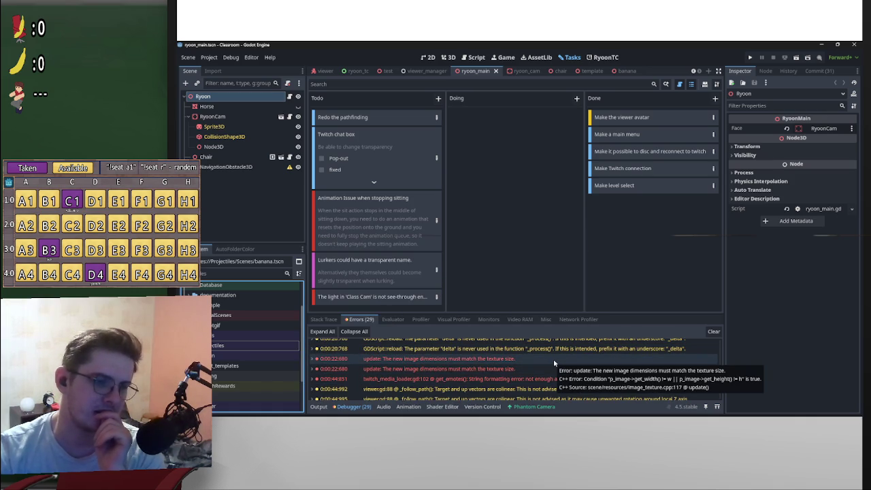
pyautogui.scroll(-5, 545, 371)
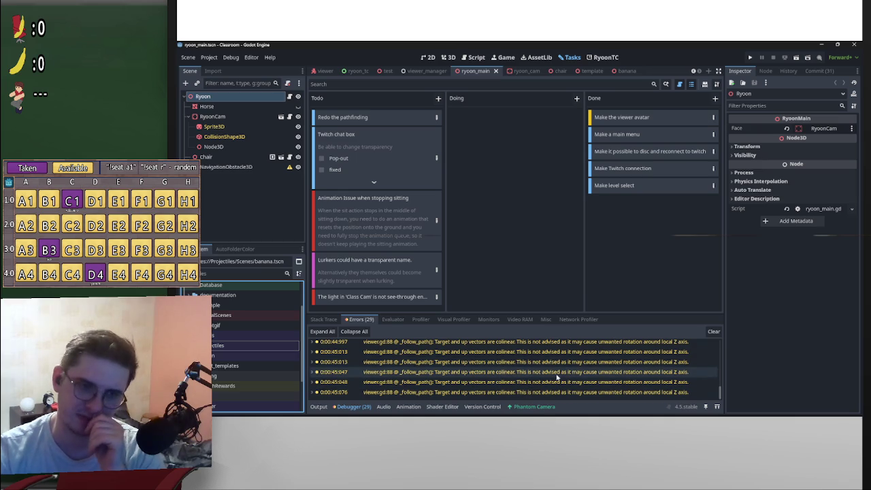
pyautogui.scroll(3, 558, 384)
pyautogui.scroll(10, 551, 374)
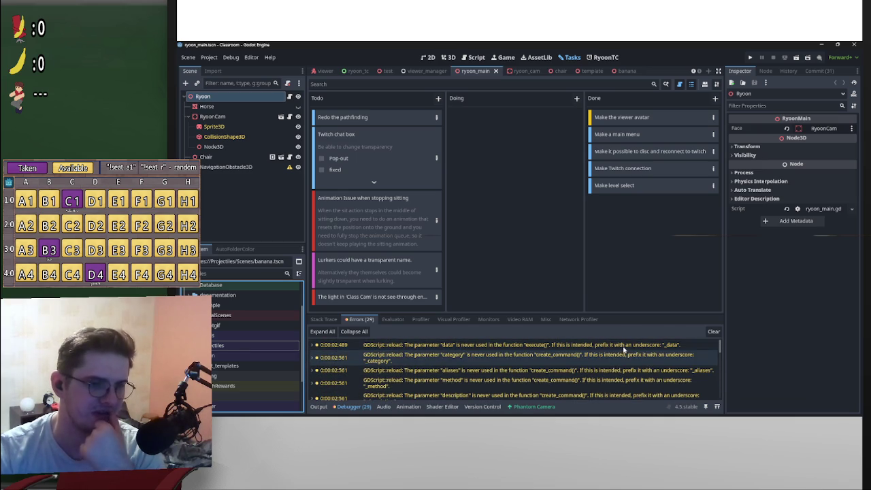
pyautogui.doubleClick(463, 345)
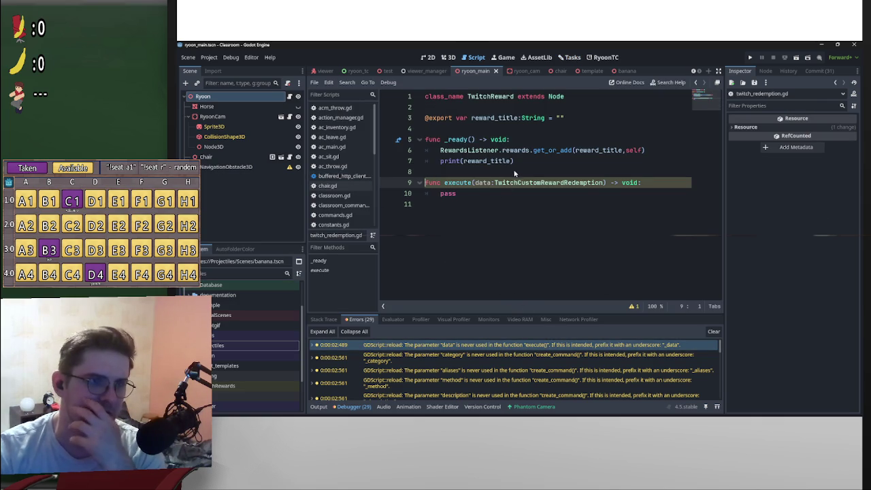
pyautogui.click(323, 71)
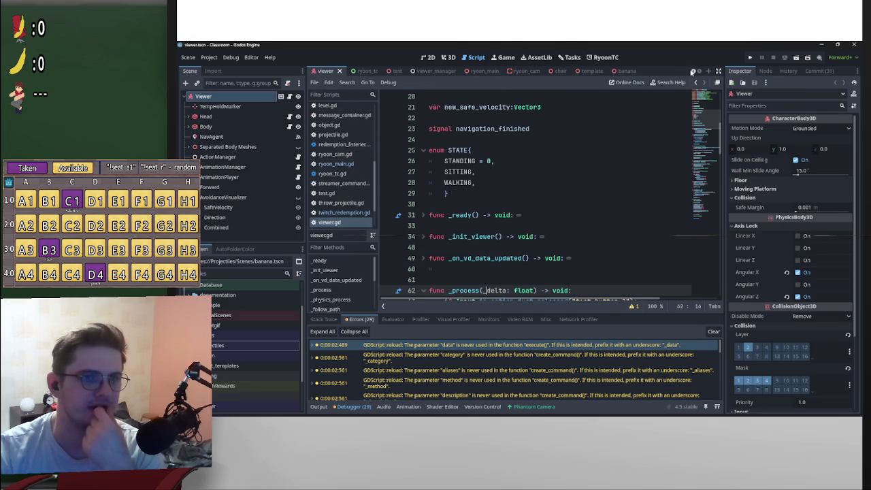
# Load the classroom scene, glance at the RyoonTC panel, and return to the Tasks board for a new Todo card
pyautogui.scroll(4, 693, 70)
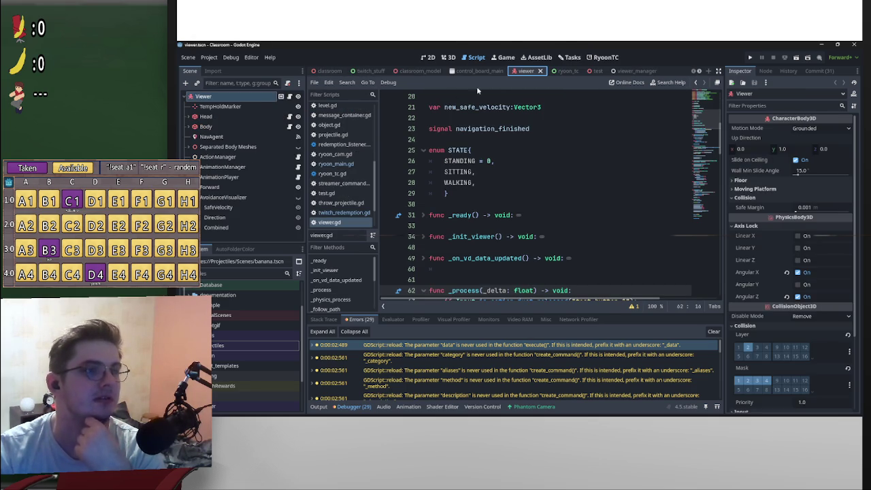
pyautogui.click(328, 71)
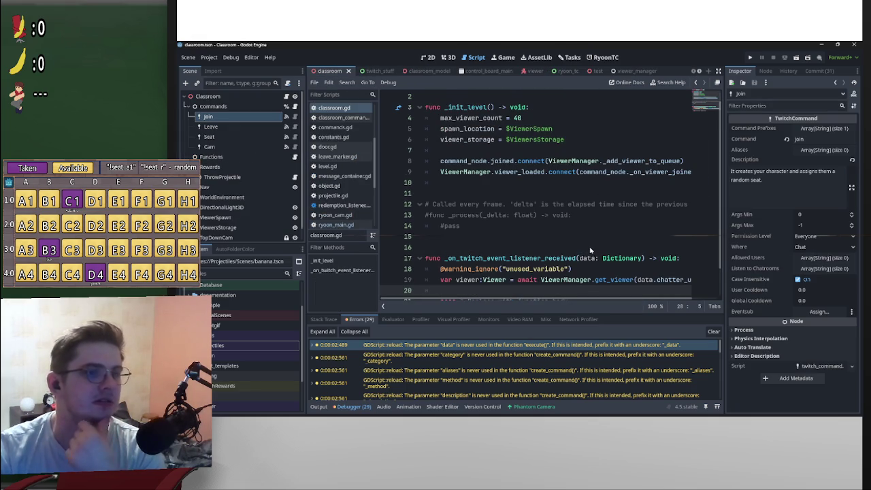
pyautogui.scroll(-2, 590, 251)
pyautogui.scroll(2, 619, 232)
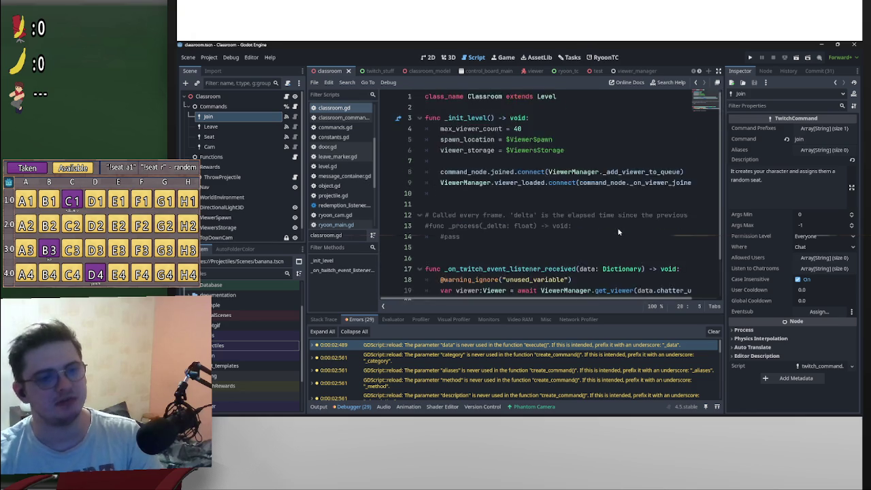
pyautogui.scroll(-1, 626, 228)
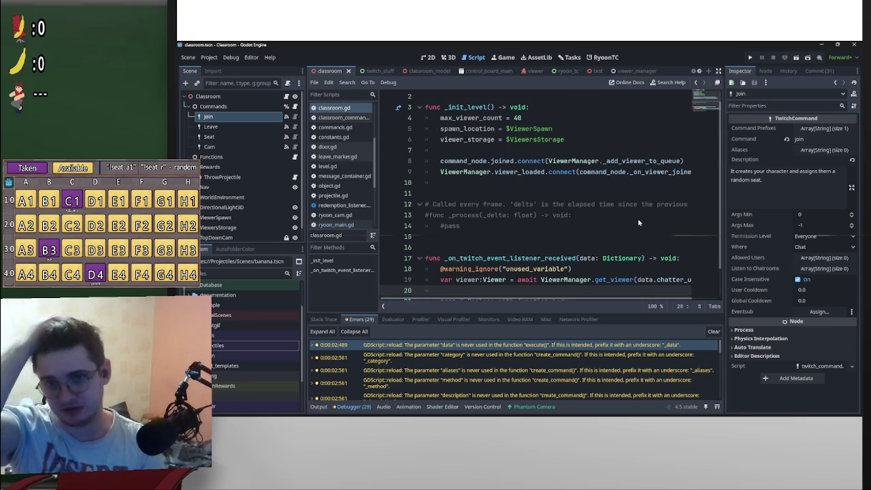
pyautogui.click(603, 58)
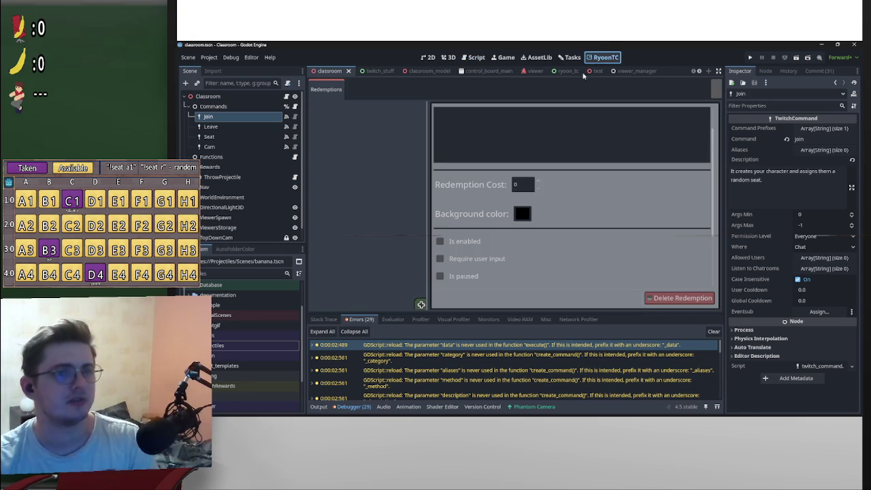
pyautogui.click(570, 58)
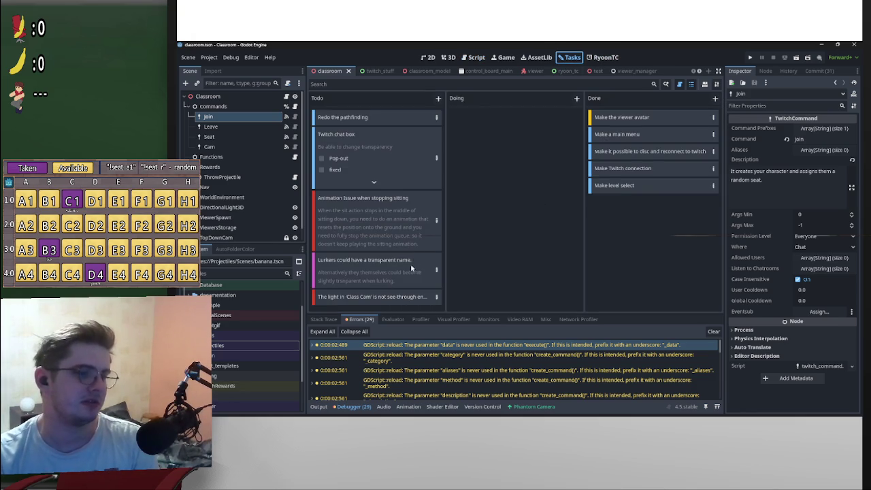
pyautogui.click(438, 98)
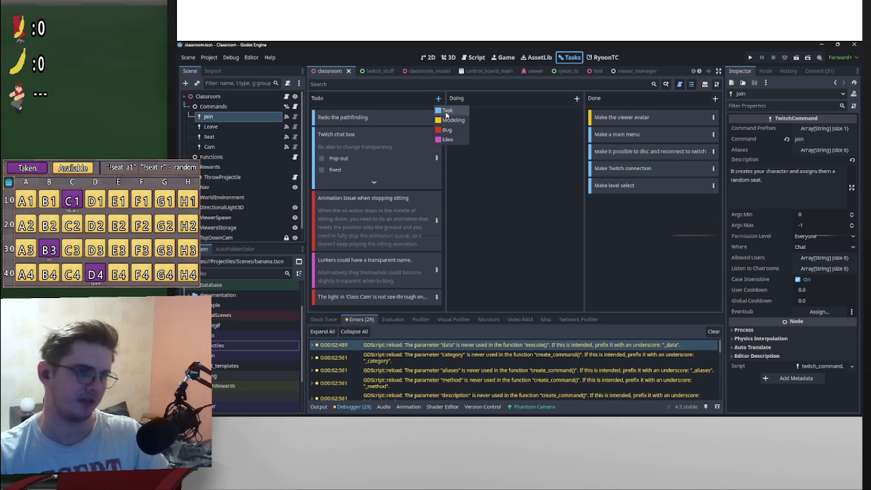
pyautogui.click(449, 116)
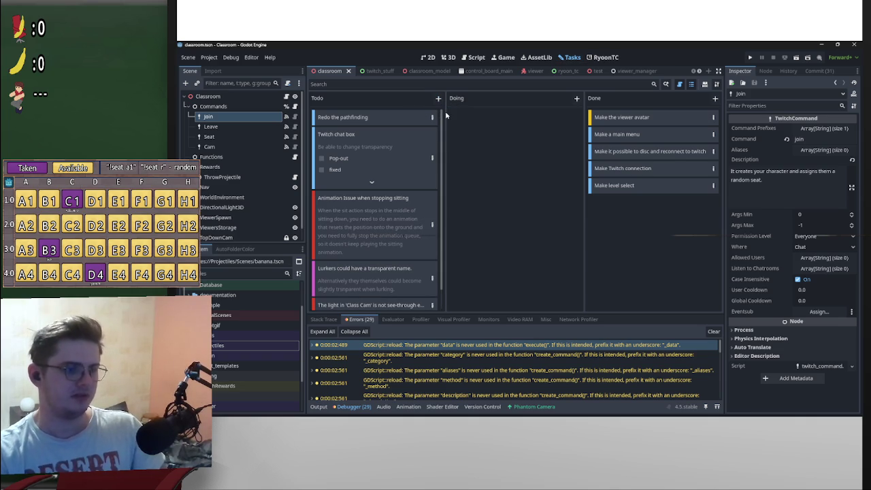
pyautogui.write('Changf')
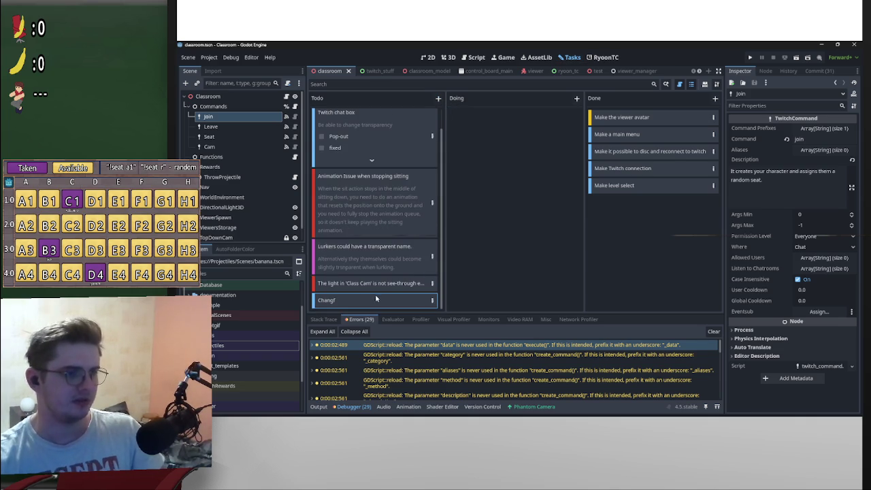
pyautogui.click(431, 300)
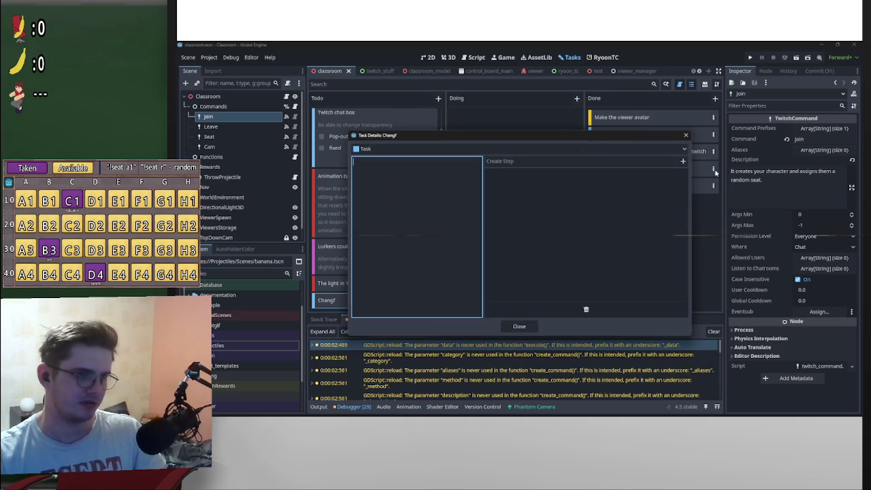
pyautogui.press('Escape')
pyautogui.scroll(-1, 432, 306)
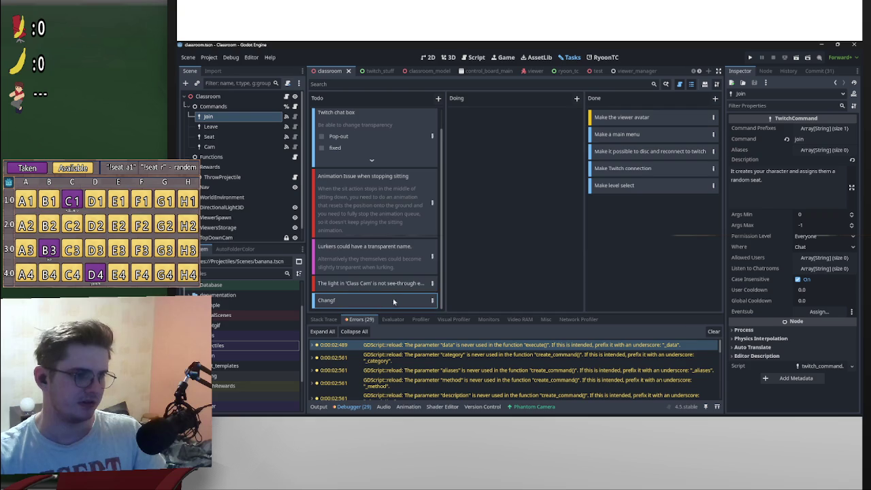
pyautogui.click(436, 302)
pyautogui.click(619, 149)
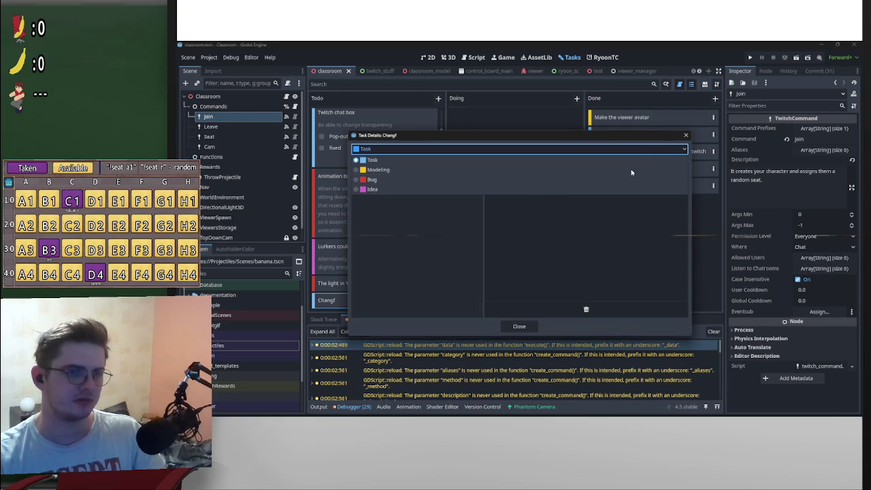
pyautogui.click(687, 137)
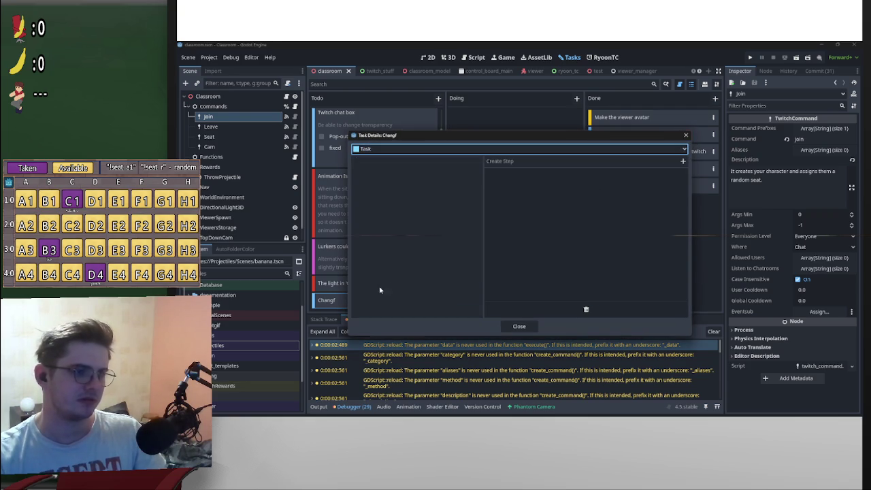
pyautogui.click(686, 135)
pyautogui.scroll(-1, 344, 272)
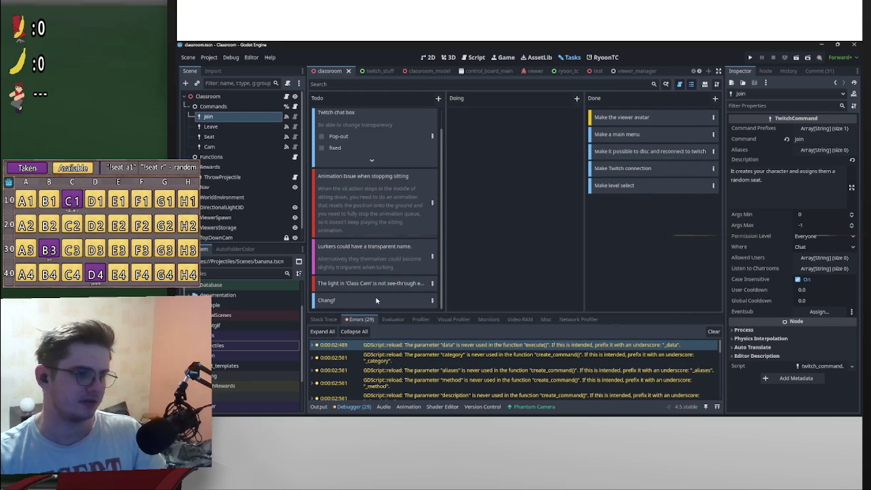
# Retitle the Changf card to 'Change ryoons rotation angle to be more directly facing'
pyautogui.doubleClick(361, 300)
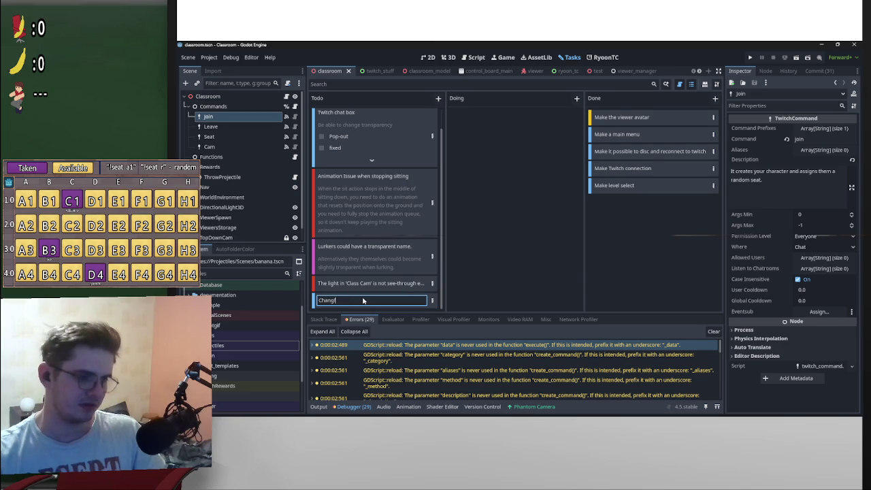
pyautogui.press('BackSpace')
pyautogui.write('e the')
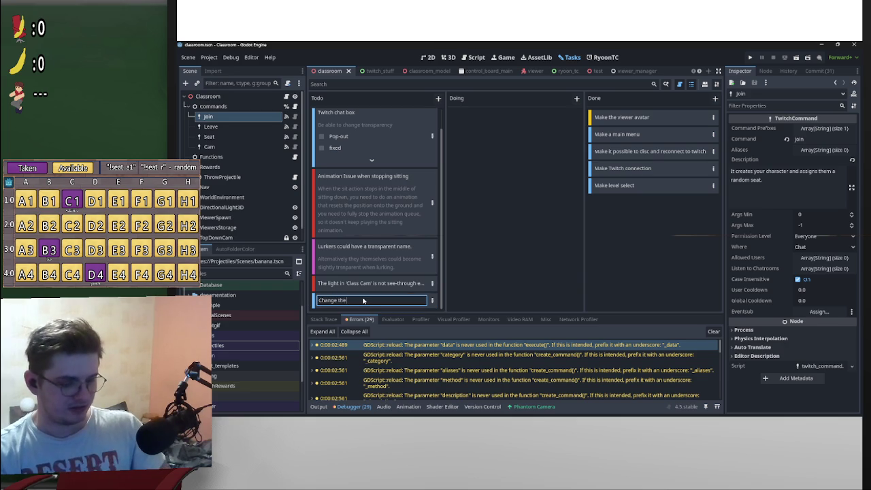
pyautogui.write('yoonsrotation angl')
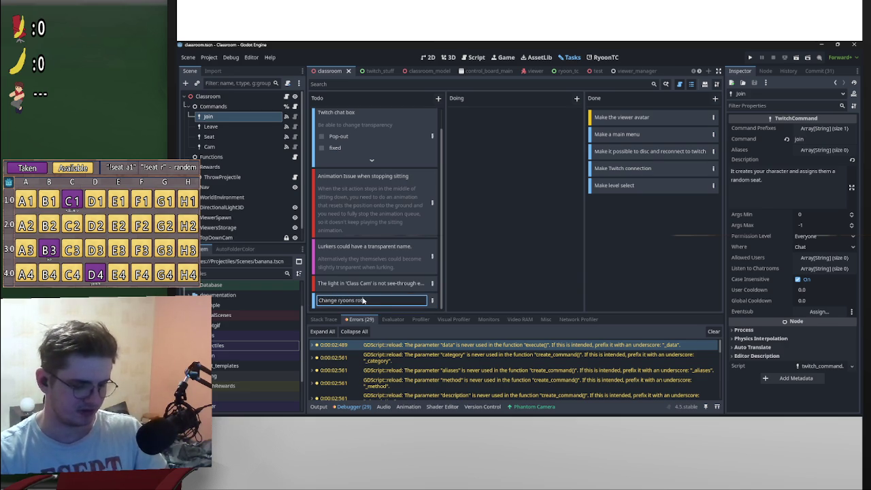
pyautogui.write('e ')
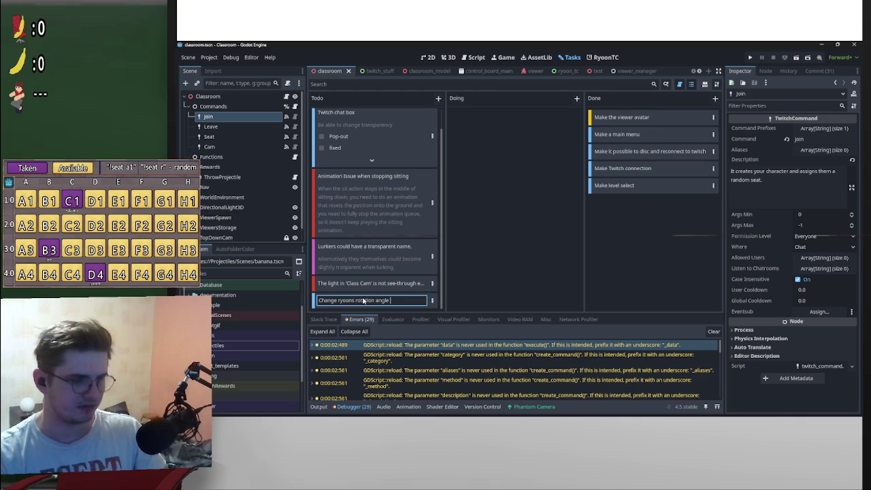
pyautogui.write('tobe mor')
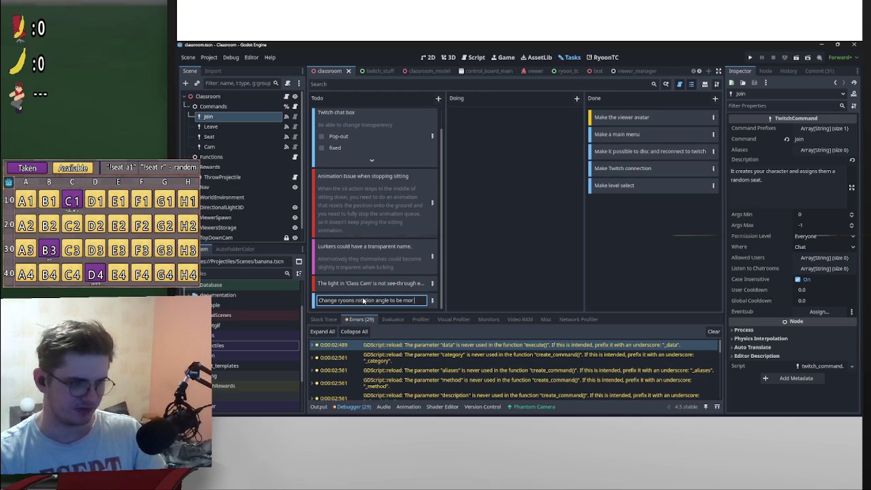
pyautogui.write(' direc')
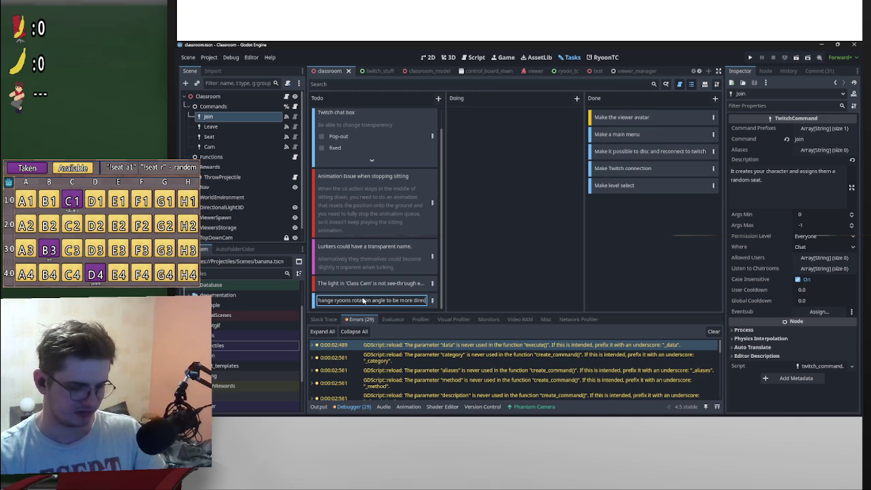
pyautogui.write('tly facing')
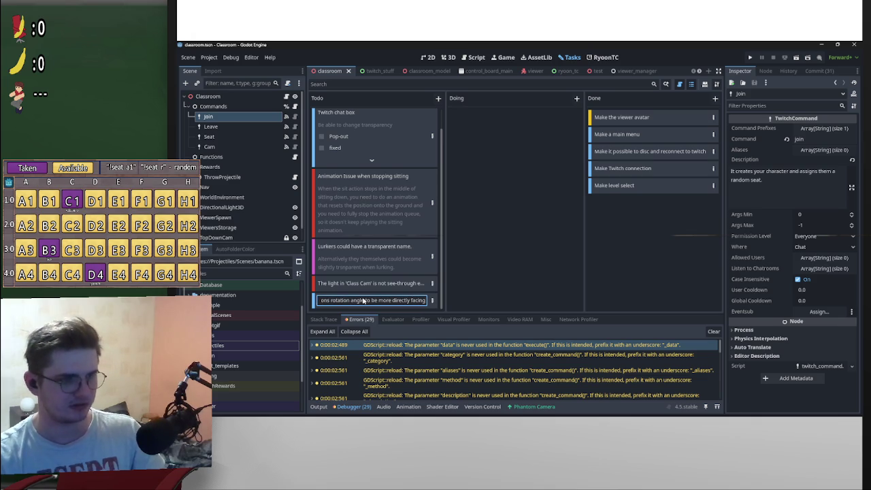
pyautogui.press('Return')
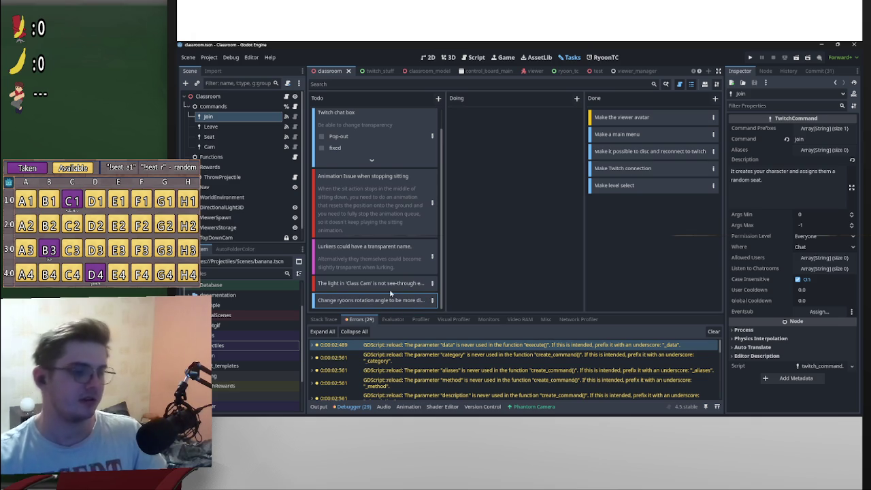
pyautogui.scroll(1, 383, 220)
pyautogui.scroll(-1, 383, 220)
pyautogui.scroll(1, 390, 215)
pyautogui.scroll(-1, 390, 210)
pyautogui.scroll(1, 390, 210)
pyautogui.scroll(-1, 389, 210)
pyautogui.scroll(1, 390, 209)
pyautogui.scroll(-1, 391, 212)
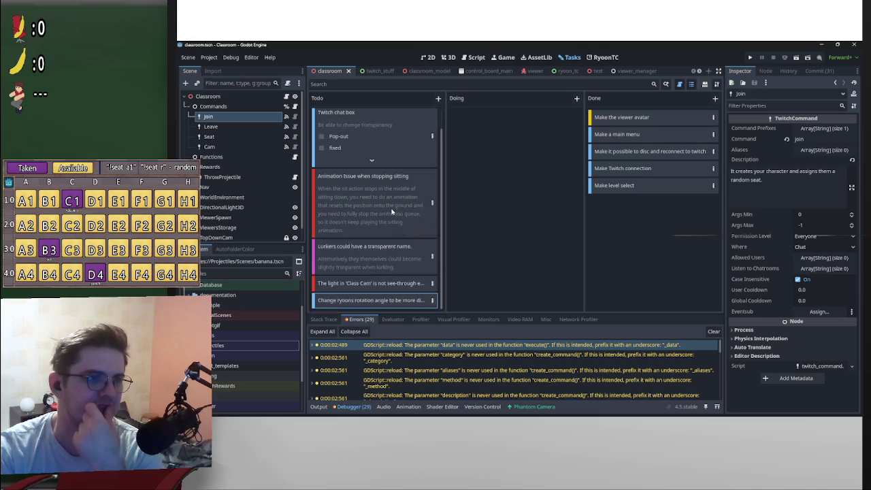
pyautogui.scroll(1, 391, 211)
pyautogui.click(370, 183)
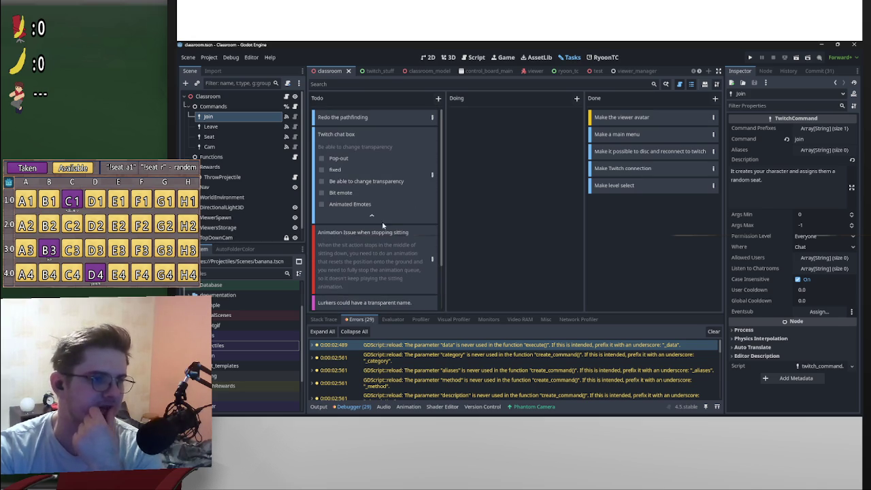
pyautogui.click(372, 215)
pyautogui.click(371, 184)
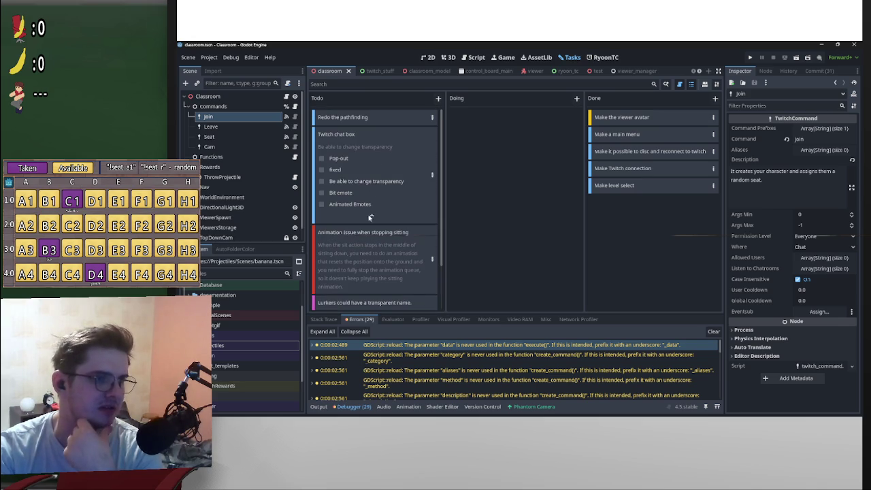
pyautogui.click(370, 217)
pyautogui.click(371, 183)
pyautogui.click(373, 210)
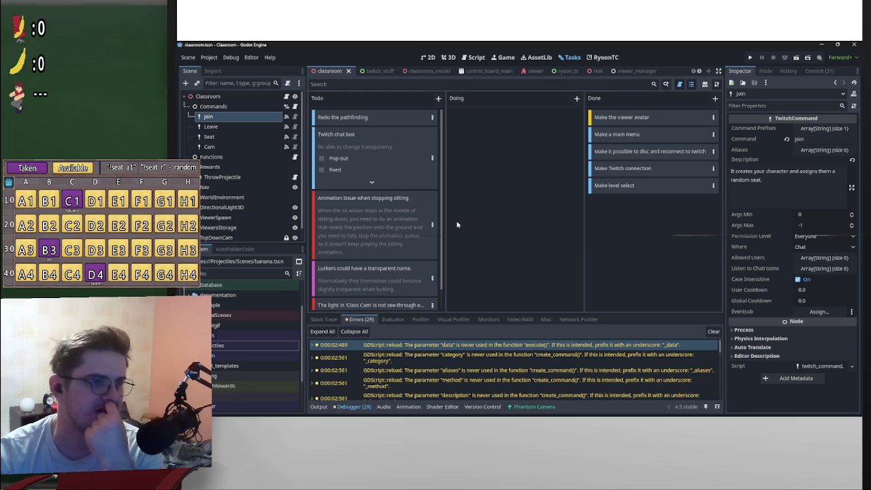
pyautogui.scroll(-2, 441, 245)
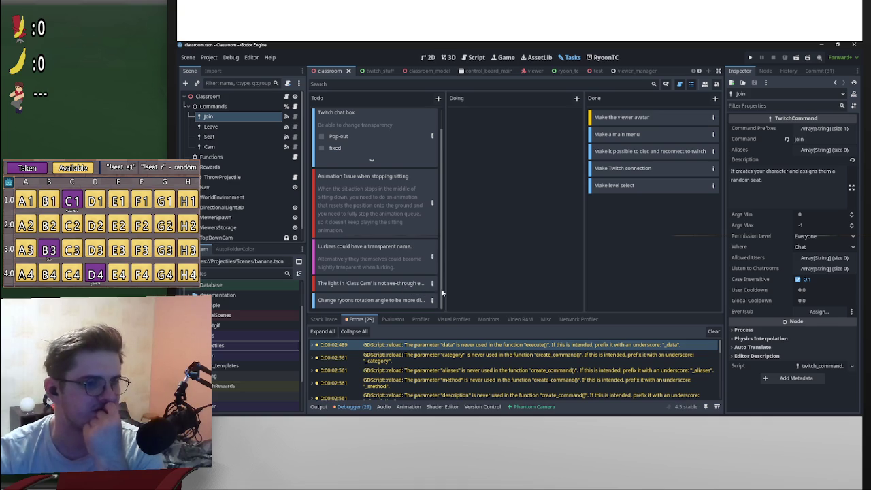
pyautogui.click(441, 100)
# Make the new Todo card an Idea titled 'The chalk board could editable'
pyautogui.click(449, 140)
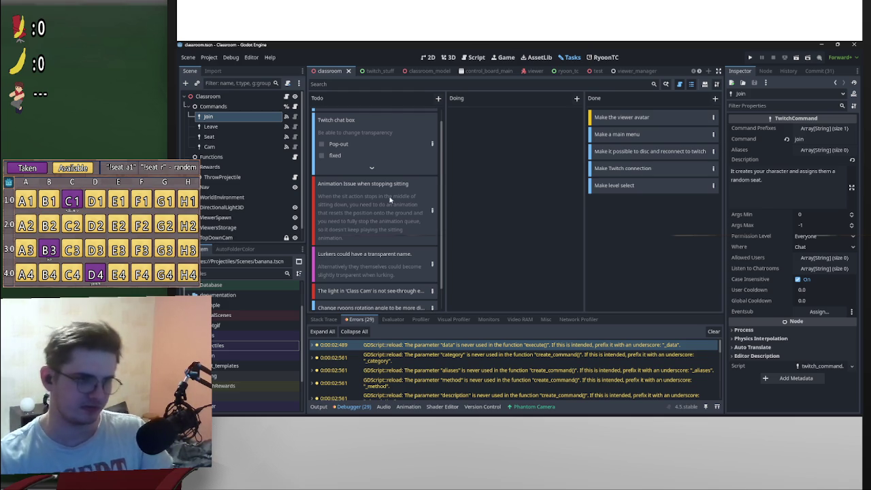
pyautogui.scroll(-1, 367, 228)
pyautogui.click(408, 300)
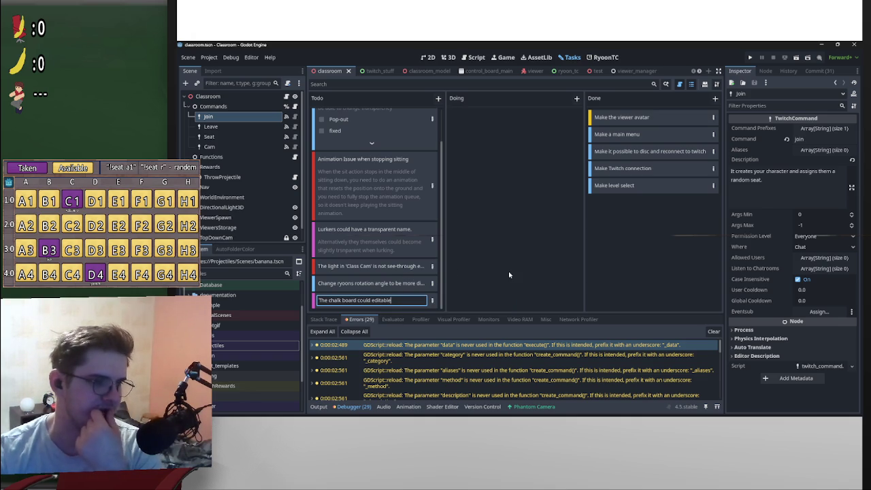
pyautogui.click(433, 300)
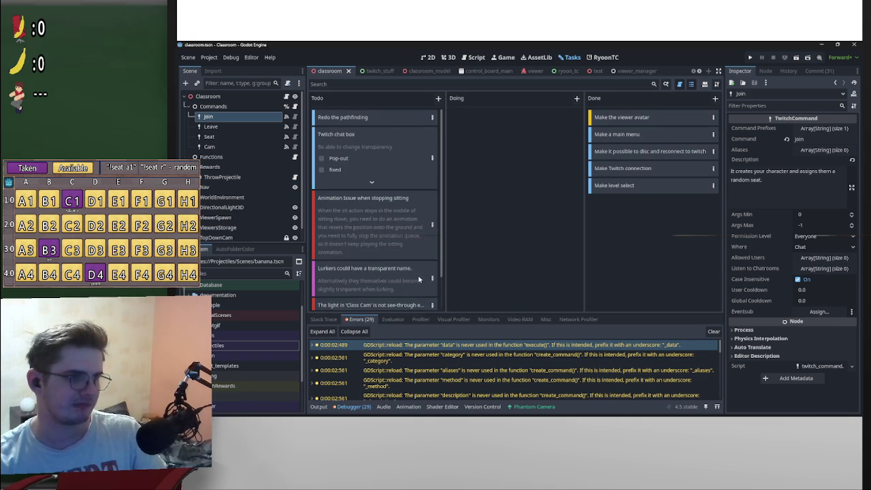
# Open the chalk board task's details and add Pencil, Eraser and Save steps
pyautogui.click(432, 301)
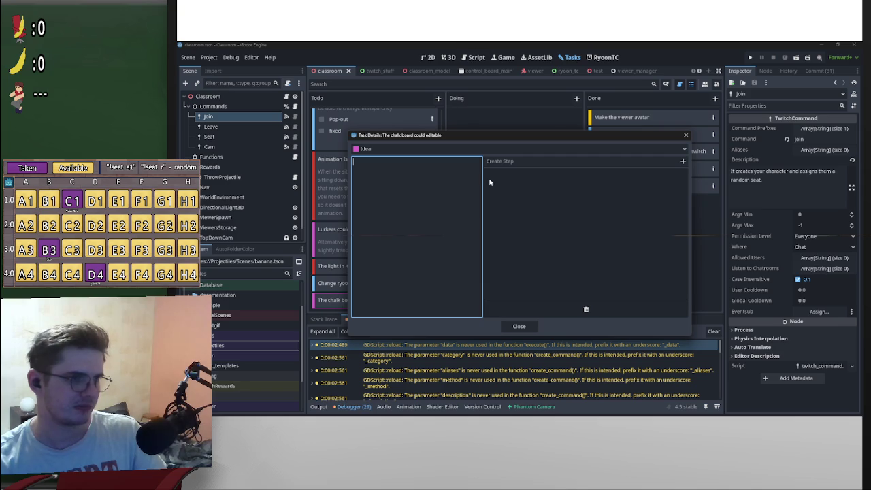
pyautogui.click(681, 163)
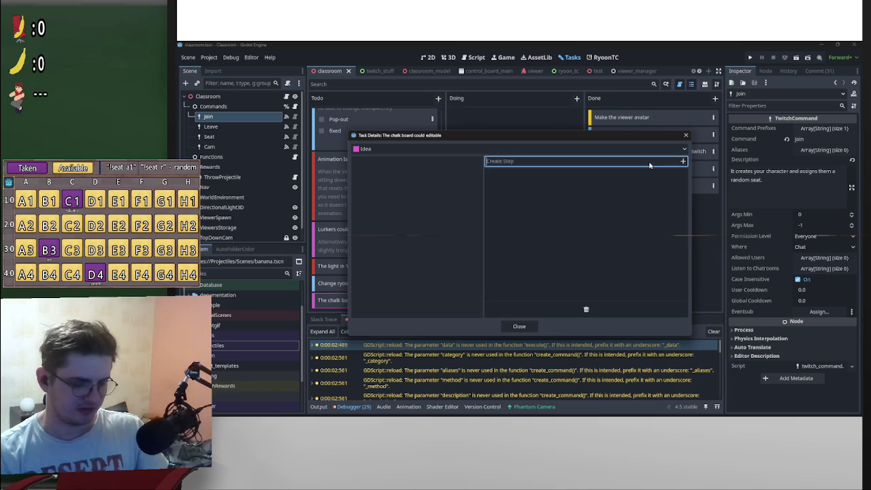
pyautogui.write('Pencil')
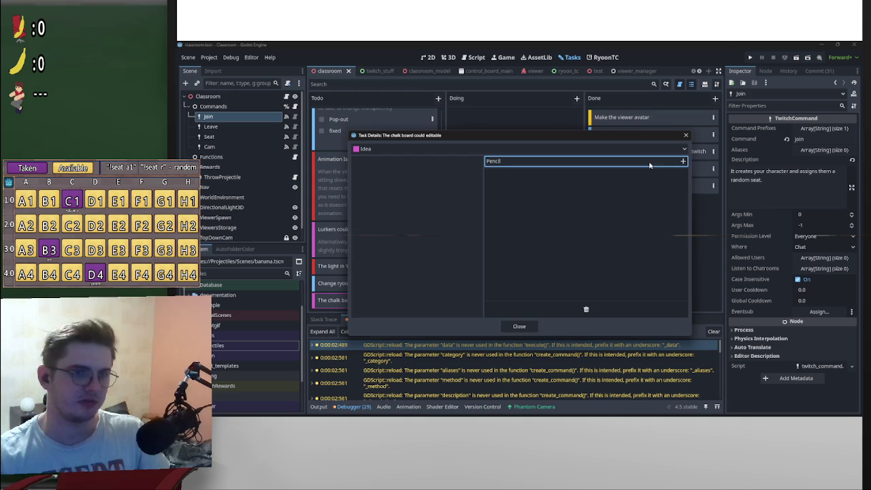
pyautogui.click(683, 162)
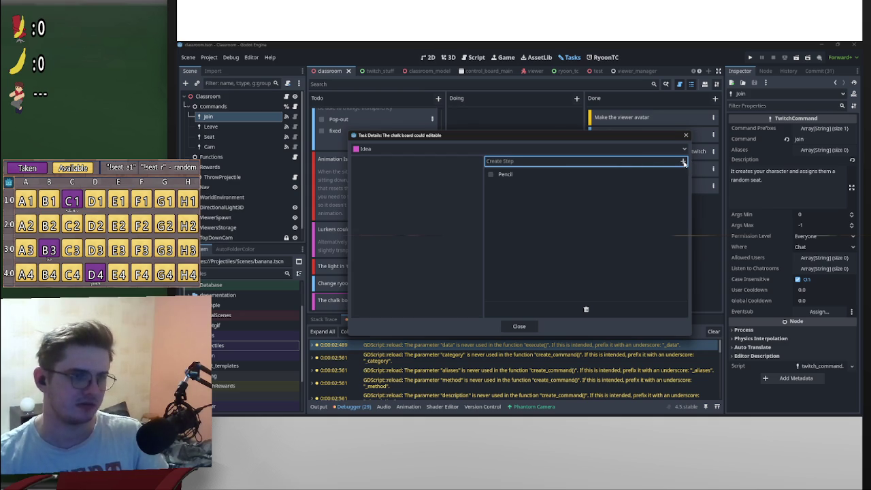
pyautogui.write('Er')
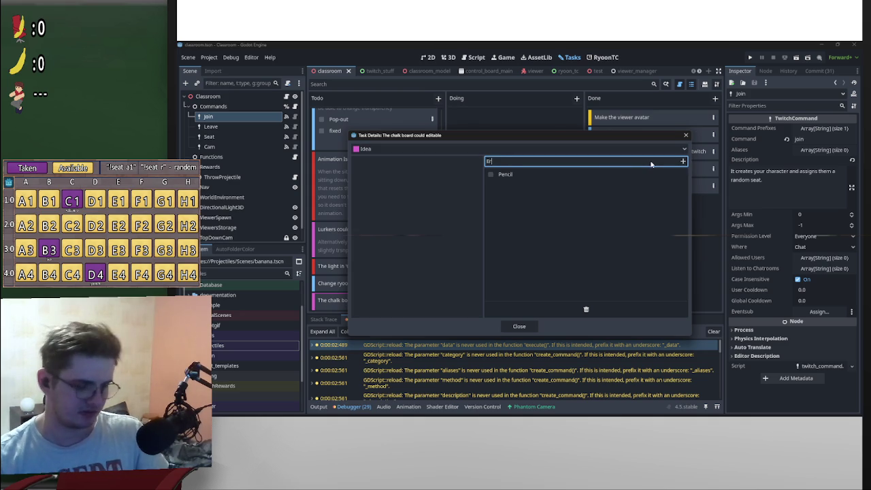
pyautogui.write('aser')
pyautogui.press('Return')
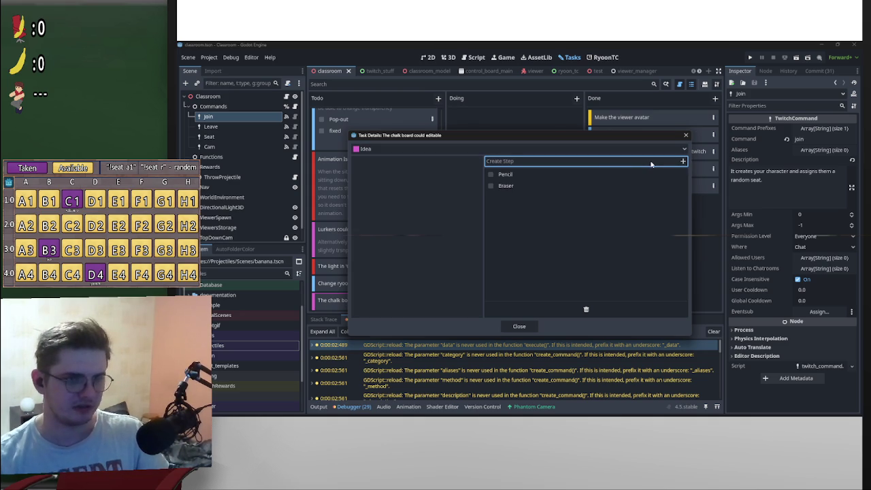
pyautogui.write('Save l')
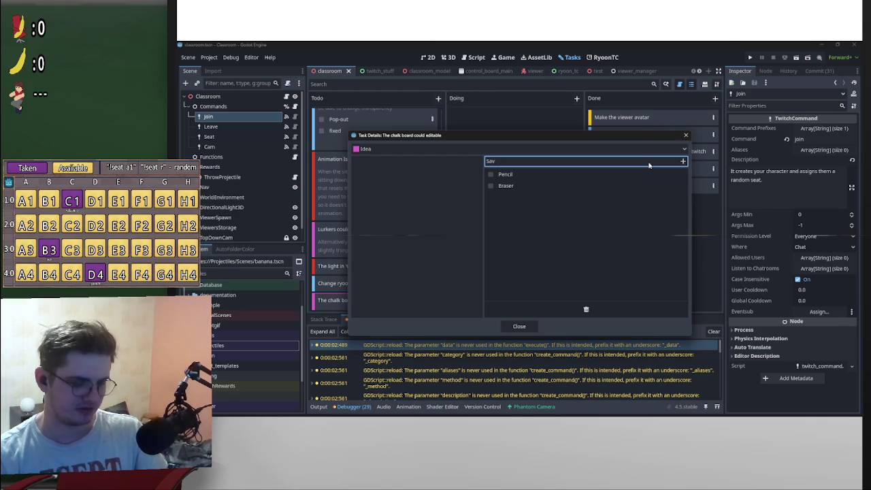
pyautogui.press('Return')
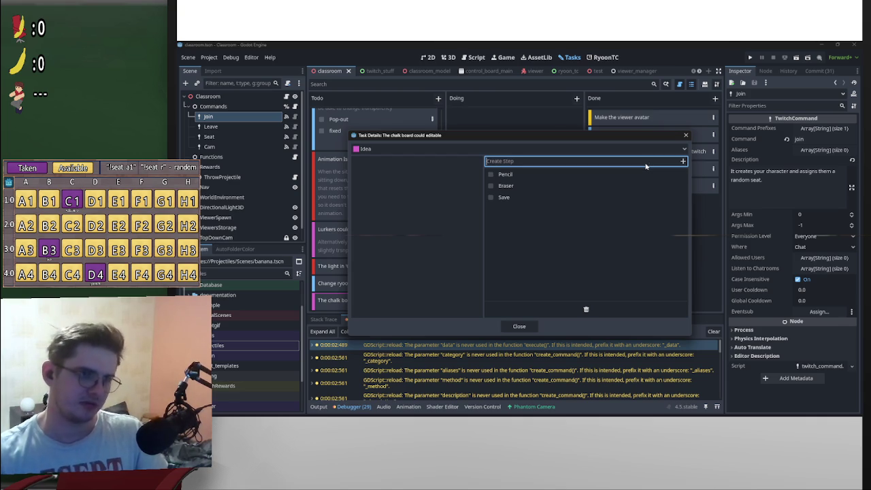
# Add Load and Different colors steps, then close the details back to the board
pyautogui.write('Load')
pyautogui.press('Return')
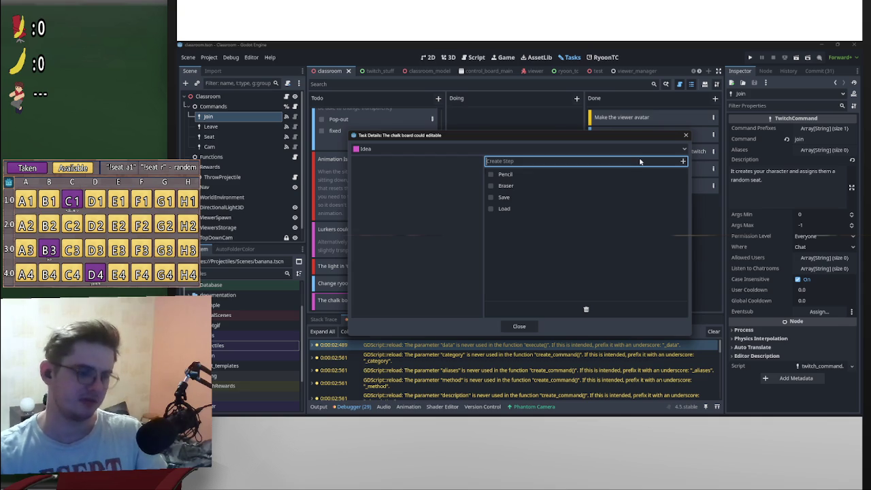
pyautogui.write('Different colors')
pyautogui.press('Return')
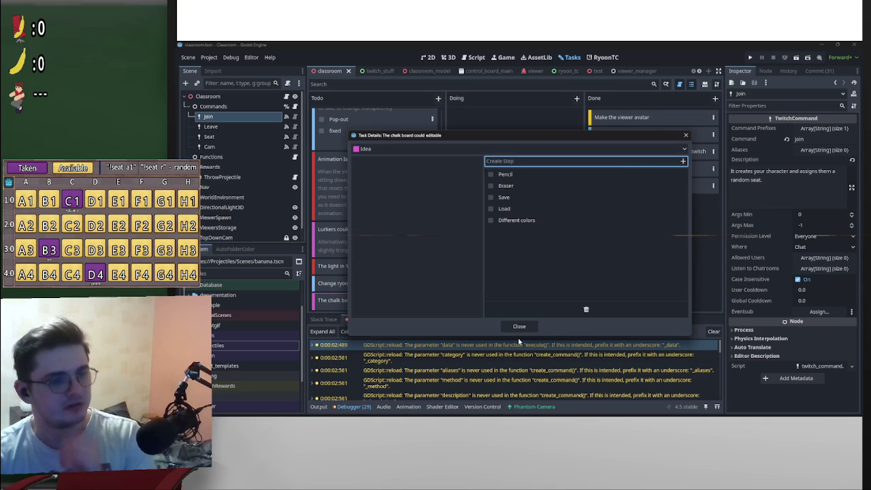
pyautogui.click(519, 326)
pyautogui.scroll(-1, 380, 249)
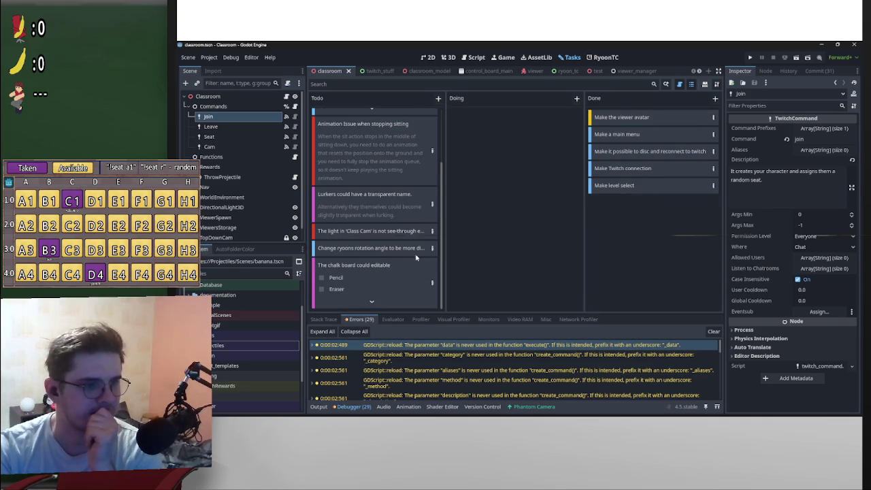
# Give the chalk board card a sixth checklist step, 'Viewers?', and close its details
pyautogui.doubleClick(432, 288)
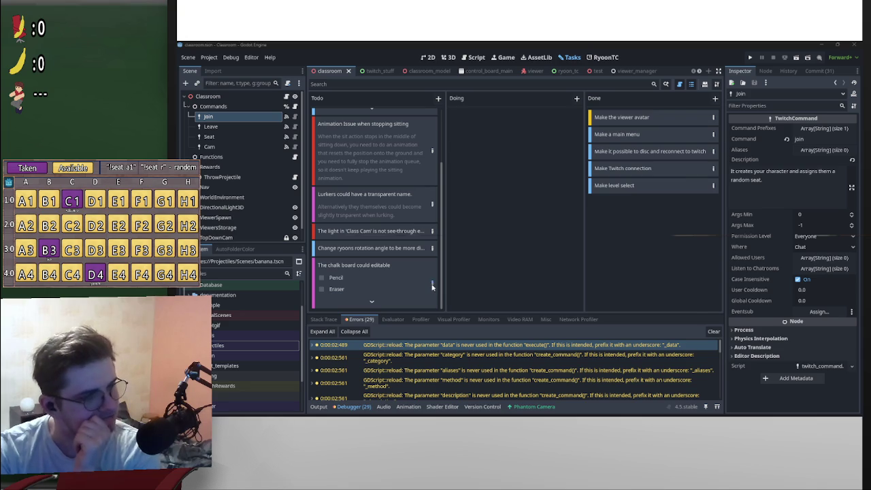
pyautogui.click(636, 163)
pyautogui.write('Viewers')
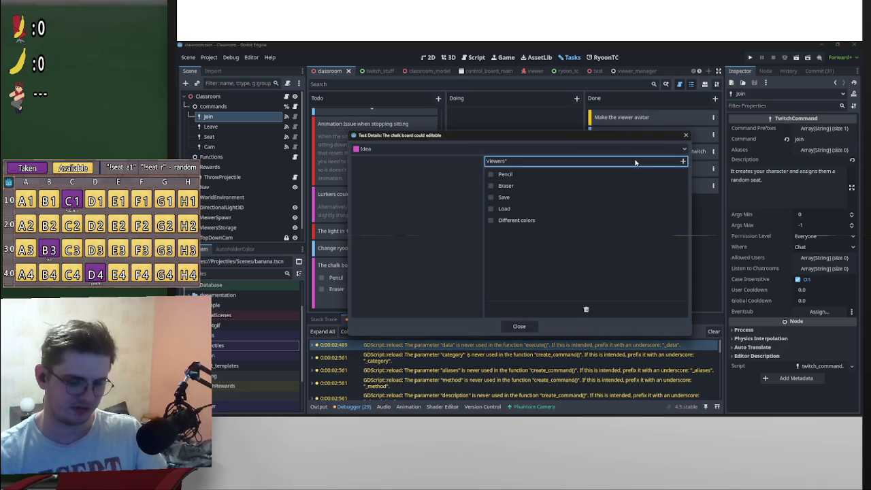
pyautogui.press('Return')
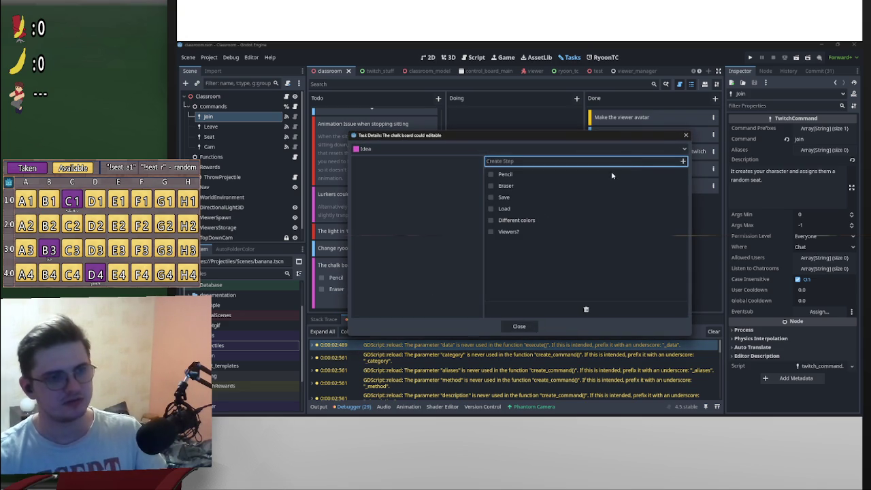
pyautogui.press('super')
pyautogui.press('super')
pyautogui.click(518, 327)
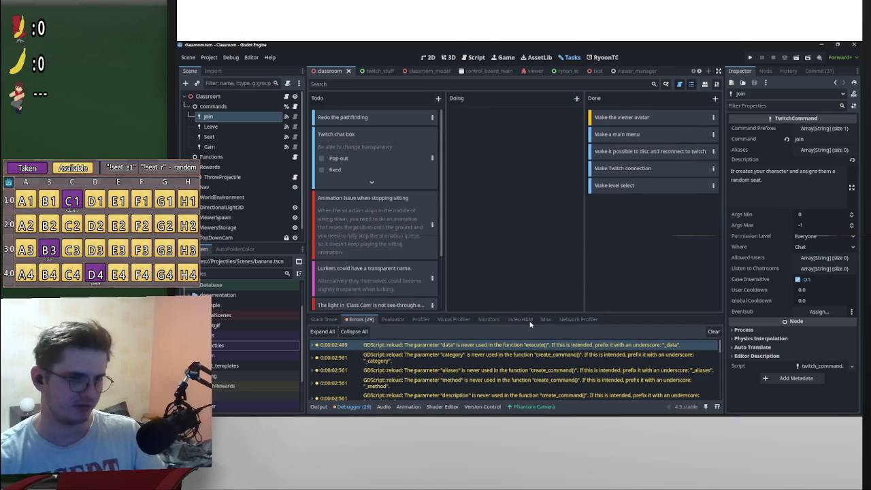
pyautogui.scroll(-3, 422, 257)
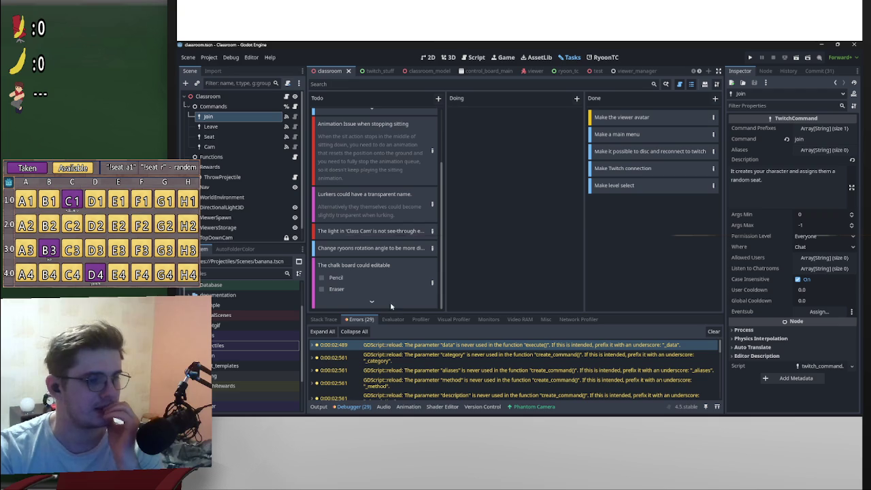
# Expand the chalk board card, open its details and start typing a 'Separate phantomcam' step
pyautogui.click(373, 303)
pyautogui.click(433, 259)
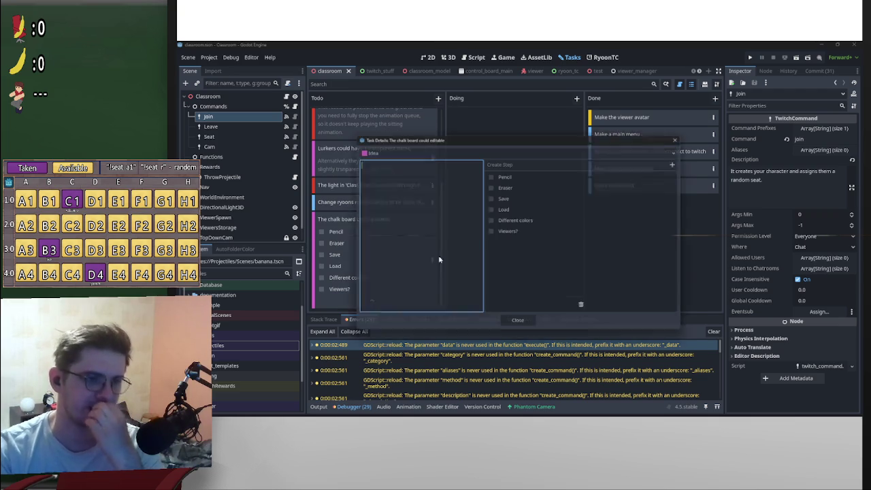
pyautogui.click(524, 162)
pyautogui.write('Separa')
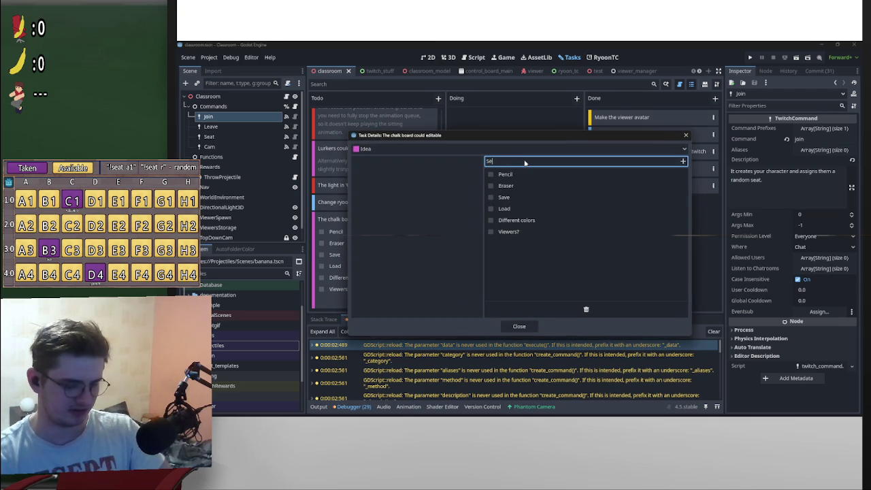
pyautogui.press('BackSpace')
pyautogui.press('BackSpace')
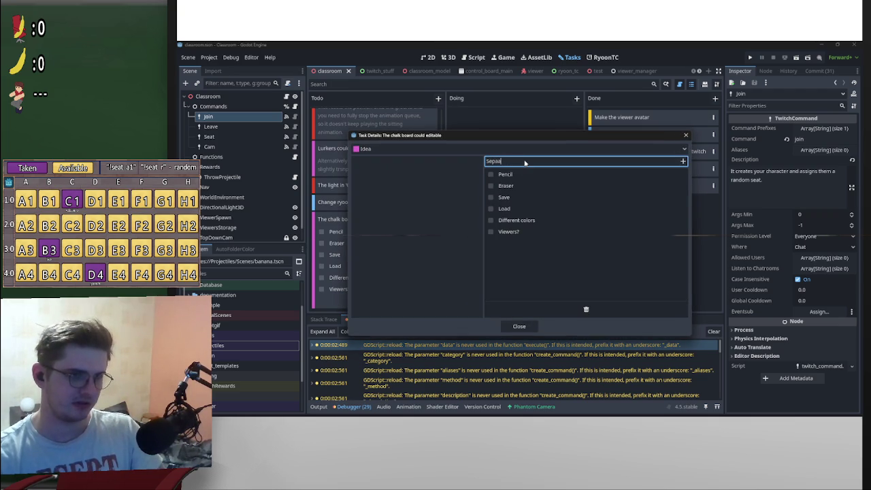
pyautogui.write('rate')
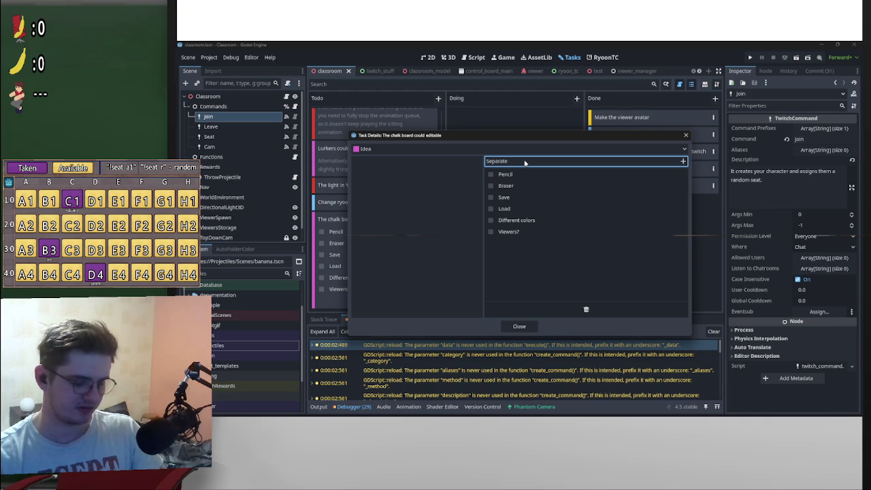
pyautogui.write(' p')
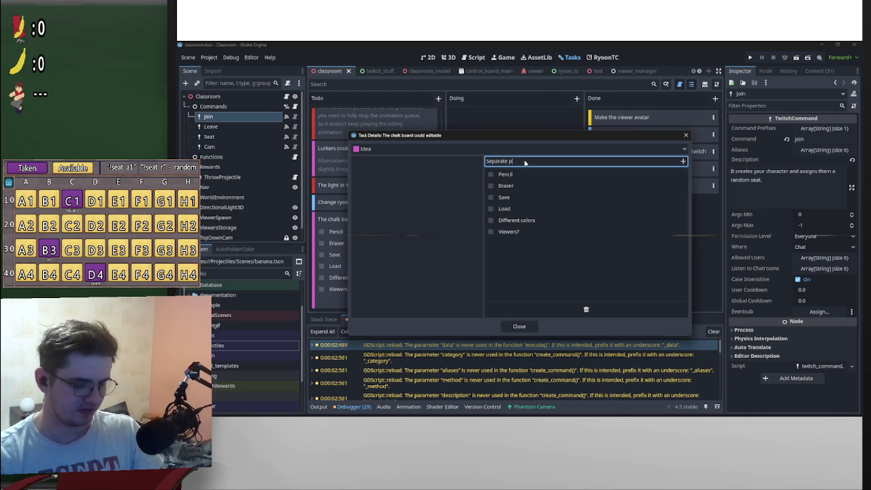
pyautogui.write('hantomcam')
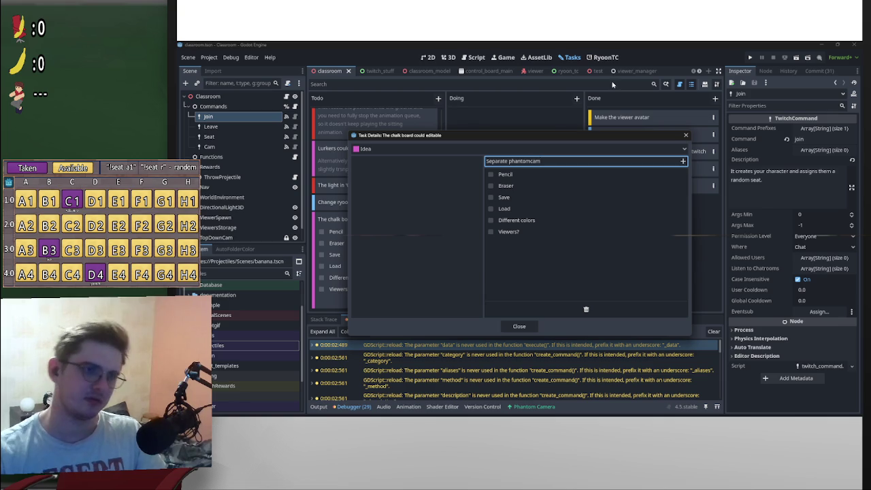
# Shorten the draft step name toward 'PhCam', then close the details without adding it
pyautogui.click(515, 161)
pyautogui.press('BackSpace')
pyautogui.write('P')
pyautogui.click(532, 161)
pyautogui.press('BackSpace')
pyautogui.press('BackSpace')
pyautogui.press('BackSpace')
pyautogui.press('Delete')
pyautogui.press('Delete')
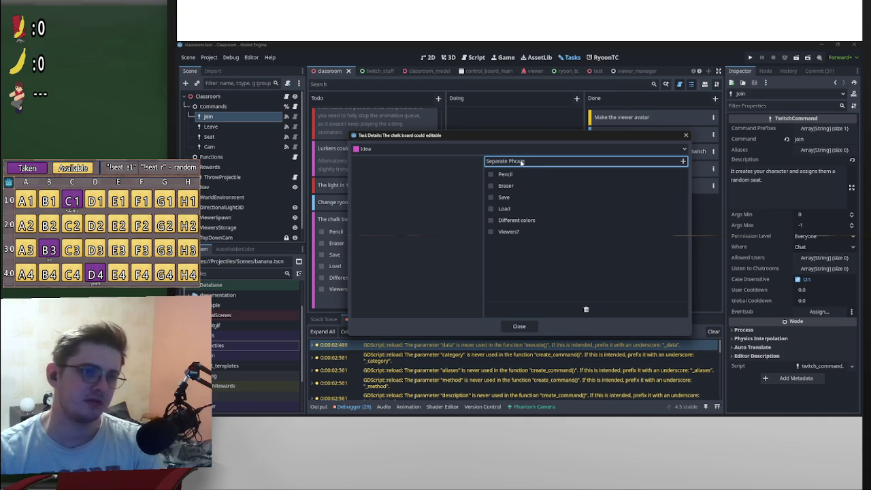
pyautogui.write('am')
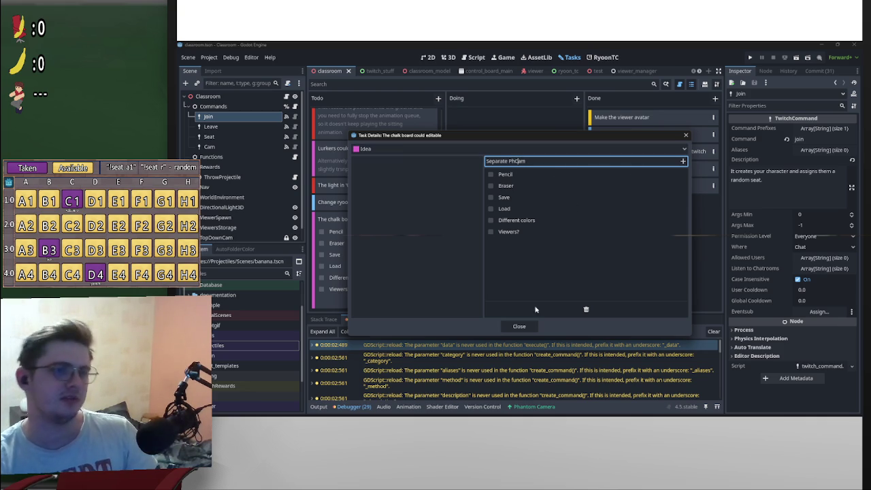
pyautogui.click(534, 327)
pyautogui.scroll(-3, 360, 300)
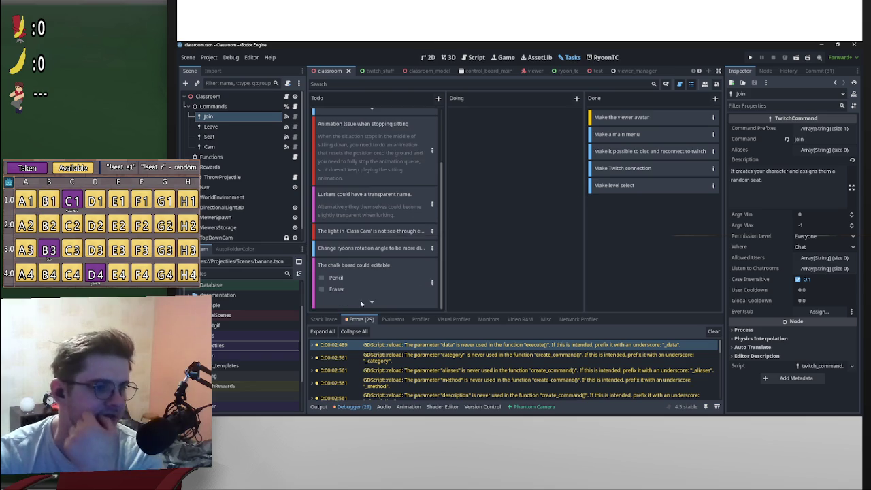
pyautogui.scroll(-2, 370, 281)
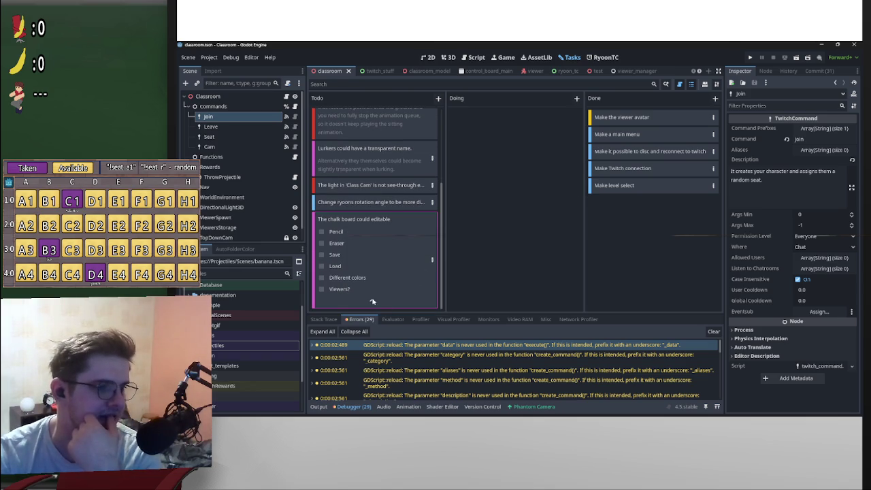
pyautogui.scroll(1, 374, 299)
pyautogui.scroll(-2, 429, 294)
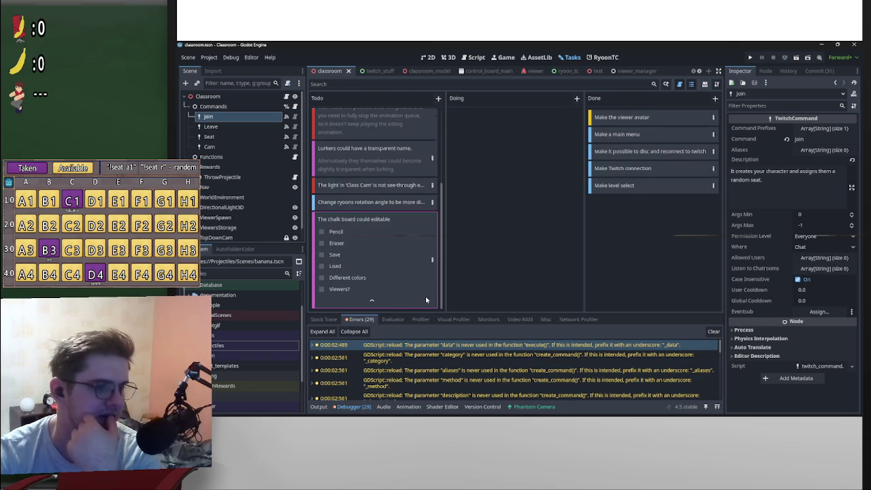
# Reopen the chalk board details, add the 'Separate PhCam' step, and return to the board
pyautogui.click(432, 260)
pyautogui.click(544, 162)
pyautogui.write('Se')
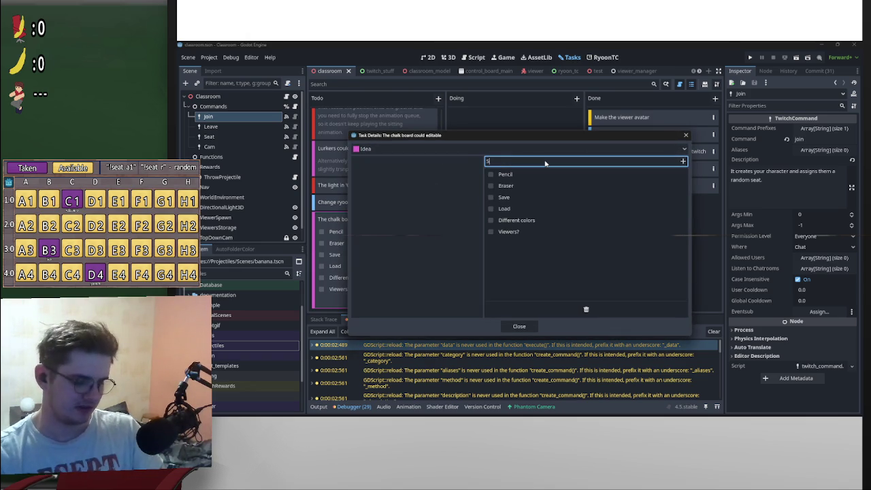
pyautogui.write('parat')
pyautogui.write('e PhCam')
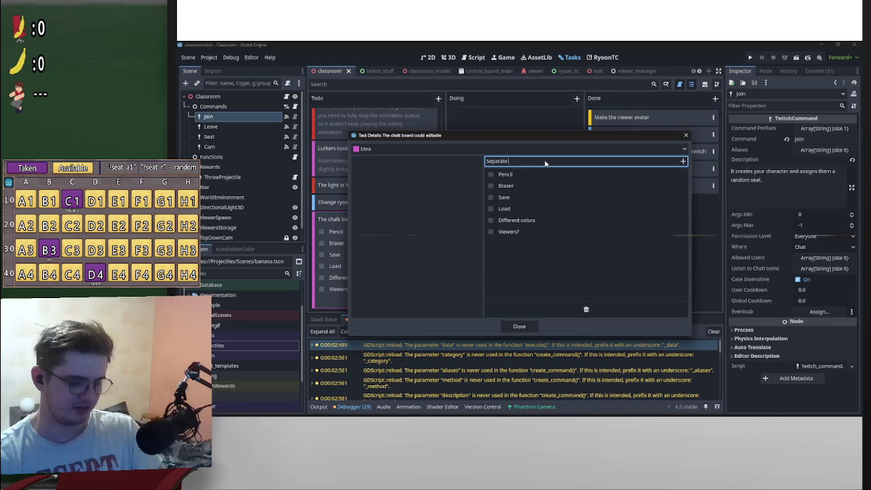
pyautogui.press('Return')
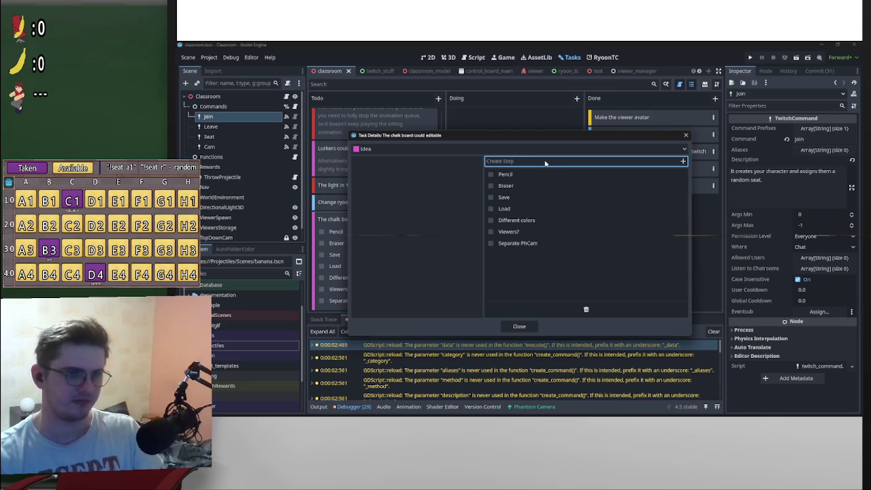
pyautogui.click(686, 135)
pyautogui.scroll(-2, 409, 255)
pyautogui.scroll(2, 422, 253)
pyautogui.scroll(-3, 430, 251)
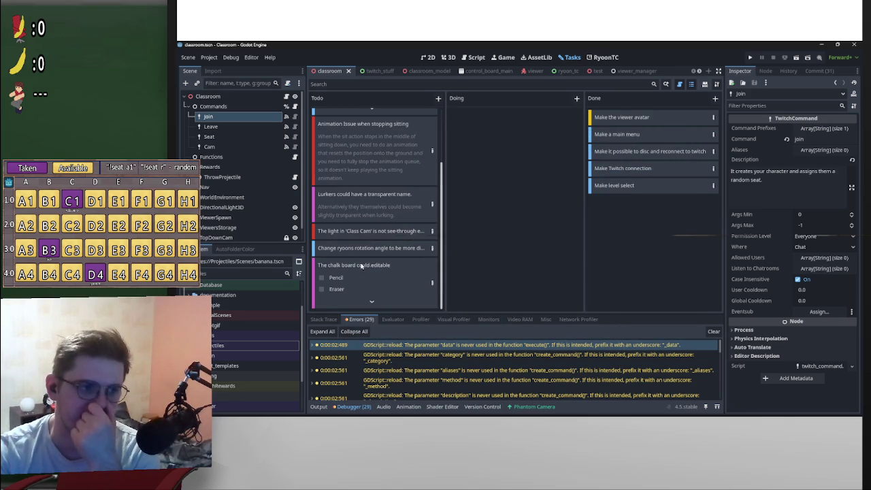
# Drag the Lurkers card lower in the Todo column and look over the Animation Issue and Class Cam light tasks
pyautogui.moveTo(346, 199); pyautogui.dragTo(348, 254)
pyautogui.scroll(-3, 388, 255)
pyautogui.scroll(-1, 392, 254)
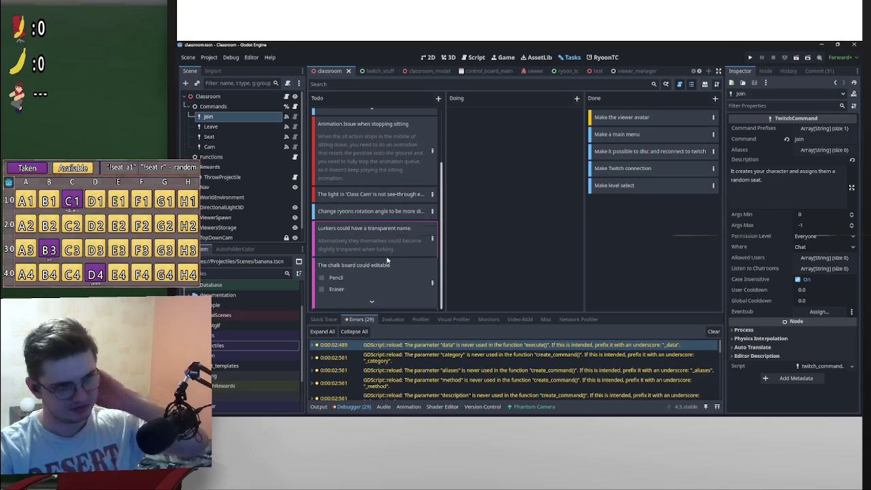
pyautogui.scroll(3, 385, 258)
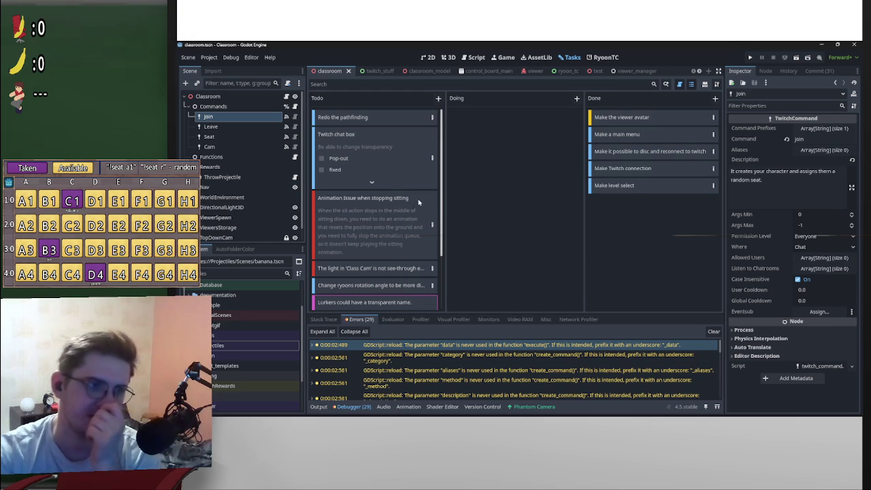
pyautogui.click(378, 211)
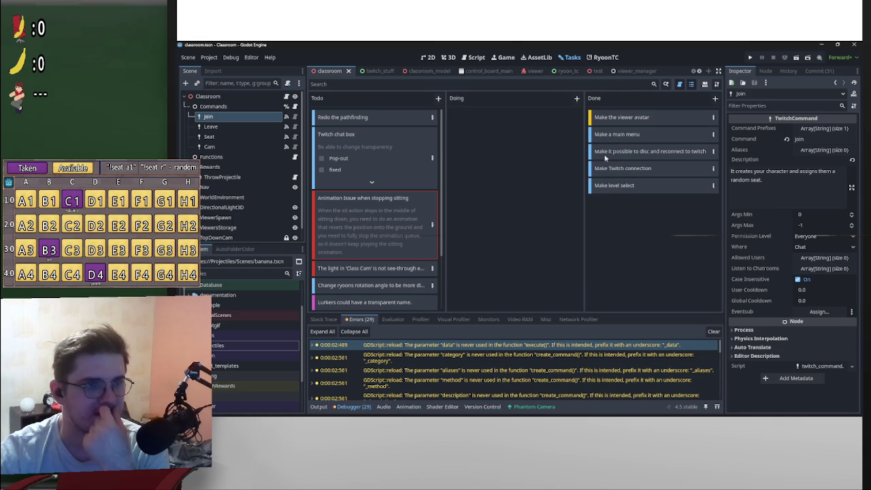
pyautogui.click(401, 271)
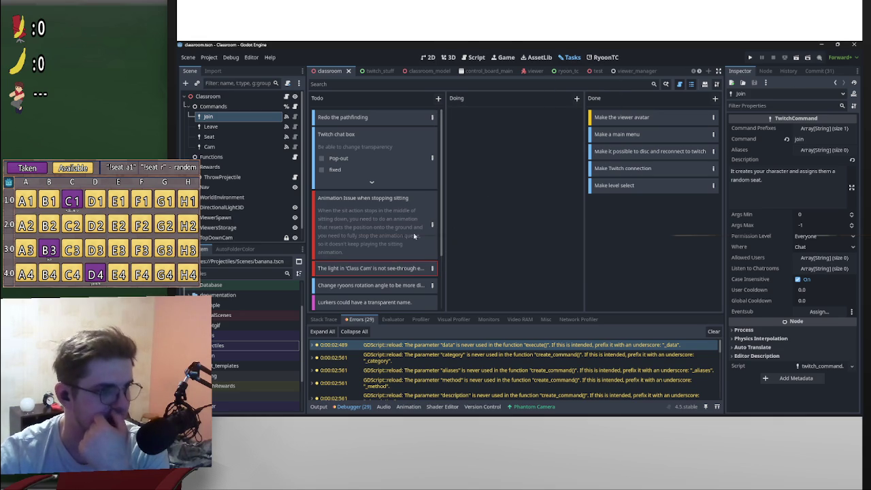
# Move the rotation-angle card up under Twitch chat box, then select the ThrowProjectile node
pyautogui.moveTo(384, 286)
pyautogui.mouseDown()
pyautogui.moveTo(412, 193)
pyautogui.moveTo(394, 230)
pyautogui.moveTo(395, 197)
pyautogui.mouseUp()
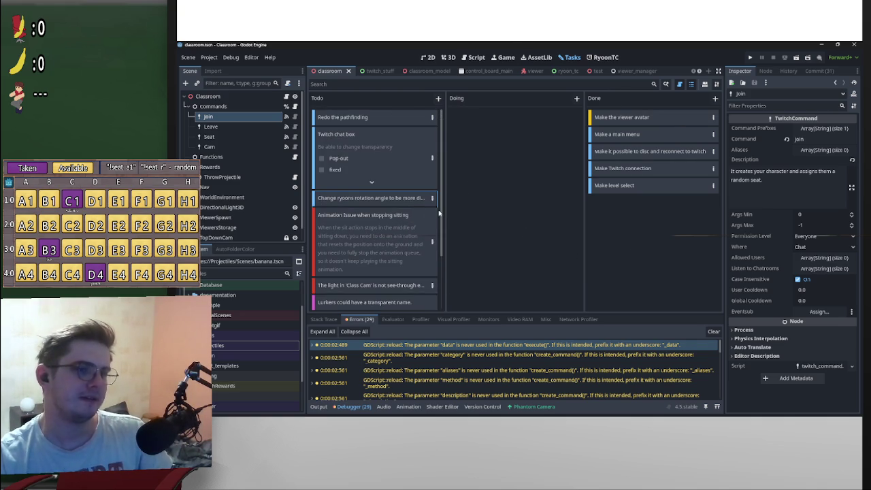
pyautogui.scroll(-3, 444, 235)
pyautogui.scroll(3, 459, 212)
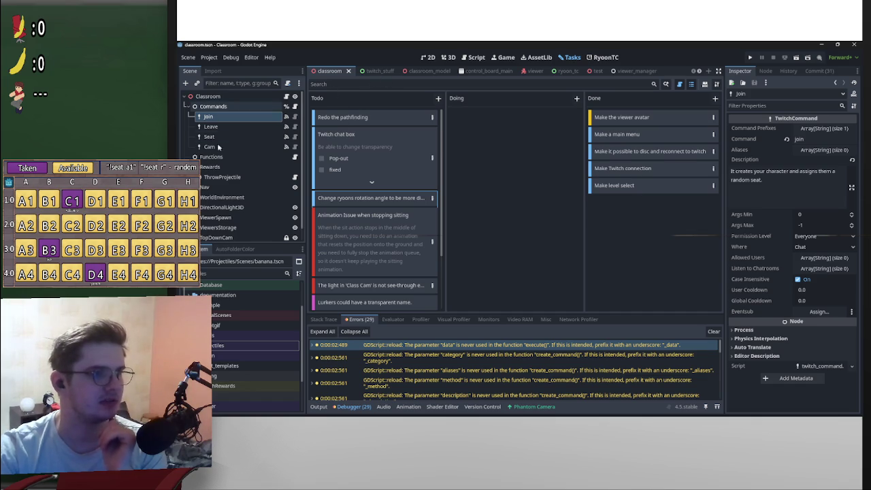
pyautogui.click(224, 177)
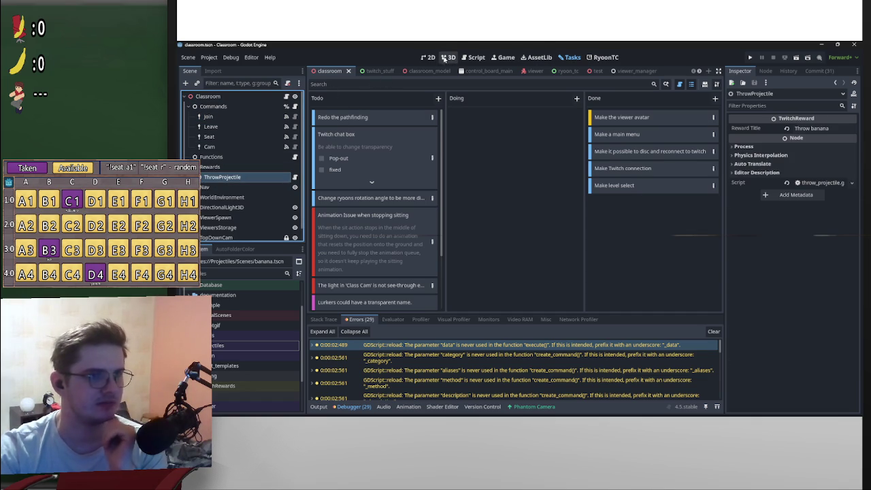
# Switch to the 3D classroom scene and open the ThrowProjectile node's throw_projectile.gd script
pyautogui.click(427, 57)
pyautogui.click(448, 57)
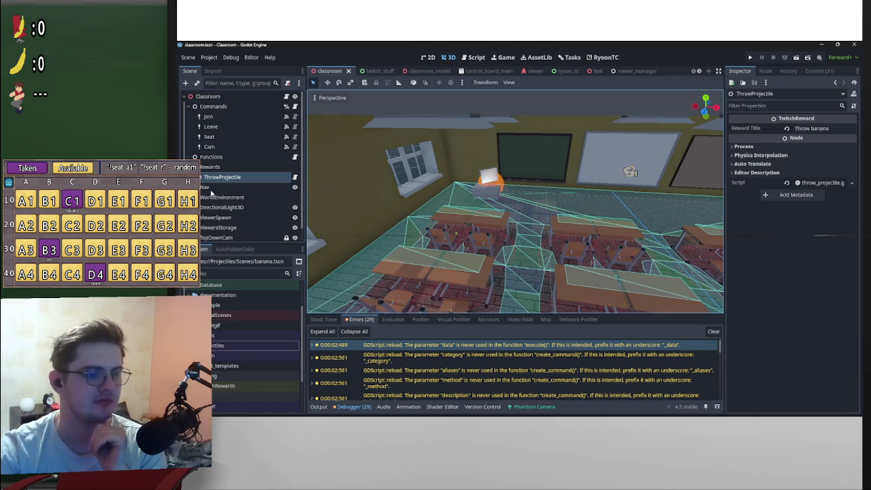
pyautogui.click(295, 178)
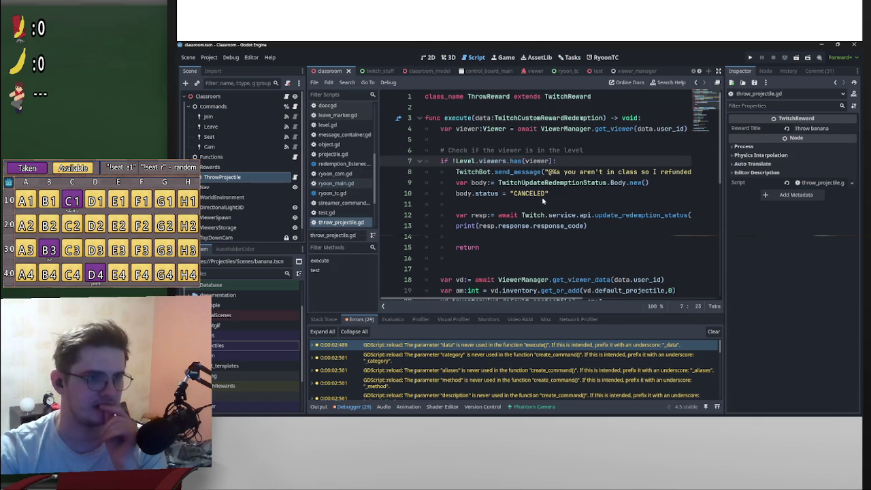
# Scroll through throw_projectile.gd to review its throw and inventory action setup
pyautogui.scroll(-8, 557, 199)
pyautogui.scroll(8, 568, 205)
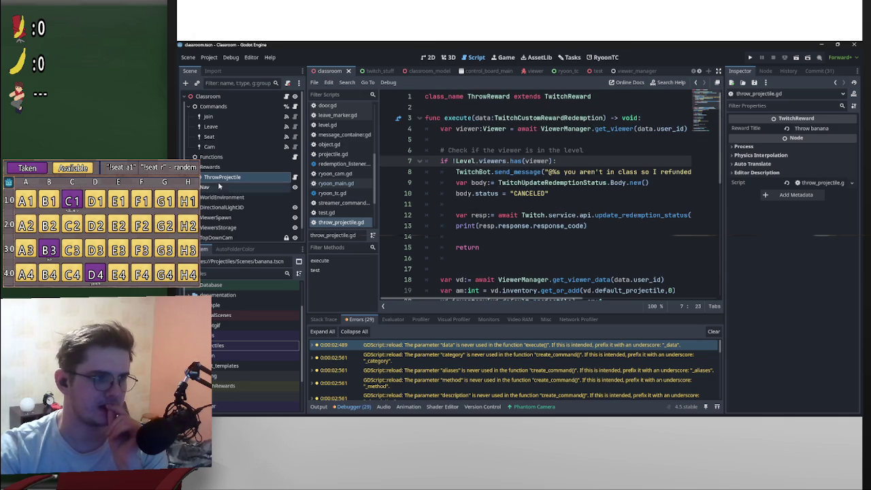
pyautogui.scroll(-1, 302, 189)
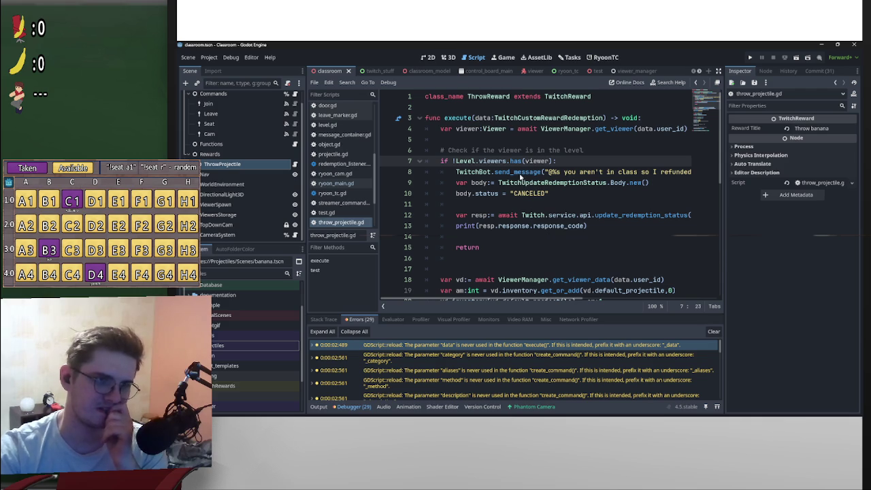
pyautogui.scroll(-6, 522, 217)
pyautogui.scroll(-2, 532, 215)
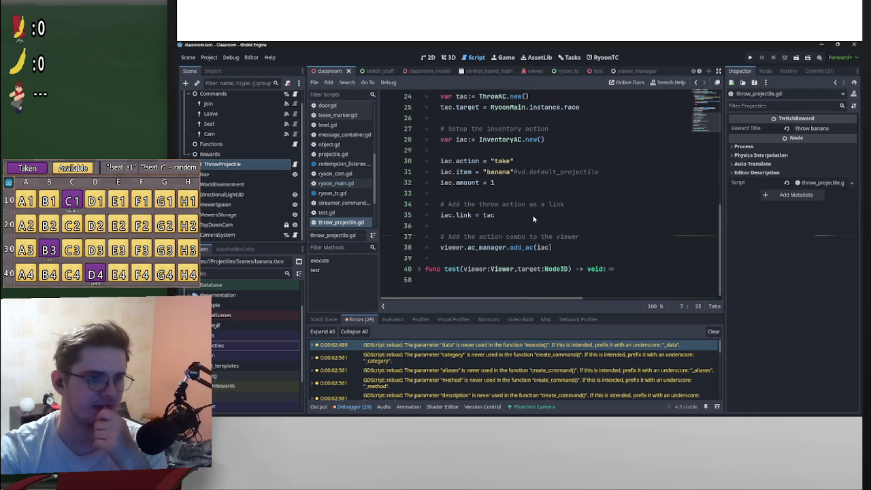
pyautogui.scroll(3, 589, 259)
pyautogui.scroll(5, 588, 257)
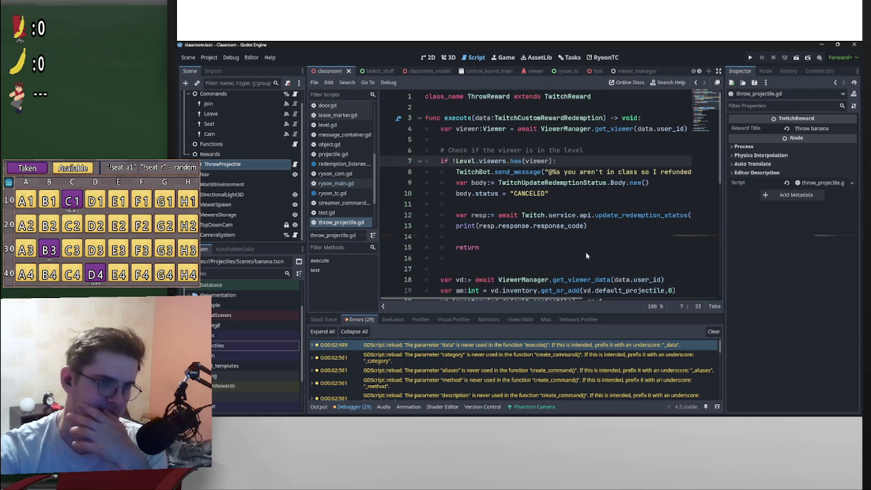
pyautogui.scroll(-2, 584, 247)
pyautogui.scroll(-1, 584, 248)
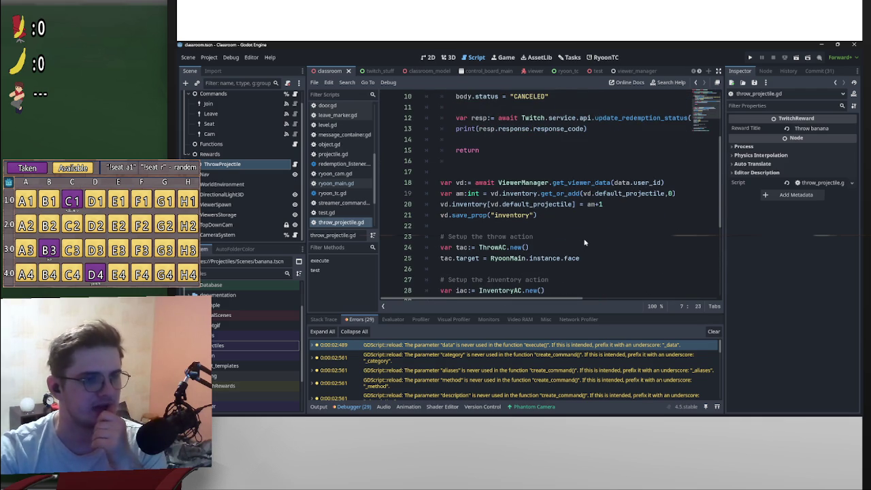
pyautogui.scroll(-5, 585, 241)
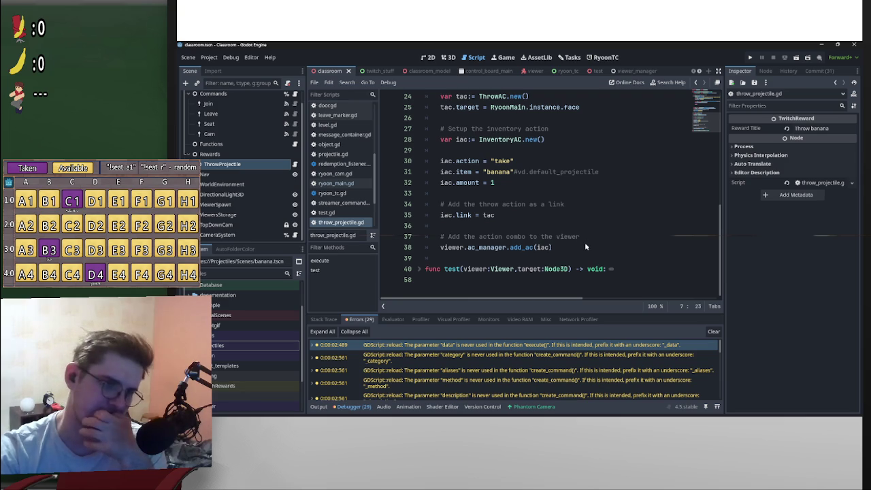
pyautogui.scroll(8, 590, 242)
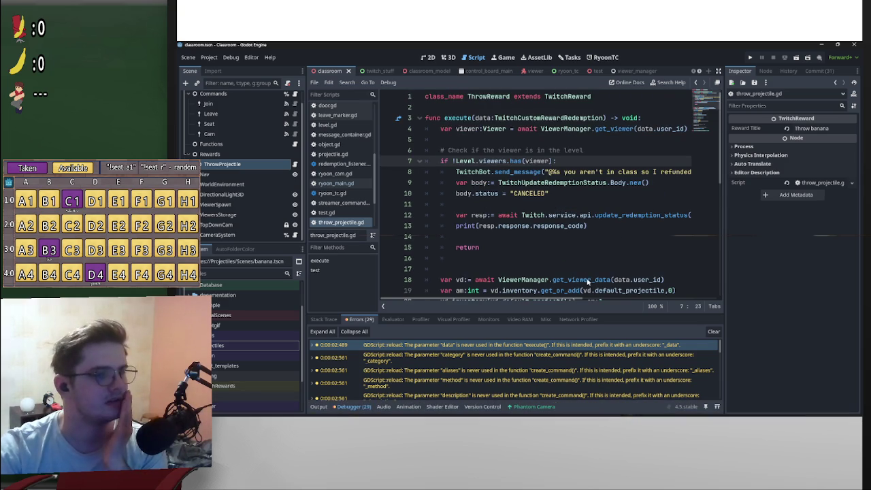
pyautogui.scroll(-3, 555, 242)
pyautogui.scroll(-2, 565, 255)
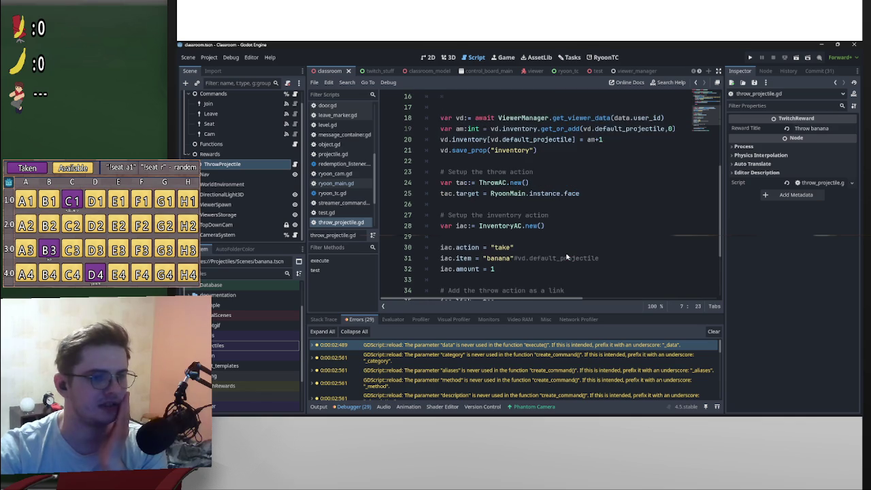
pyautogui.scroll(-3, 566, 255)
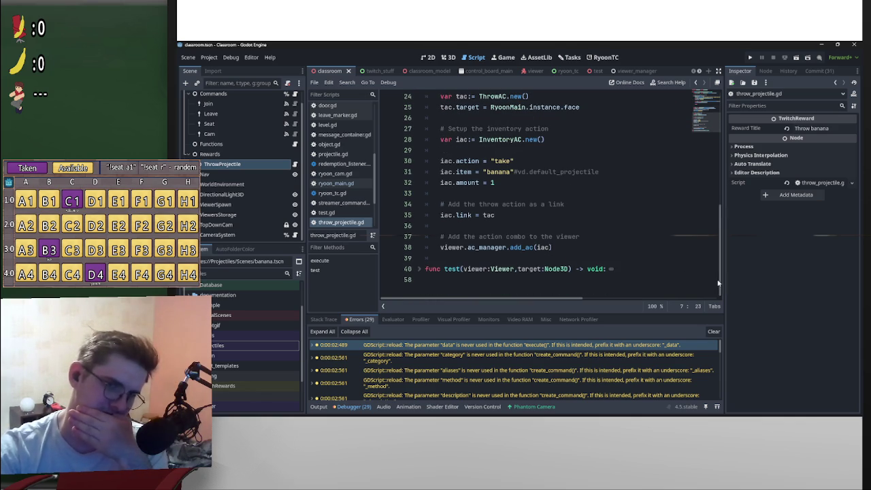
pyautogui.moveTo(718, 282); pyautogui.dragTo(719, 253)
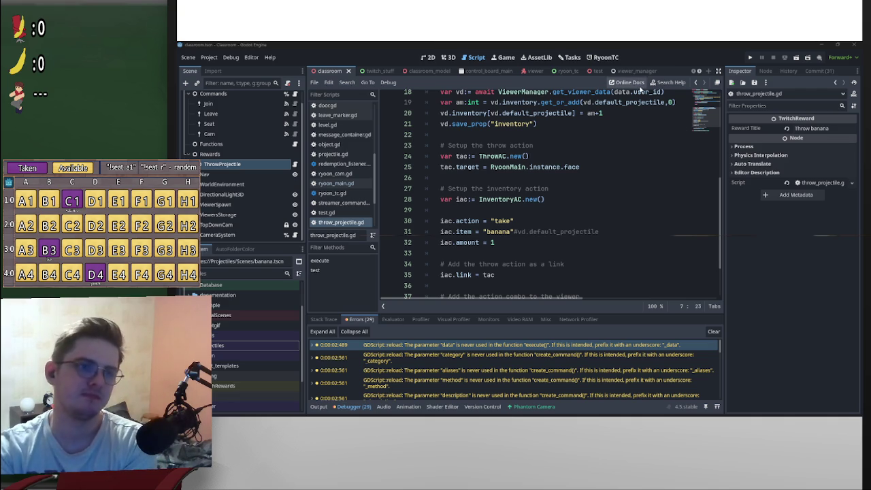
pyautogui.scroll(-2, 624, 227)
pyautogui.scroll(3, 624, 227)
pyautogui.scroll(-3, 625, 229)
pyautogui.scroll(4, 625, 226)
pyautogui.scroll(-3, 624, 227)
pyautogui.scroll(-1, 515, 208)
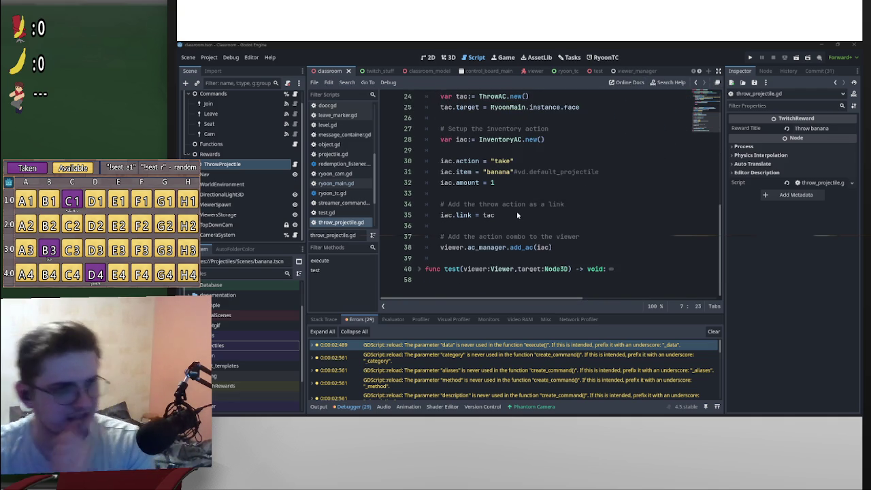
pyautogui.scroll(3, 515, 208)
pyautogui.scroll(-3, 527, 191)
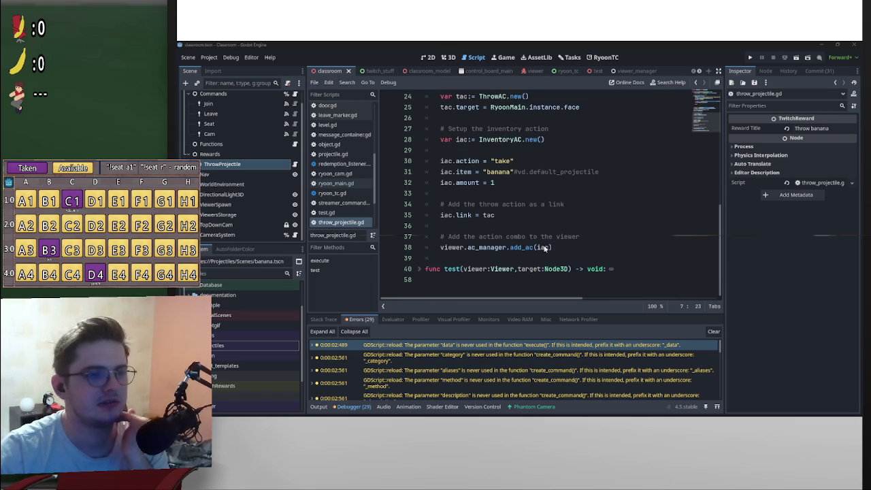
pyautogui.scroll(2, 526, 204)
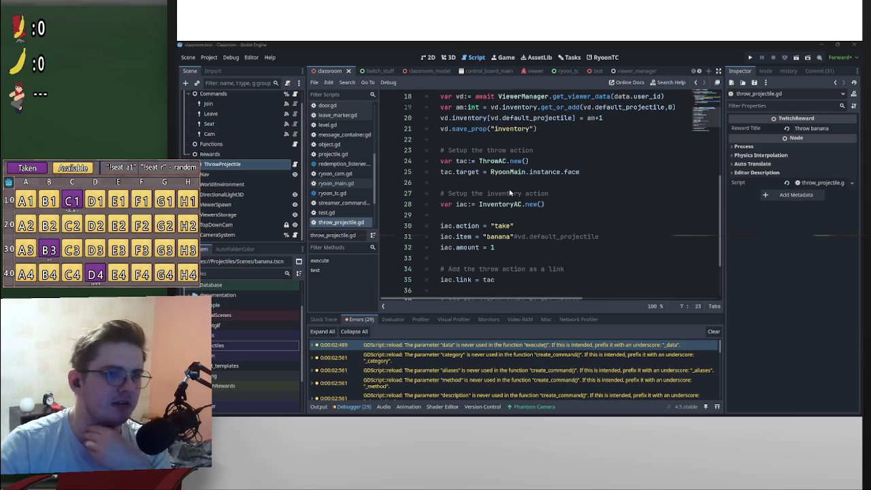
pyautogui.scroll(-2, 552, 183)
pyautogui.scroll(2, 552, 183)
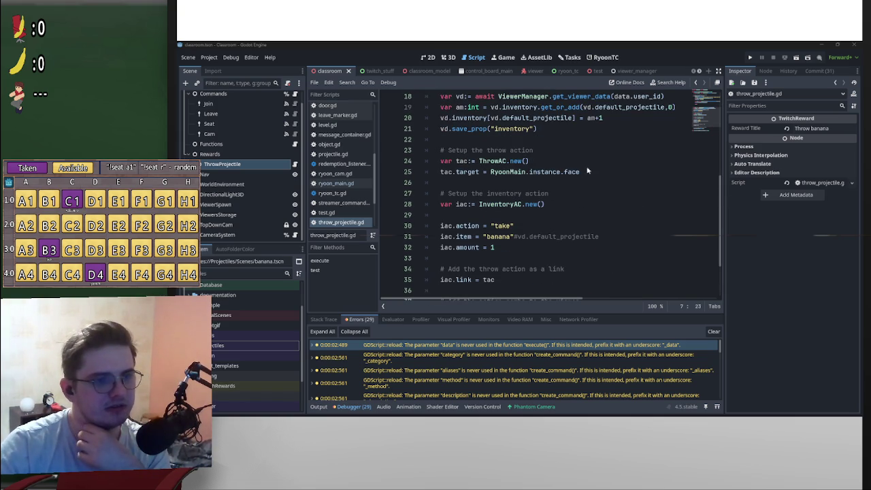
pyautogui.moveTo(582, 172); pyautogui.dragTo(428, 172)
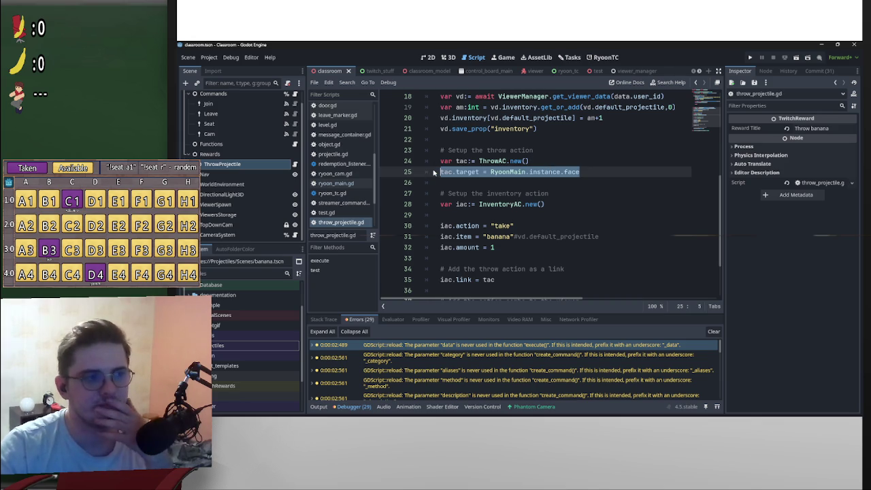
pyautogui.hotkey('shift', 'Home')
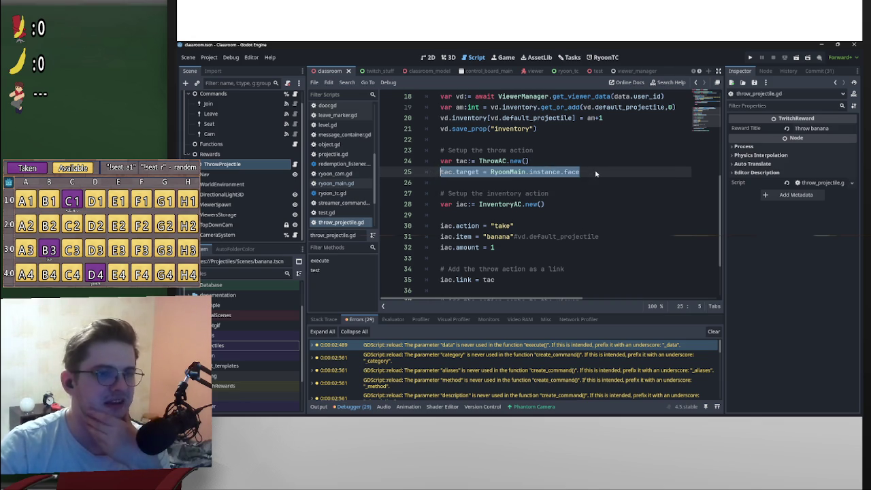
pyautogui.scroll(5, 564, 183)
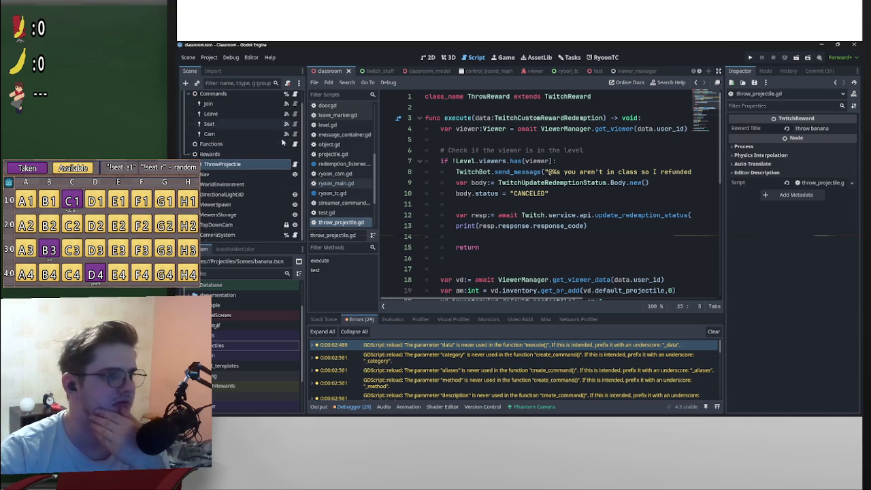
# Compare classroom.gd with throw_projectile.gd by switching between the two scripts
pyautogui.scroll(1, 286, 136)
pyautogui.click(287, 97)
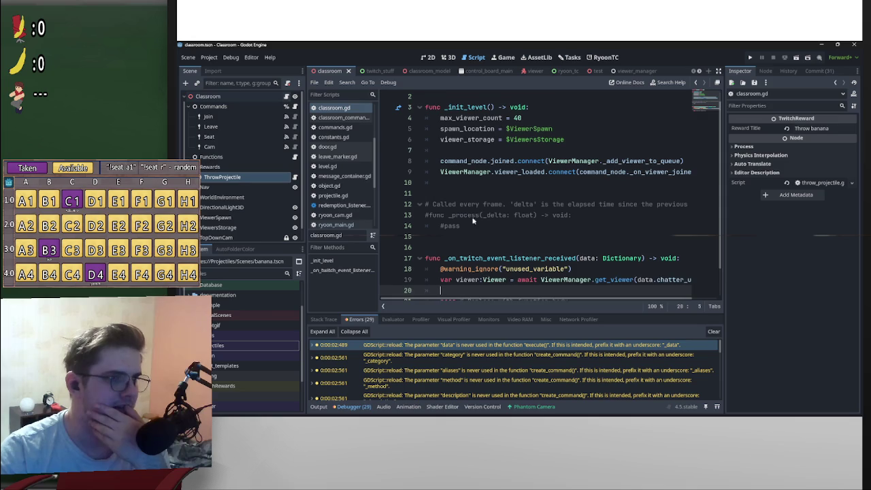
pyautogui.click(294, 177)
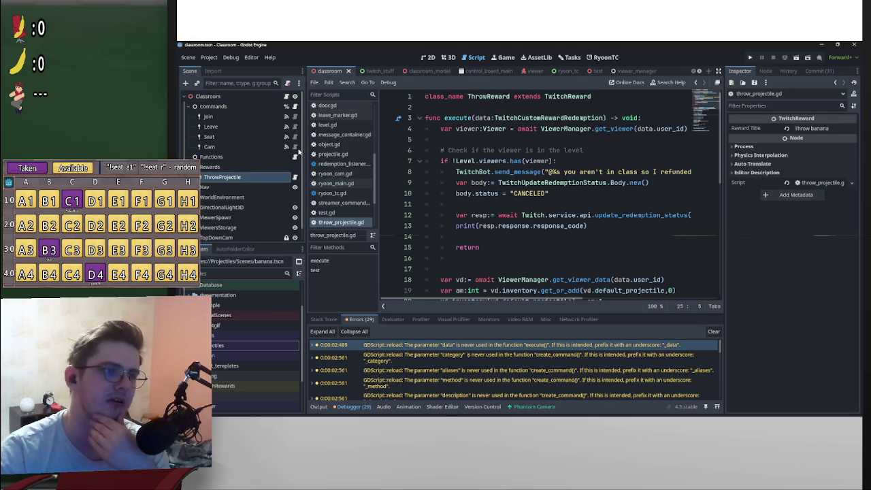
pyautogui.click(286, 97)
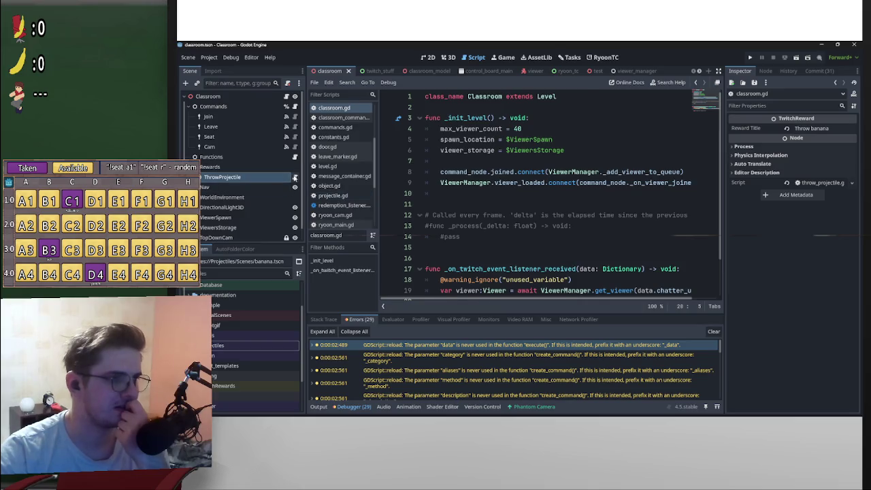
pyautogui.click(295, 177)
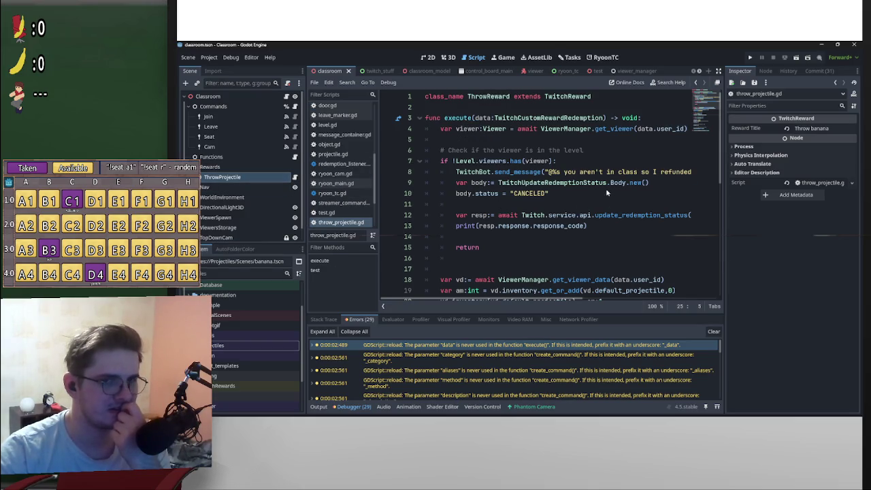
pyautogui.scroll(-1, 558, 209)
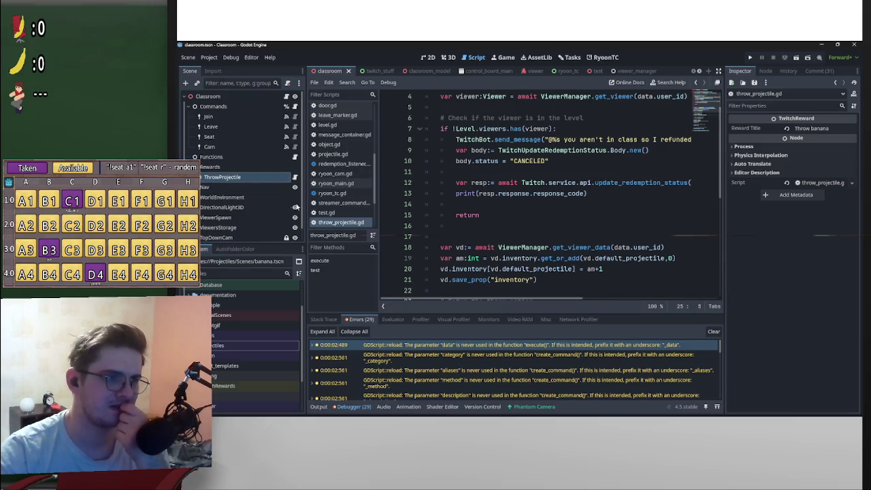
pyautogui.click(259, 176)
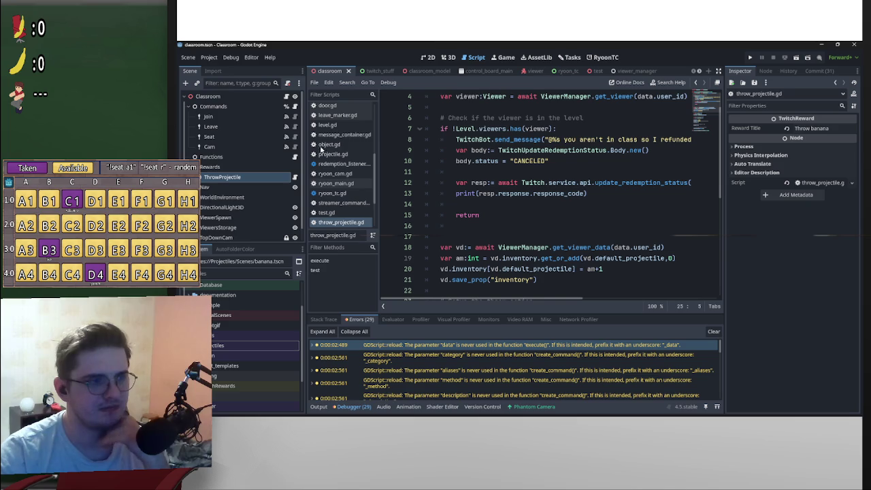
pyautogui.click(285, 96)
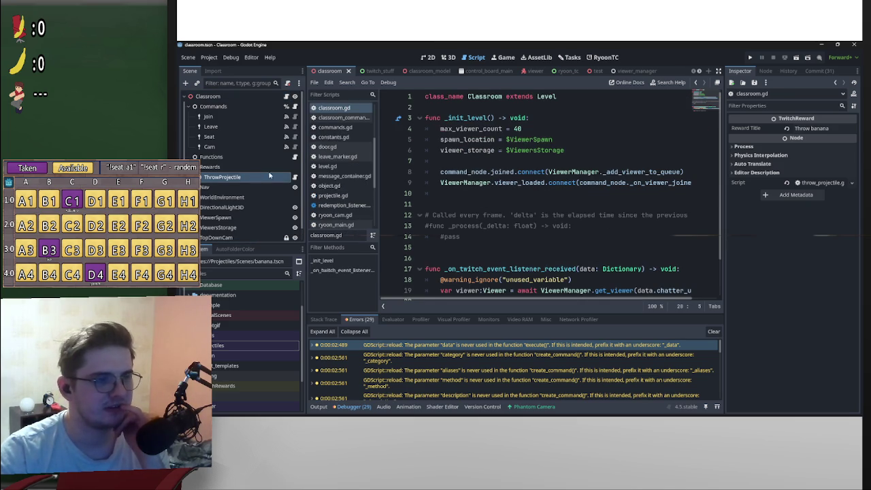
pyautogui.click(295, 177)
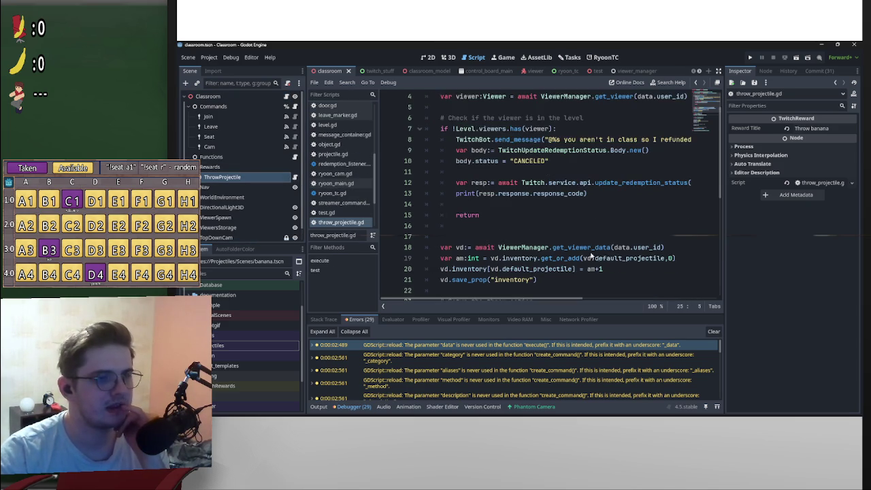
# Review throw_projectile.gd's execute function and bring the GlobalScenes files into view in FileSystem
pyautogui.scroll(-2, 648, 262)
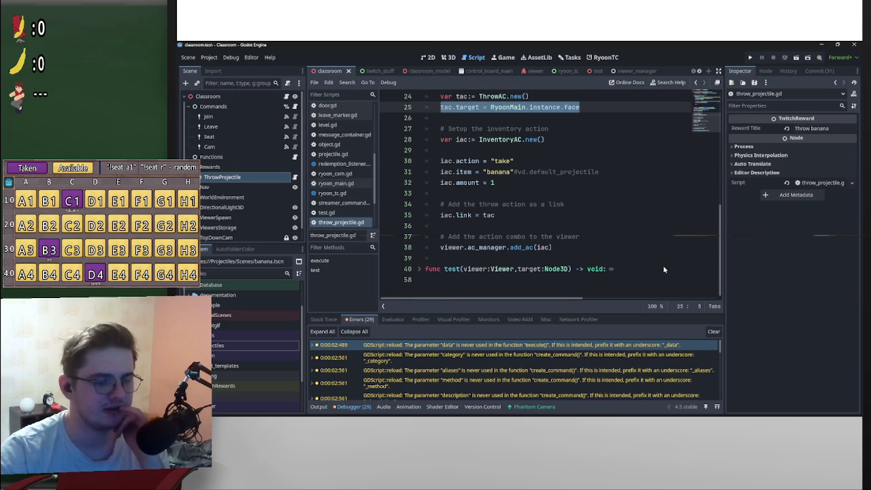
pyautogui.scroll(8, 664, 269)
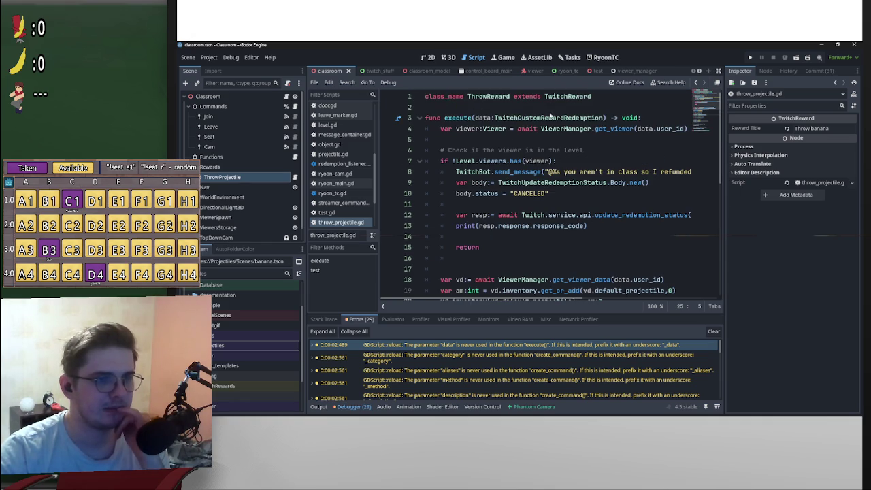
pyautogui.hscroll(4, 565, 300)
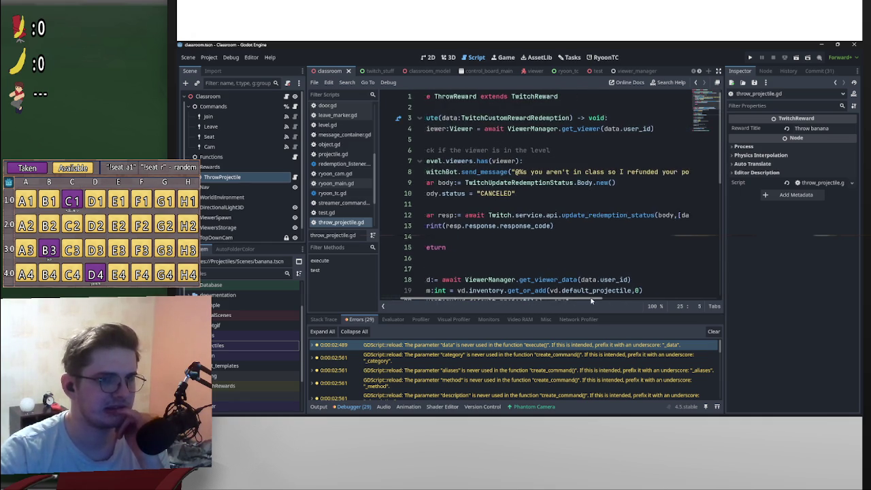
pyautogui.hscroll(-4, 566, 300)
pyautogui.scroll(-6, 421, 121)
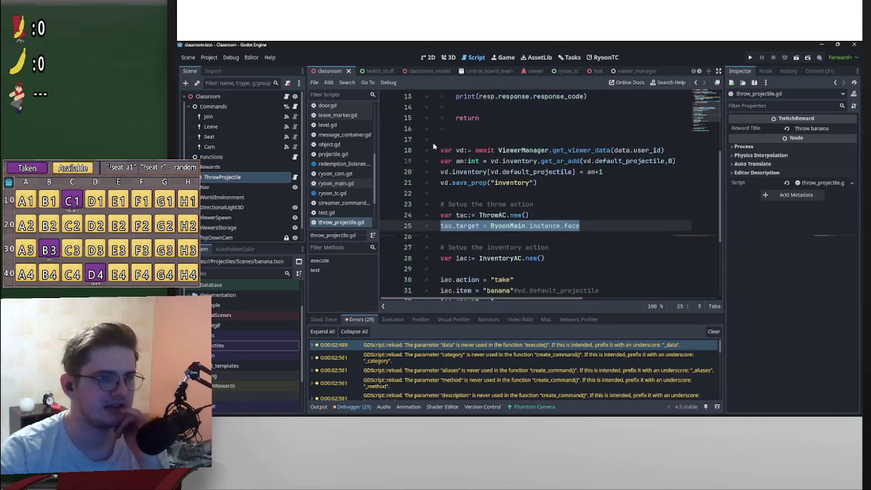
pyautogui.scroll(6, 429, 143)
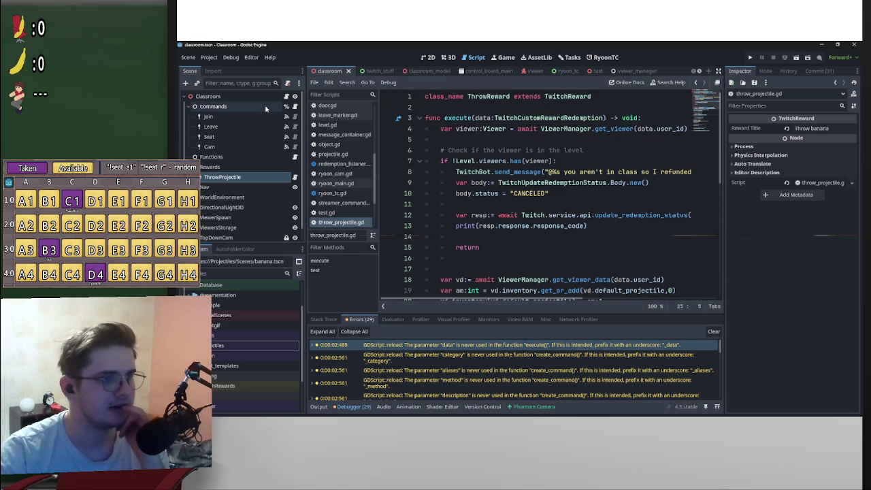
pyautogui.click(252, 340)
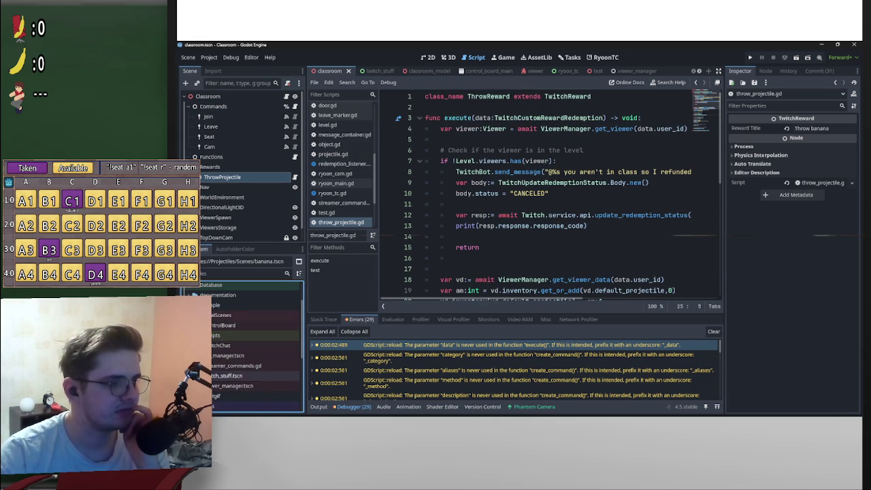
# Open twitch_stuff.tscn, check RedemptionListener's signals, and open redemption_listener.gd
pyautogui.doubleClick(231, 375)
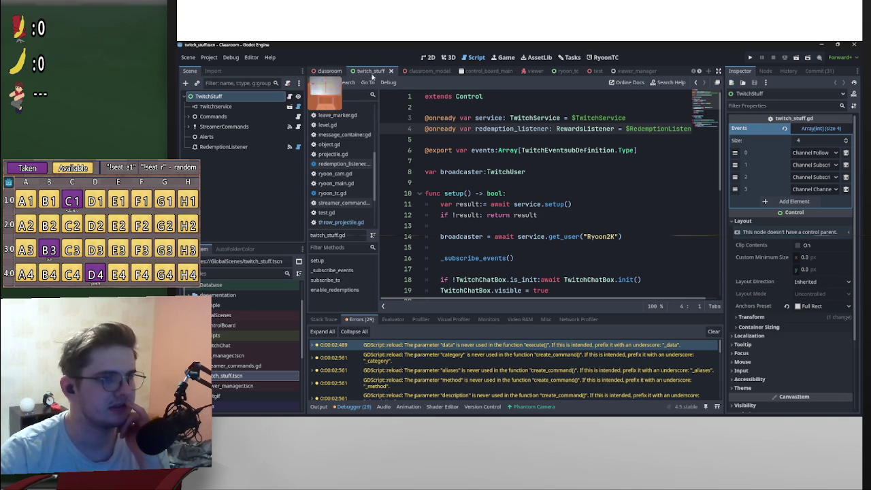
pyautogui.click(255, 148)
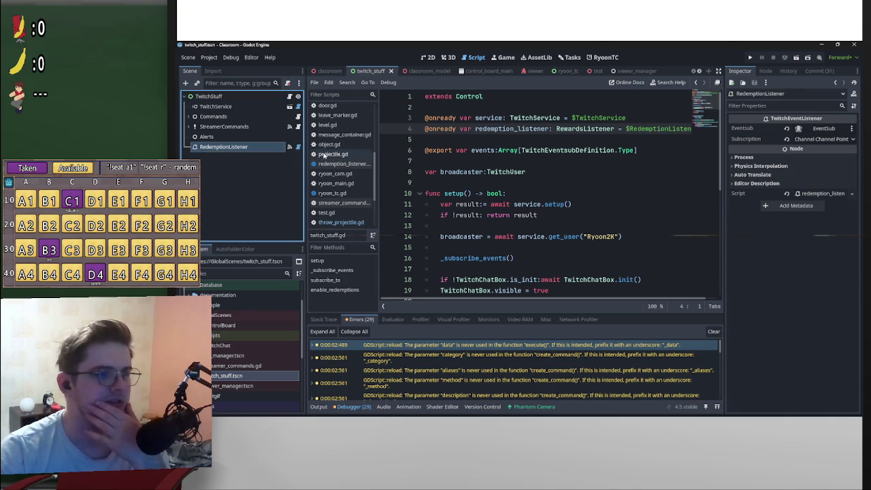
pyautogui.click(290, 147)
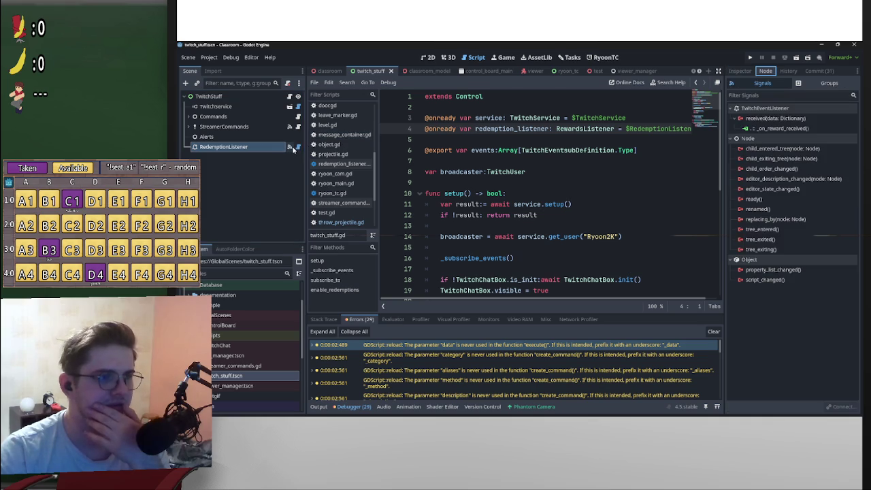
pyautogui.click(341, 164)
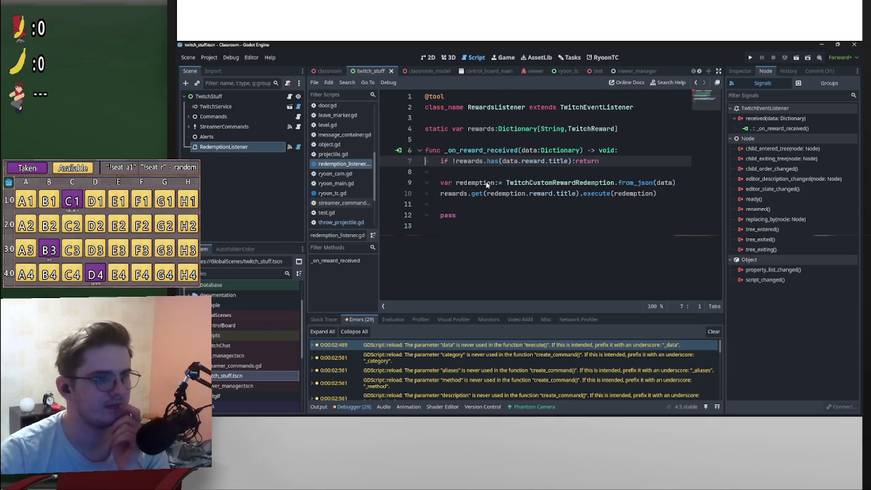
pyautogui.click(289, 96)
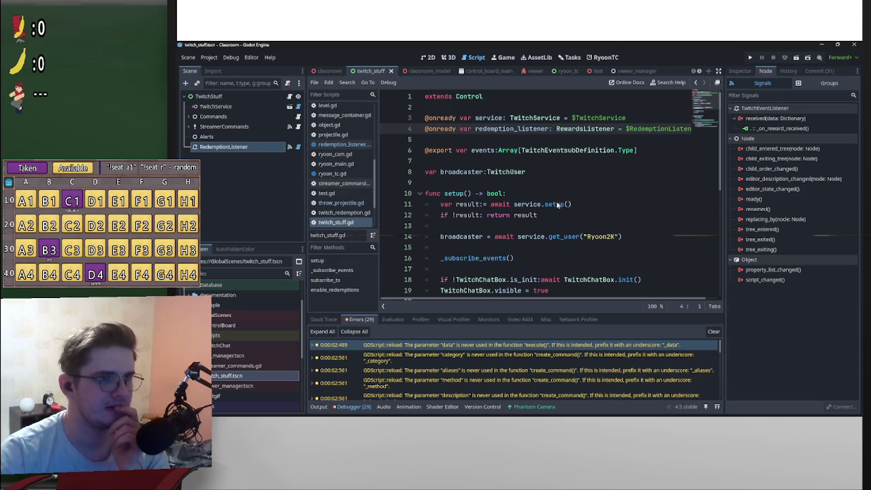
pyautogui.scroll(-1, 556, 204)
pyautogui.scroll(-1, 512, 194)
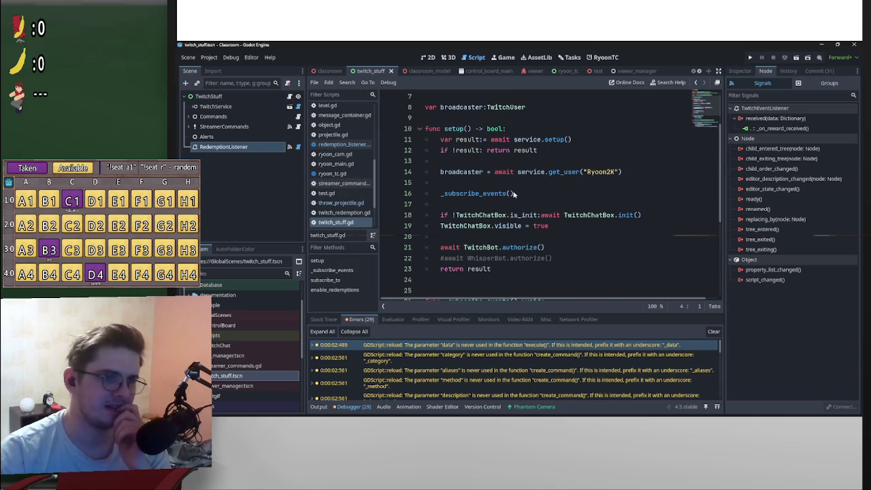
pyautogui.scroll(-4, 513, 194)
pyautogui.scroll(-1, 527, 199)
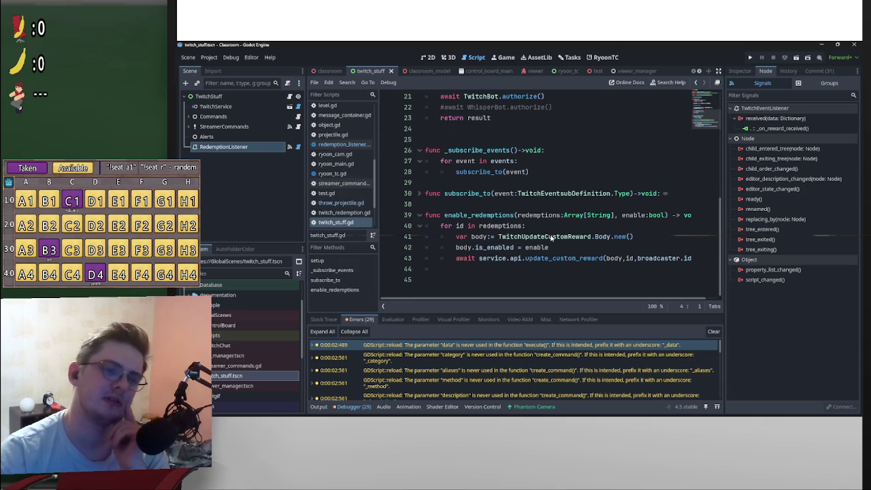
pyautogui.moveTo(517, 215); pyautogui.dragTo(604, 211)
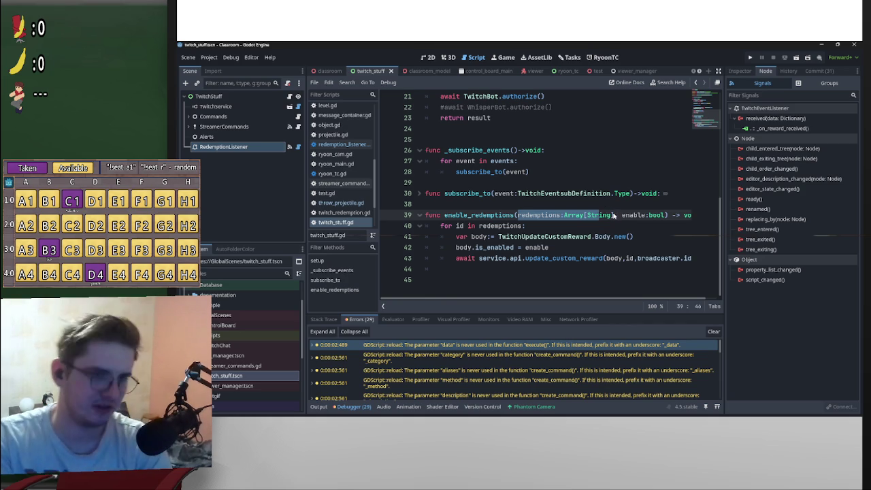
pyautogui.moveTo(615, 215); pyautogui.dragTo(516, 216)
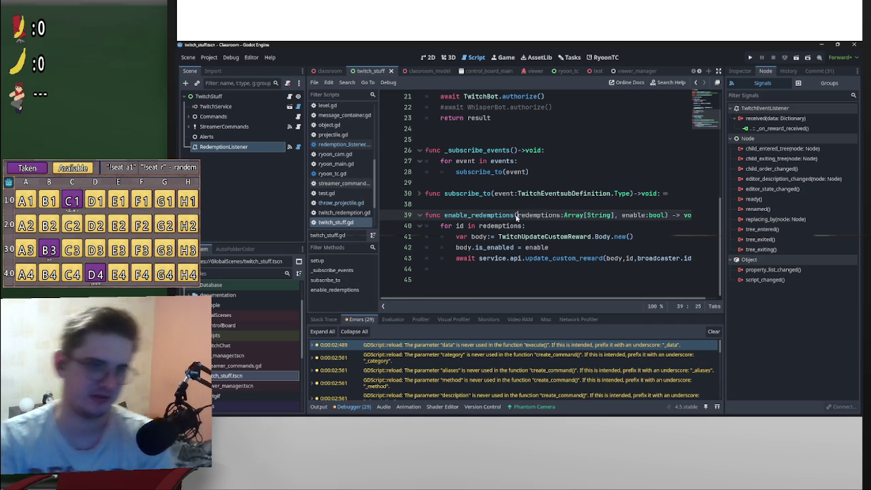
pyautogui.click(515, 215)
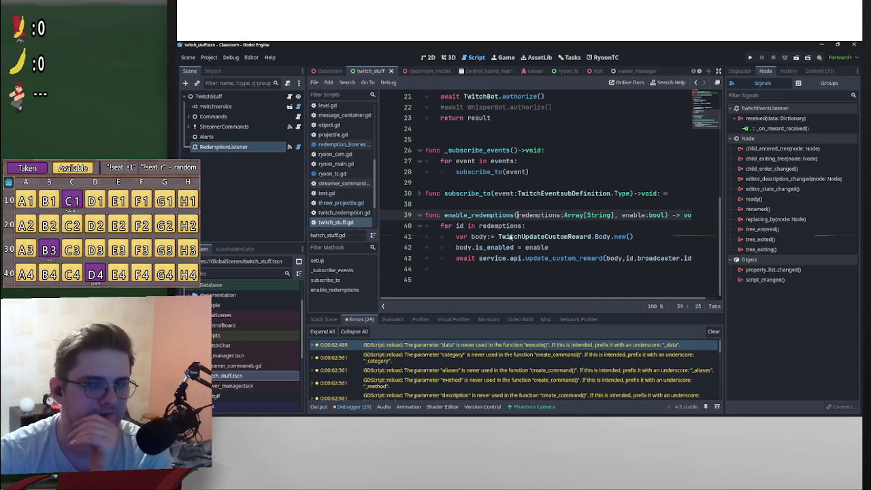
pyautogui.moveTo(512, 233)
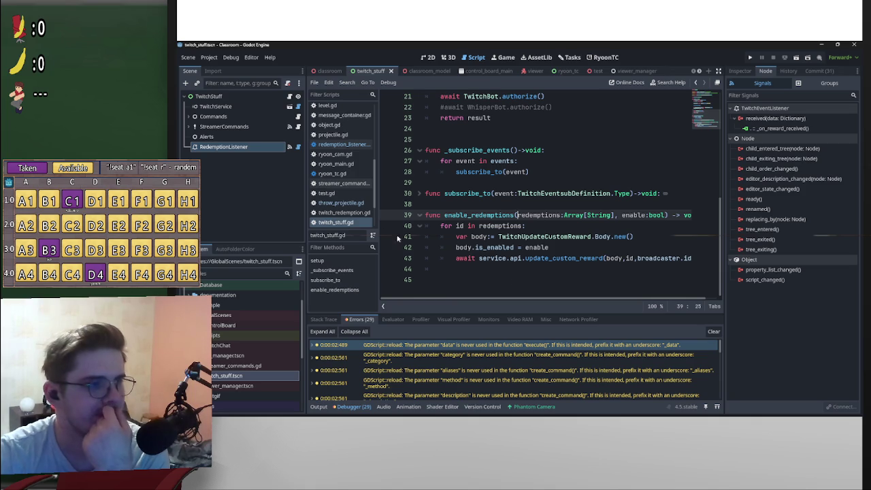
pyautogui.click(298, 147)
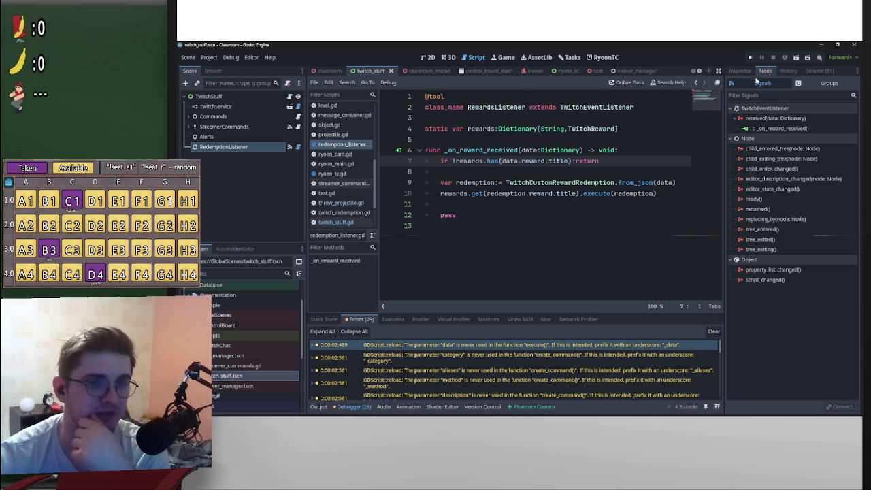
pyautogui.click(750, 58)
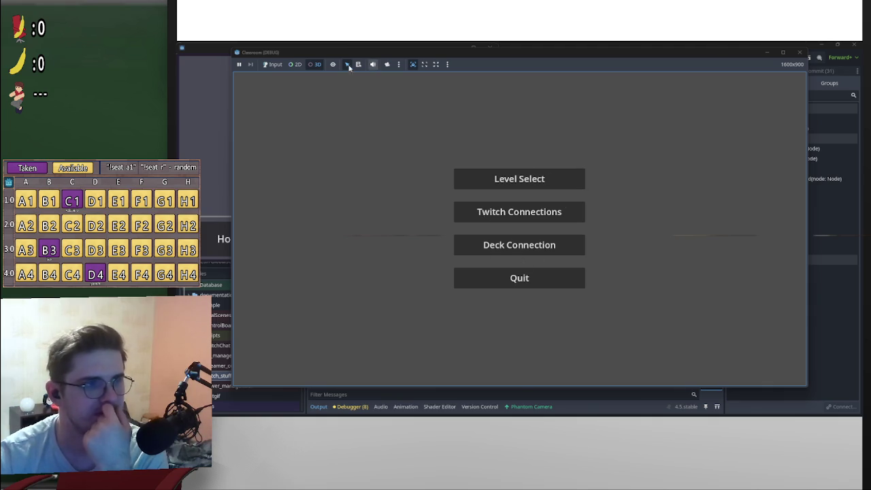
# In the running game, connect to Twitch and load the classroom level from Level Select
pyautogui.click(537, 212)
pyautogui.click(531, 225)
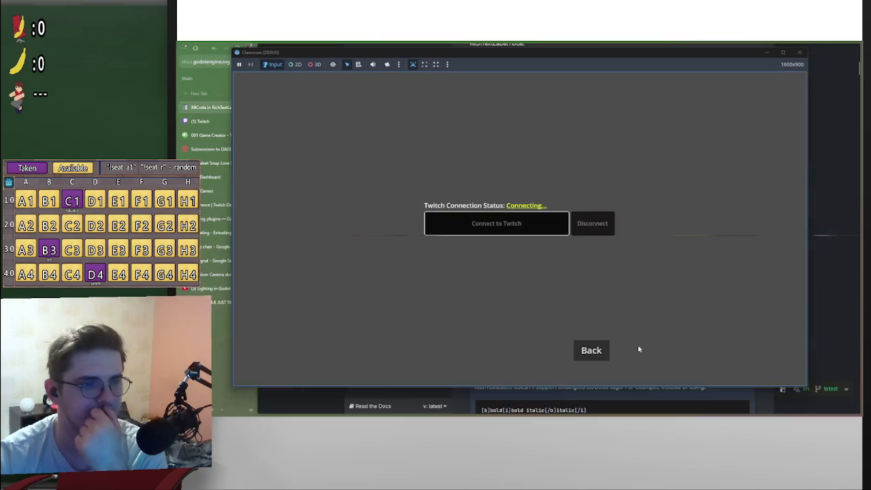
pyautogui.click(591, 359)
pyautogui.click(566, 183)
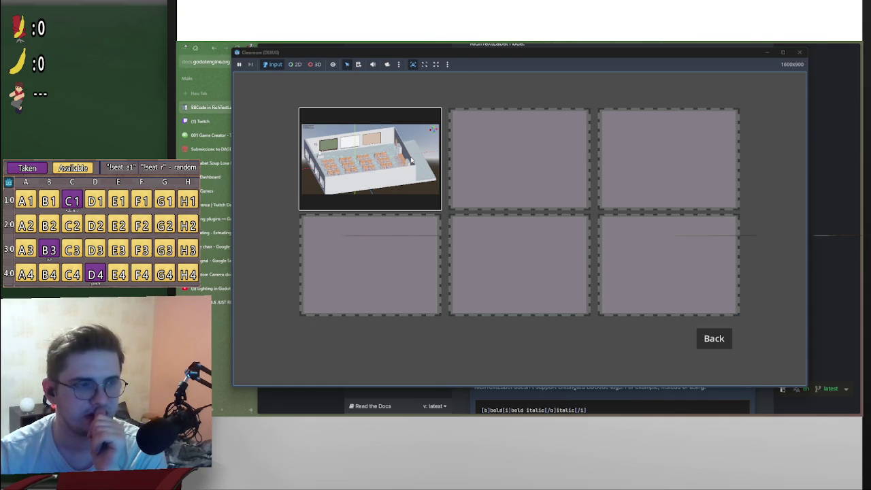
pyautogui.click(411, 161)
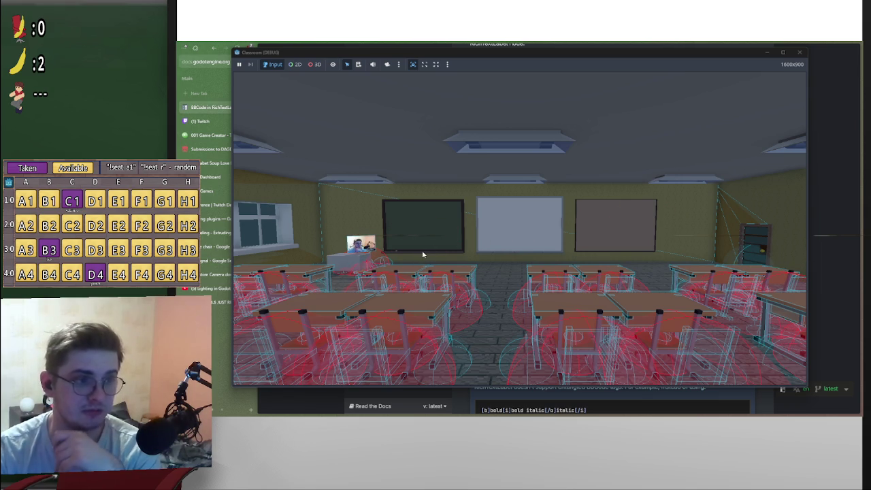
# Close the game window and bring the Godot editor back to the front
pyautogui.click(799, 52)
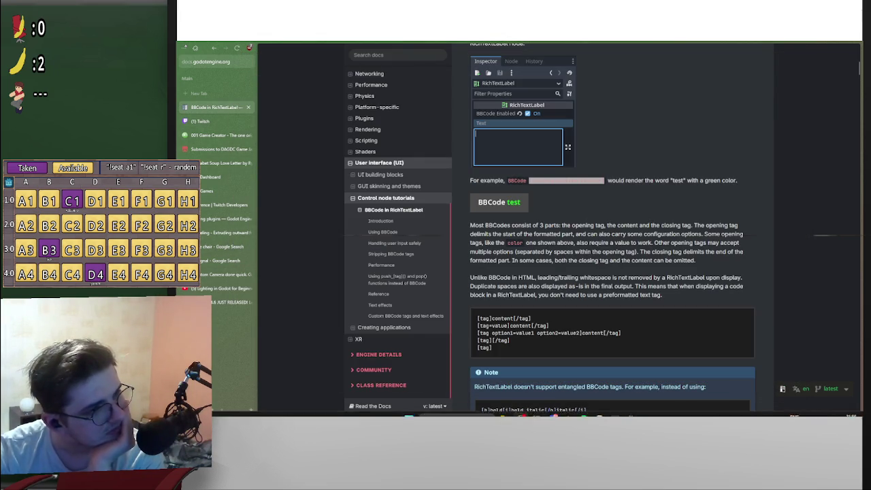
pyautogui.moveTo(568, 411)
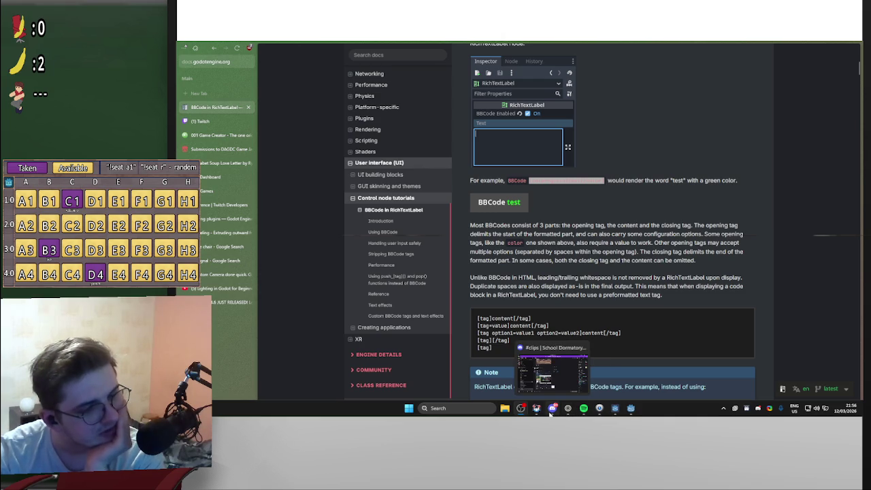
pyautogui.click(632, 410)
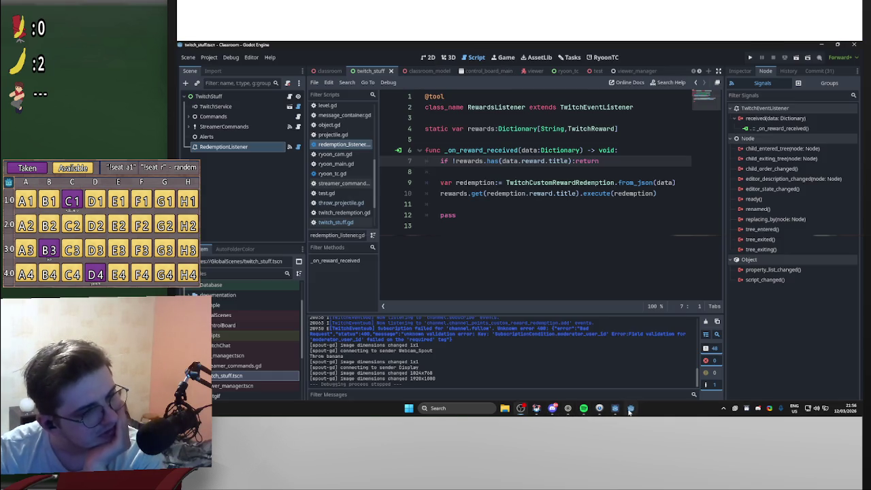
# In the classroom scene, look through level.gd and functions.gd, then reopen throw_projectile.gd
pyautogui.click(330, 71)
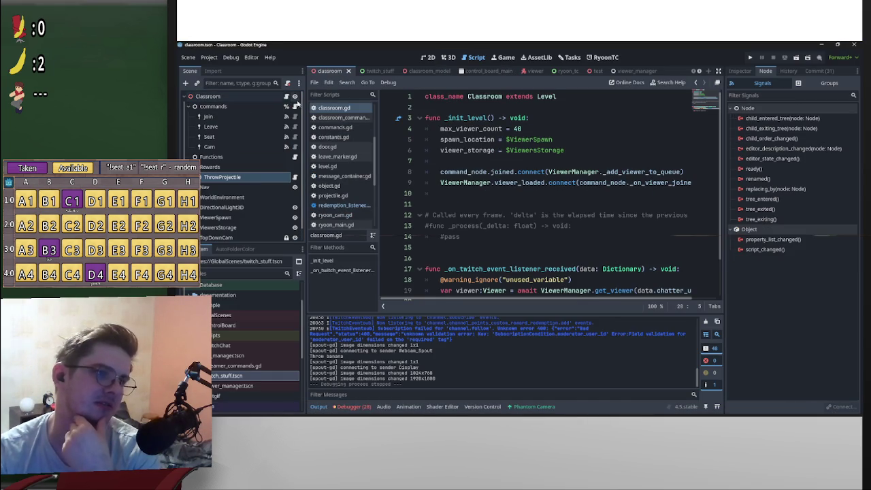
pyautogui.click(340, 168)
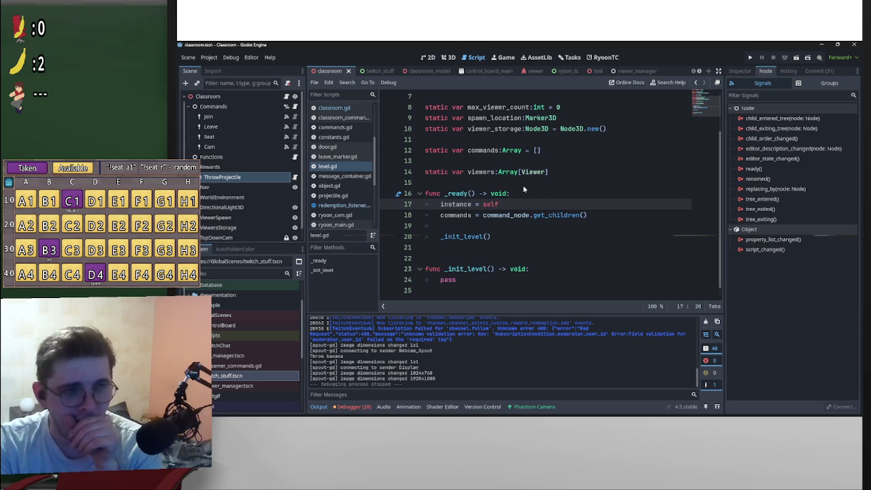
pyautogui.moveTo(521, 175)
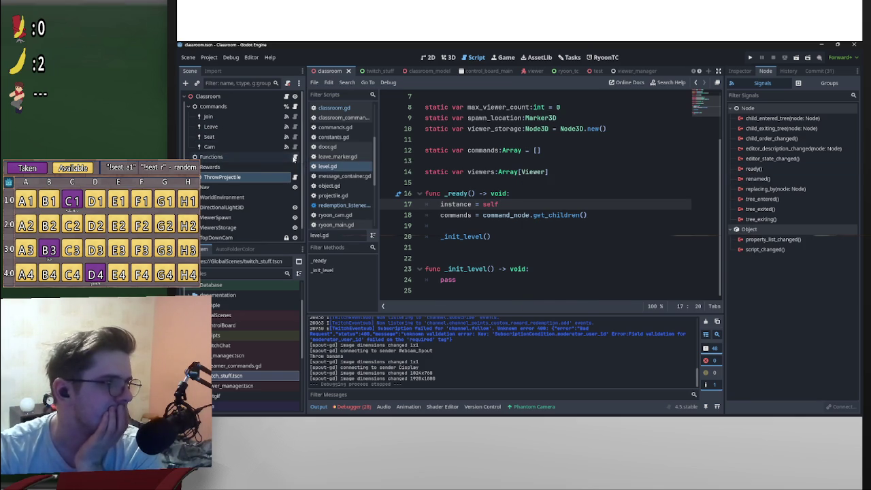
pyautogui.click(294, 157)
pyautogui.scroll(6, 520, 209)
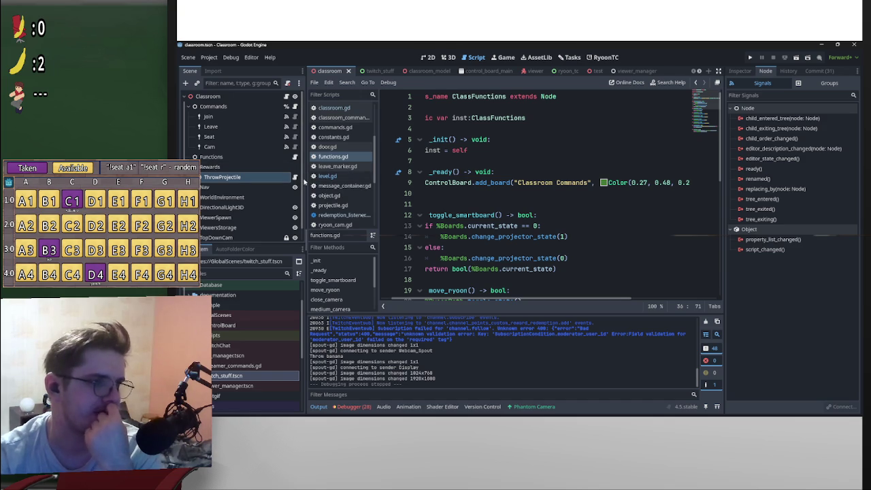
pyautogui.click(295, 178)
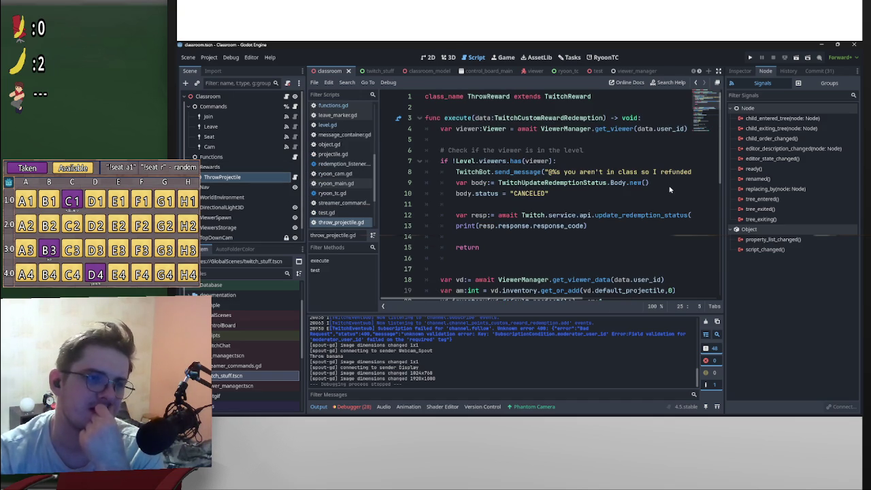
# Unfold test() in throw_projectile.gd, read through classroom.gd, then switch to twitch_stuff.gd
pyautogui.scroll(-8, 669, 190)
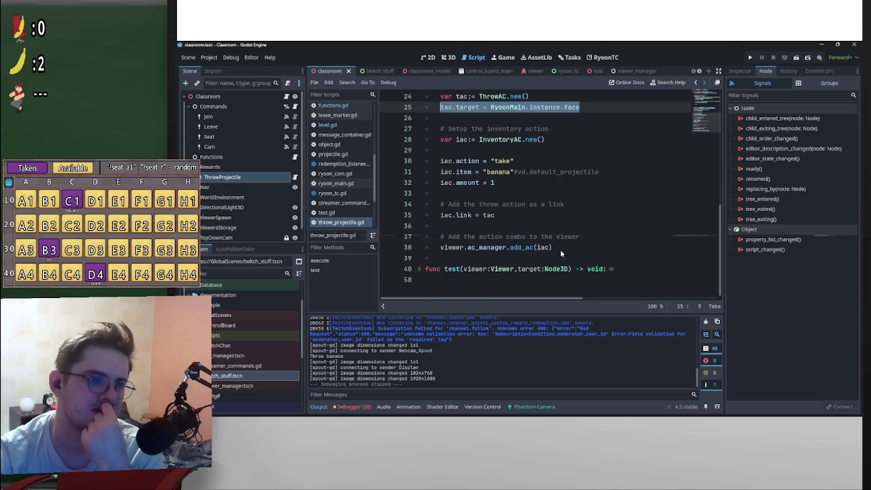
pyautogui.click(419, 270)
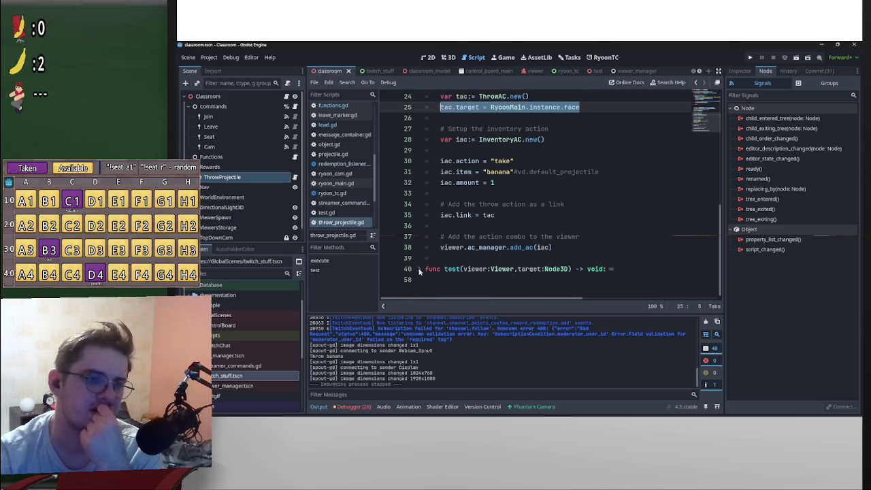
pyautogui.click(287, 96)
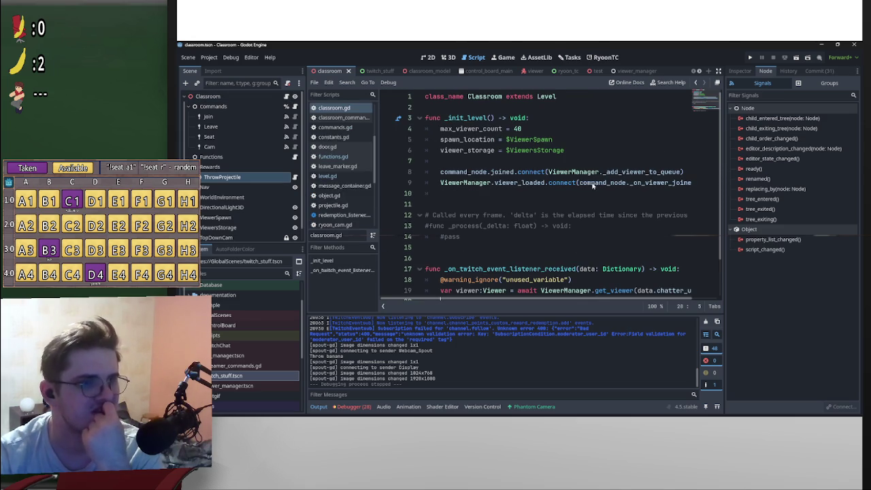
pyautogui.scroll(-2, 607, 183)
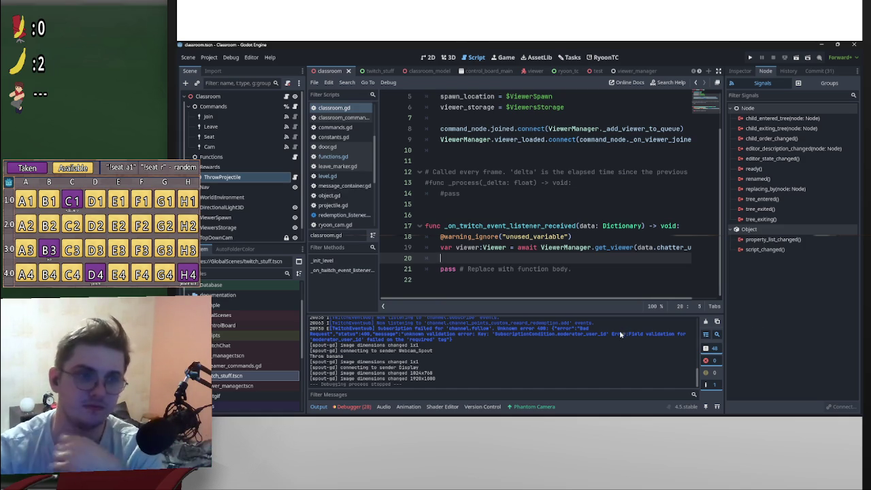
pyautogui.scroll(2, 556, 252)
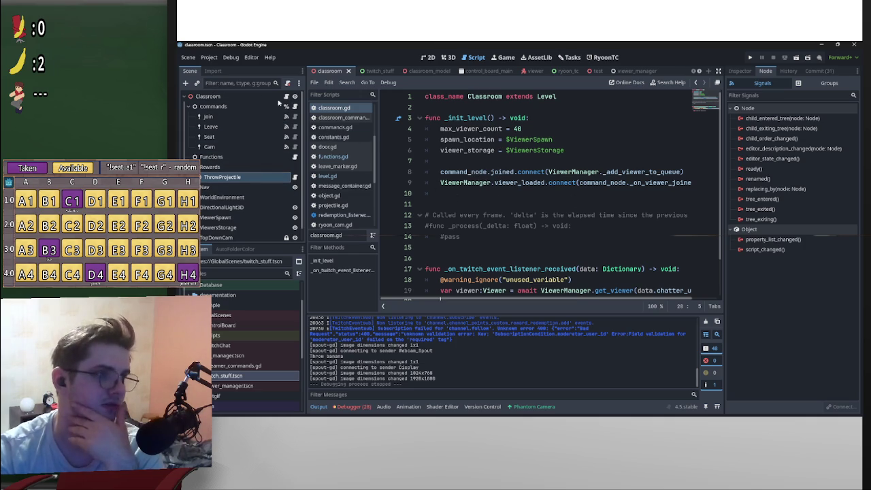
pyautogui.click(370, 71)
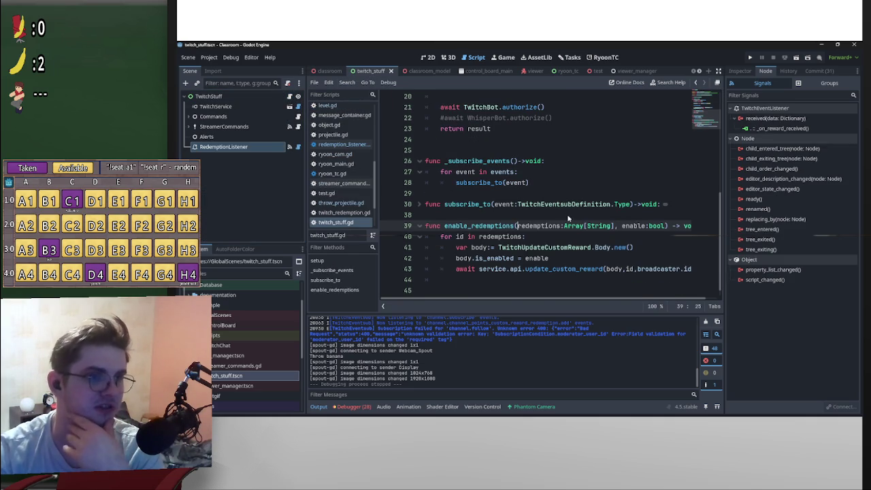
# Select redemption_listener on line 4 of twitch_stuff.gd and run Find in Files for it
pyautogui.scroll(6, 577, 253)
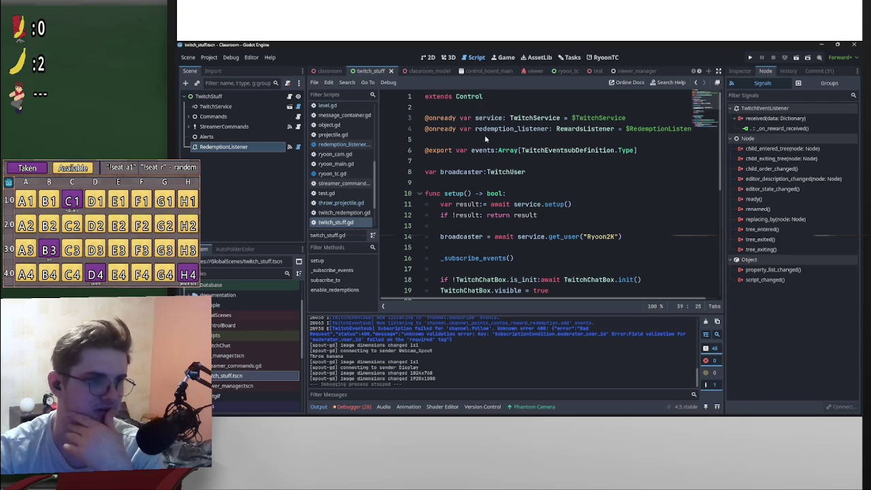
pyautogui.moveTo(475, 129); pyautogui.dragTo(539, 129)
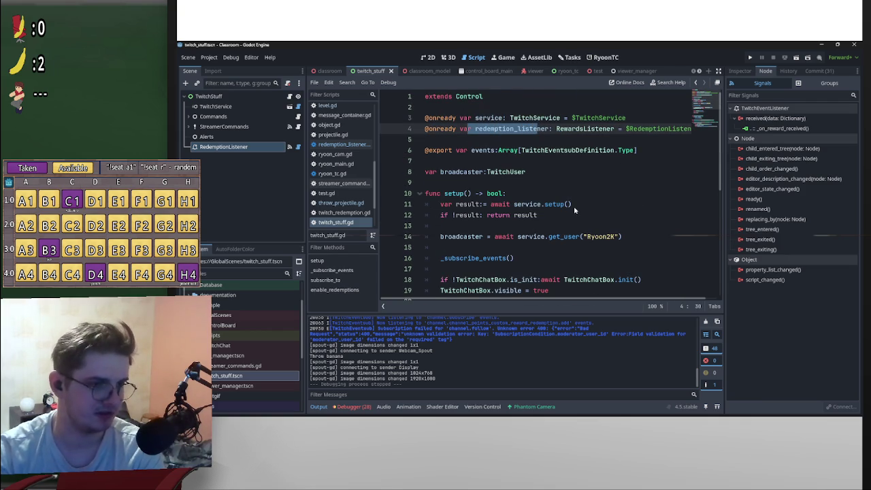
pyautogui.scroll(-2, 575, 211)
pyautogui.scroll(-4, 580, 221)
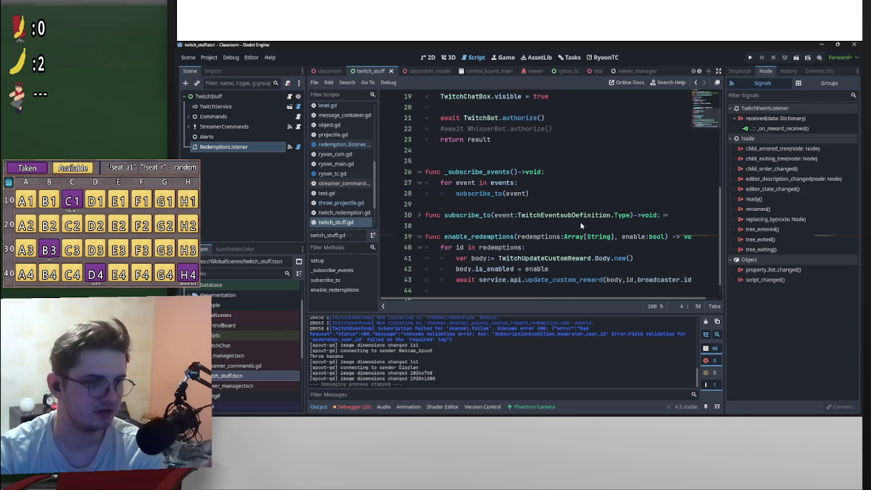
pyautogui.scroll(-1, 580, 222)
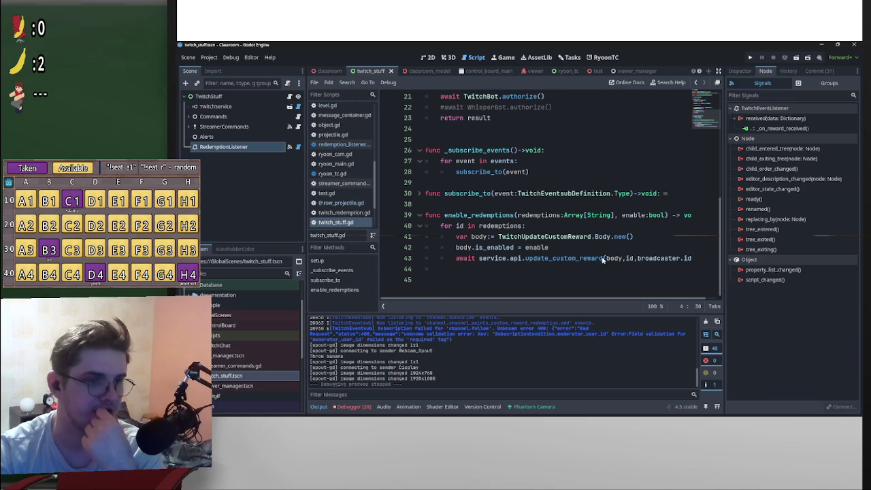
pyautogui.scroll(7, 560, 260)
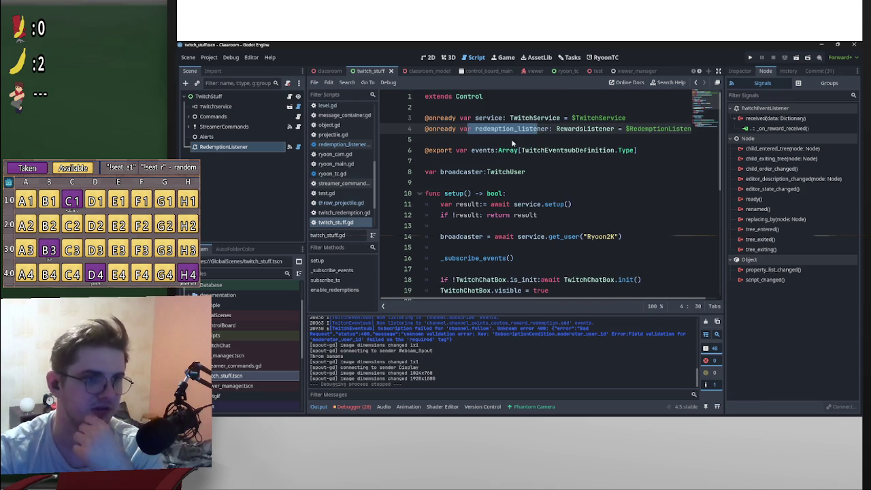
pyautogui.click(475, 129)
pyautogui.moveTo(532, 136); pyautogui.dragTo(550, 133)
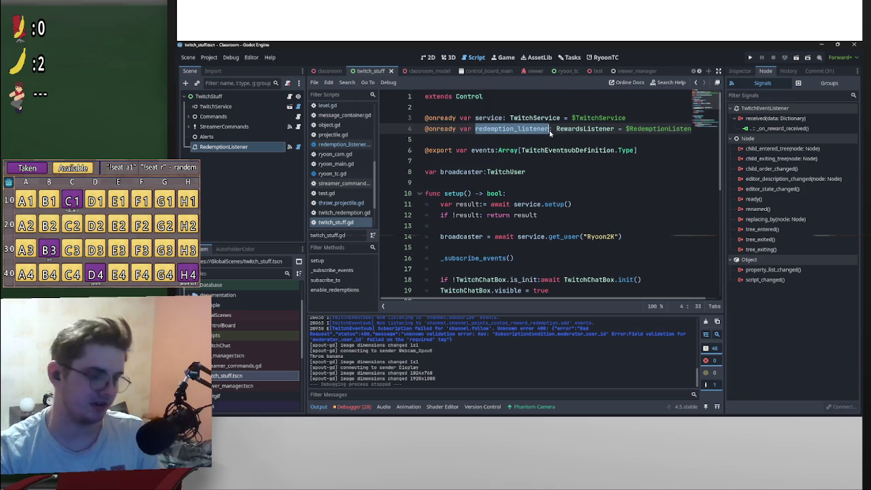
pyautogui.hotkey('ctrl', 'shift', 'f')
pyautogui.press('Return')
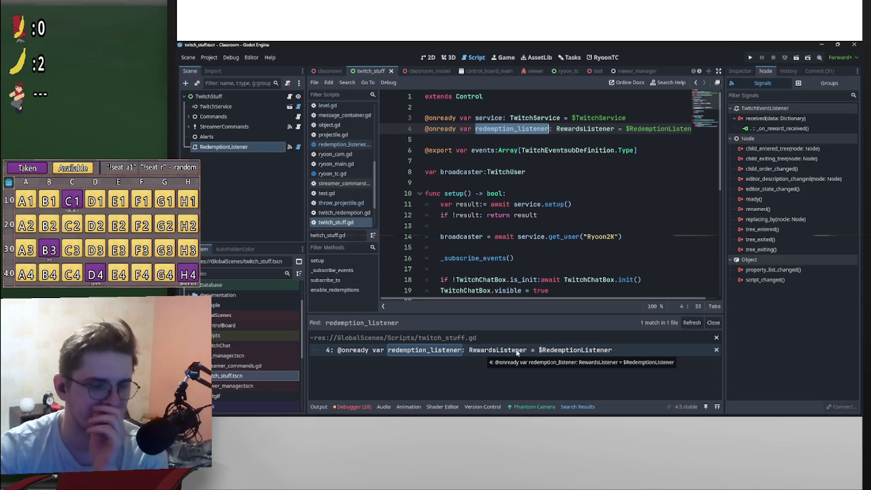
# Open the search result, inspect RedemptionListener's properties and script, then return to the classroom scene
pyautogui.click(534, 351)
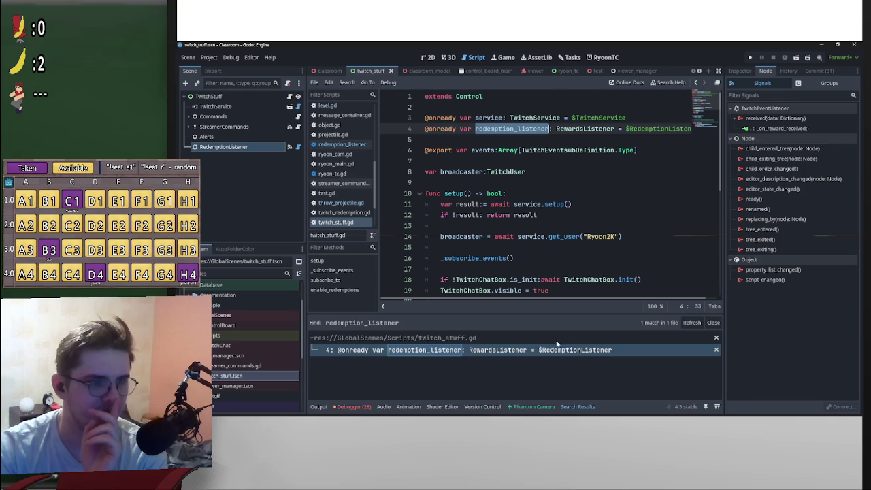
pyautogui.click(516, 357)
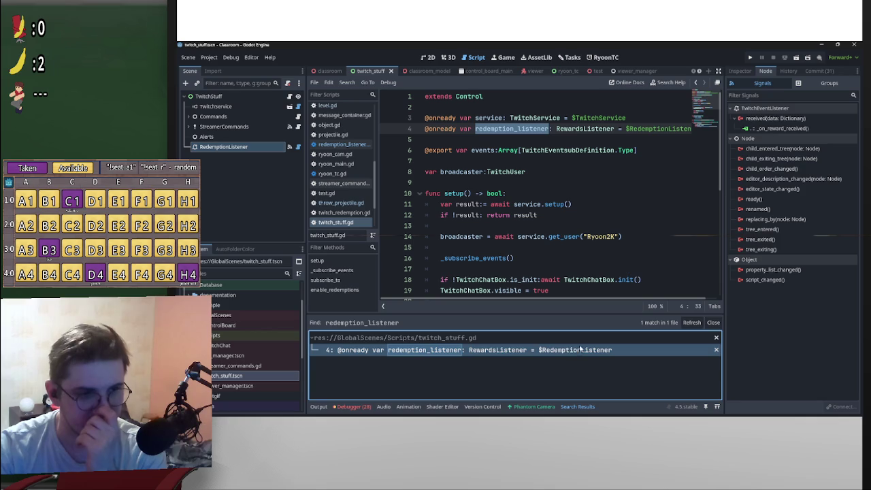
pyautogui.click(740, 71)
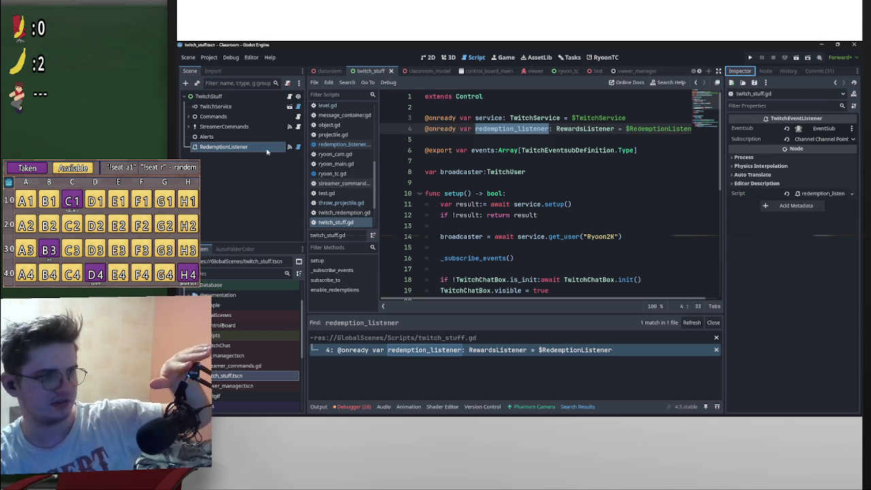
pyautogui.click(298, 147)
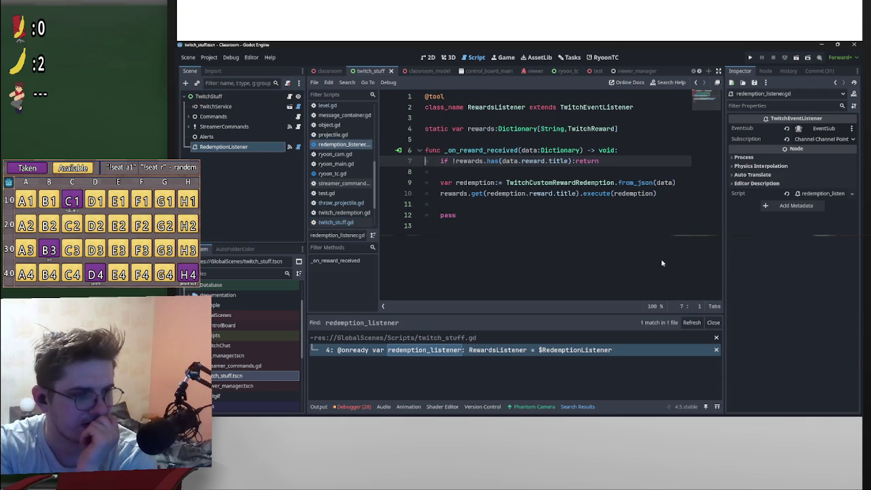
pyautogui.click(328, 70)
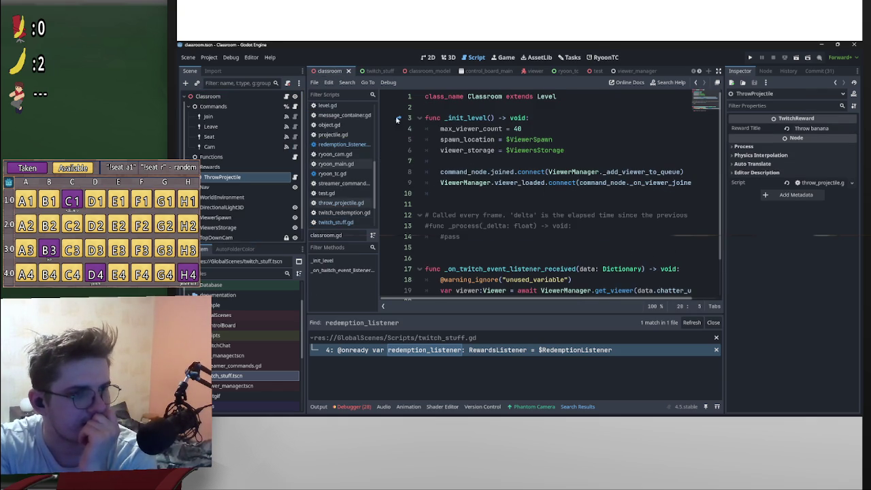
# Open throw_projectile.gd and highlight the lines cancelling the redemption with CANCELED status
pyautogui.click(295, 178)
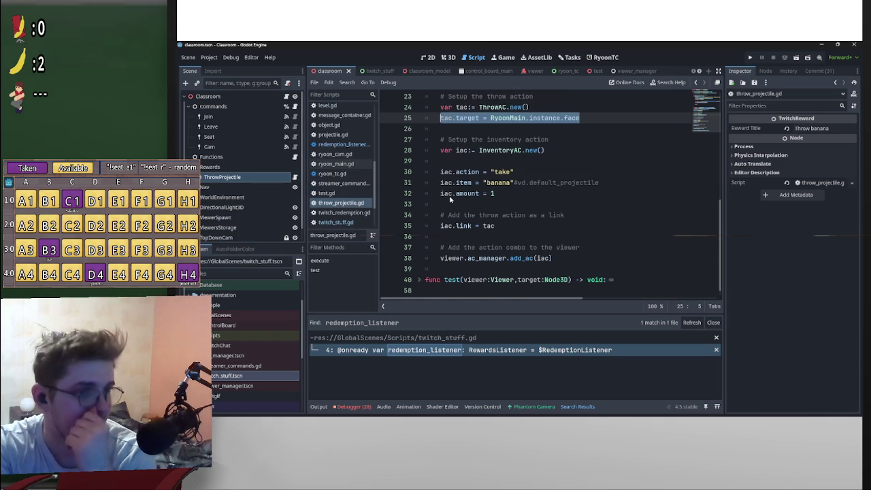
pyautogui.scroll(7, 449, 196)
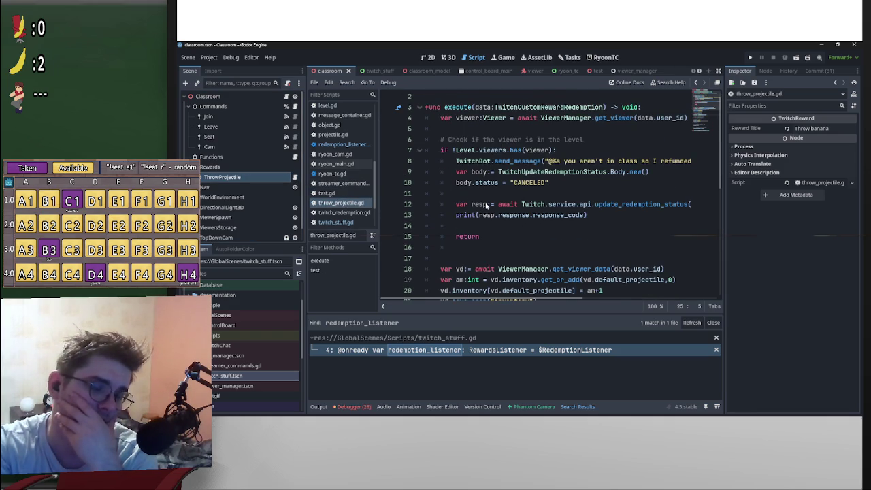
pyautogui.scroll(1, 486, 204)
pyautogui.moveTo(554, 299)
pyautogui.mouseDown()
pyautogui.moveTo(680, 301)
pyautogui.moveTo(477, 301)
pyautogui.mouseUp()
pyautogui.moveTo(447, 182); pyautogui.dragTo(539, 194)
pyautogui.click(523, 193)
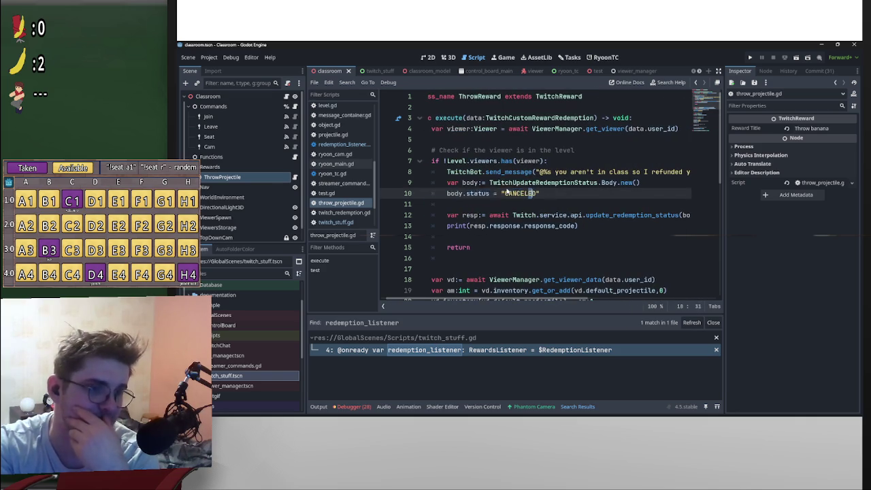
# Review the rest of execute, then jump to the TwitchReward class definition
pyautogui.scroll(-3, 541, 196)
pyautogui.scroll(3, 562, 196)
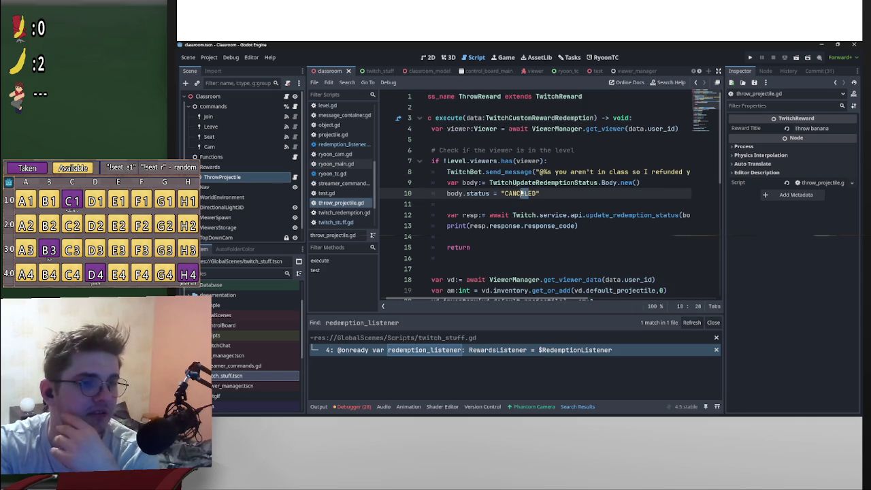
pyautogui.scroll(-3, 585, 278)
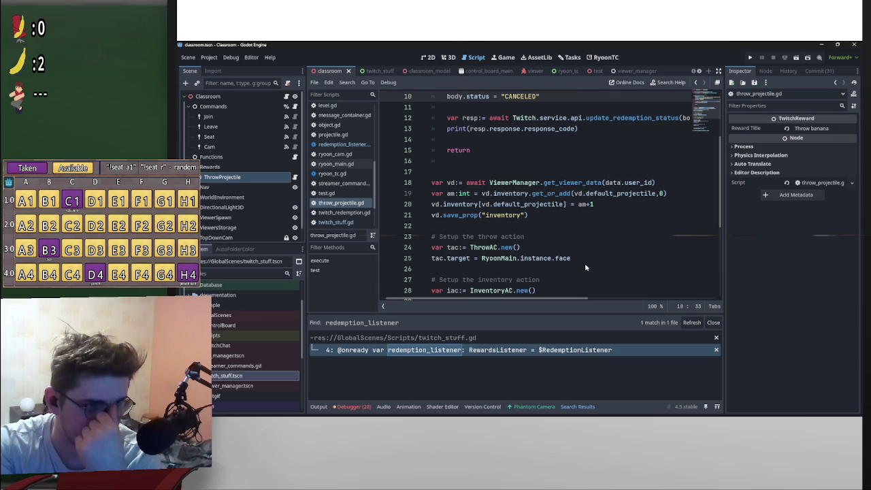
pyautogui.scroll(-1, 585, 262)
pyautogui.hscroll(-1, 583, 245)
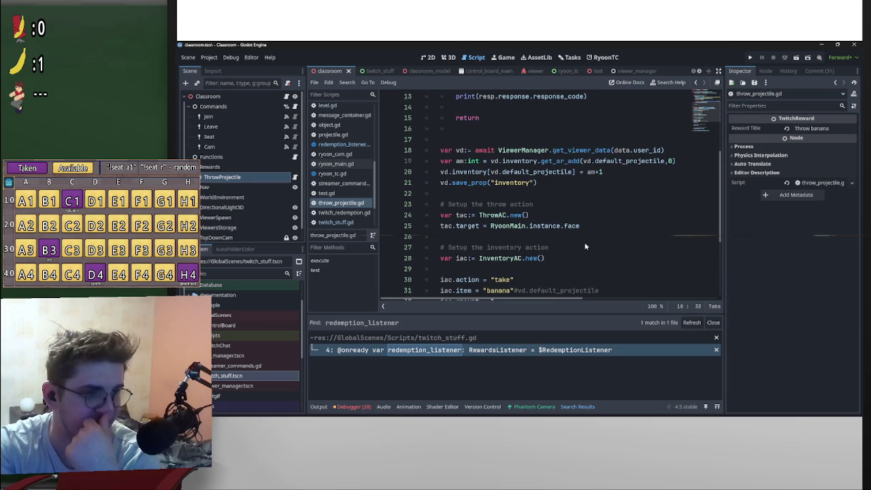
pyautogui.scroll(3, 585, 245)
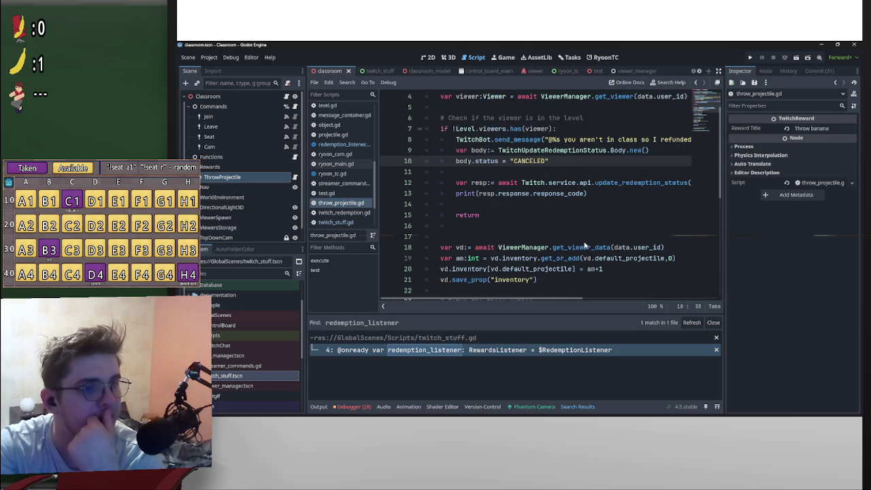
pyautogui.scroll(-4, 585, 239)
pyautogui.scroll(-3, 585, 238)
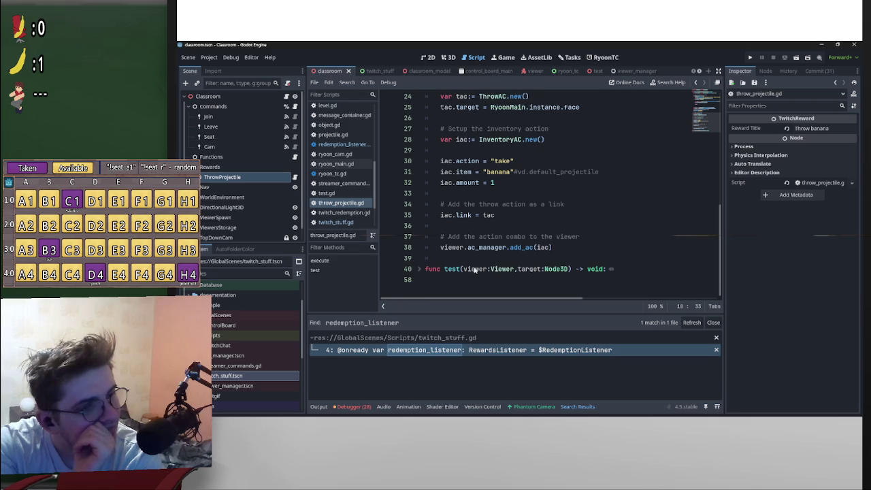
pyautogui.scroll(8, 476, 269)
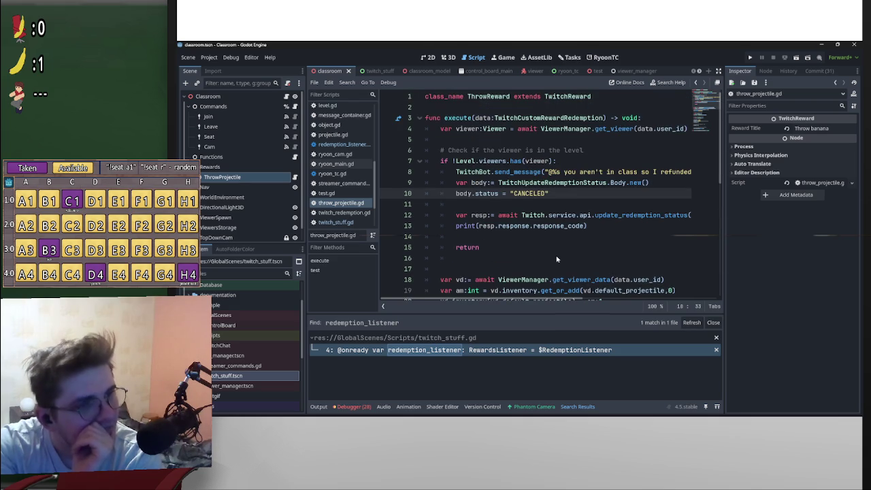
pyautogui.moveTo(545, 97); pyautogui.dragTo(582, 104)
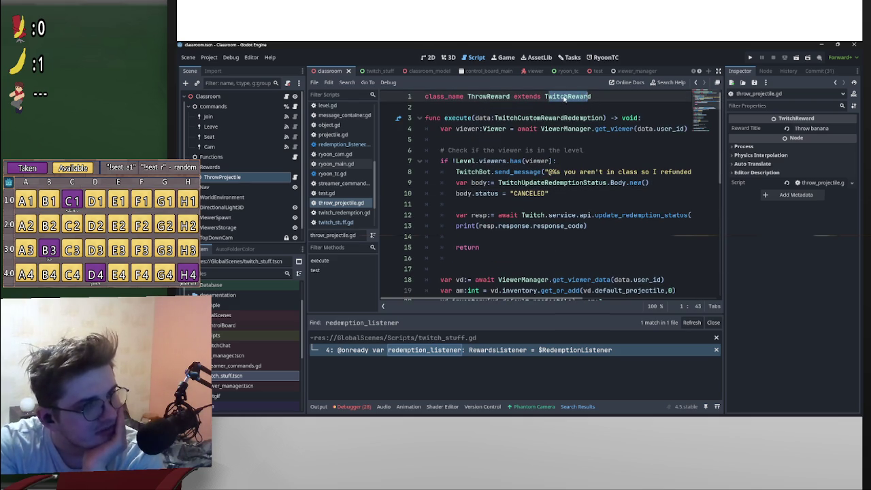
pyautogui.keyDown('ctrl'); pyautogui.click(553, 99); pyautogui.keyUp('ctrl')
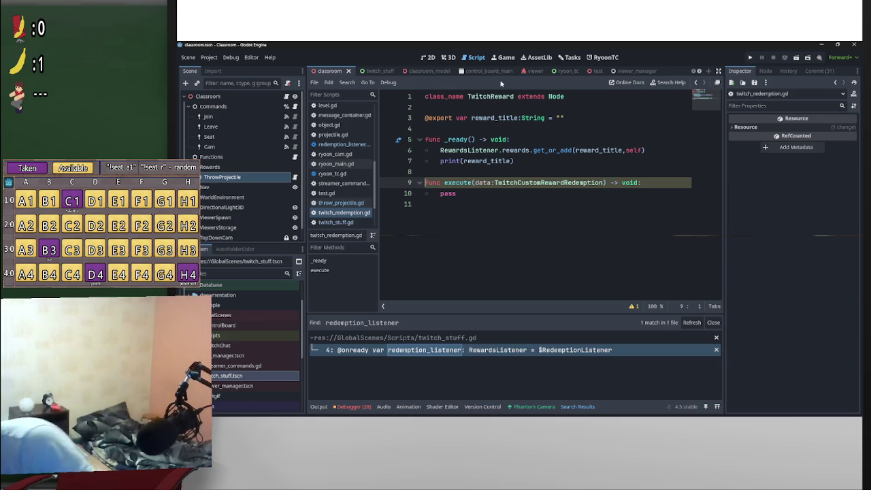
# Rename execute's parameter to _data in twitch_redemption.gd and check the RewardsListener registration line
pyautogui.click(476, 183)
pyautogui.write('_')
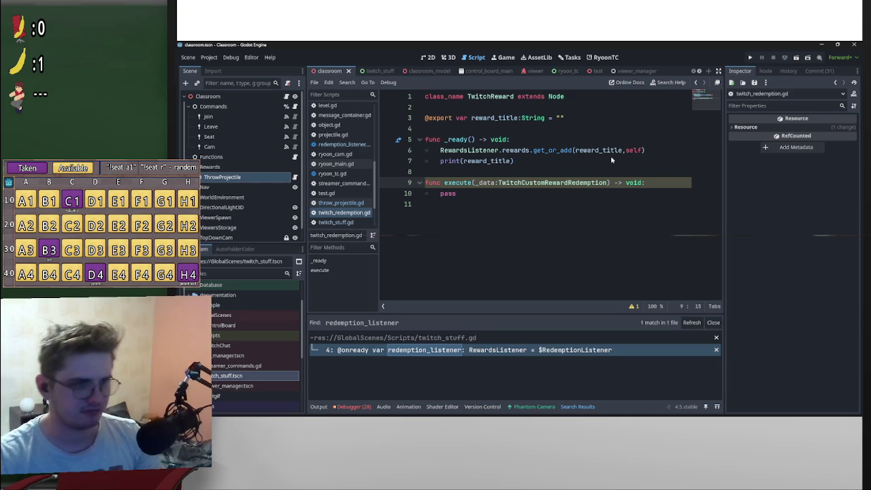
pyautogui.click(611, 155)
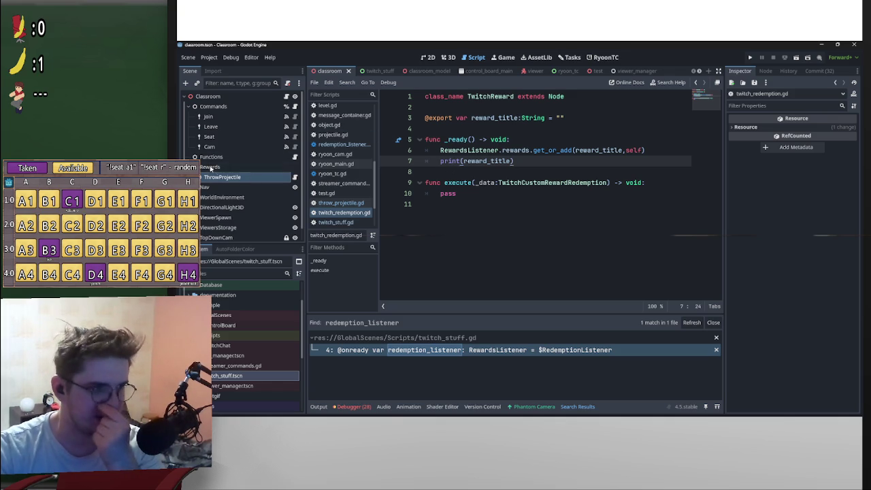
pyautogui.moveTo(435, 149); pyautogui.dragTo(660, 149)
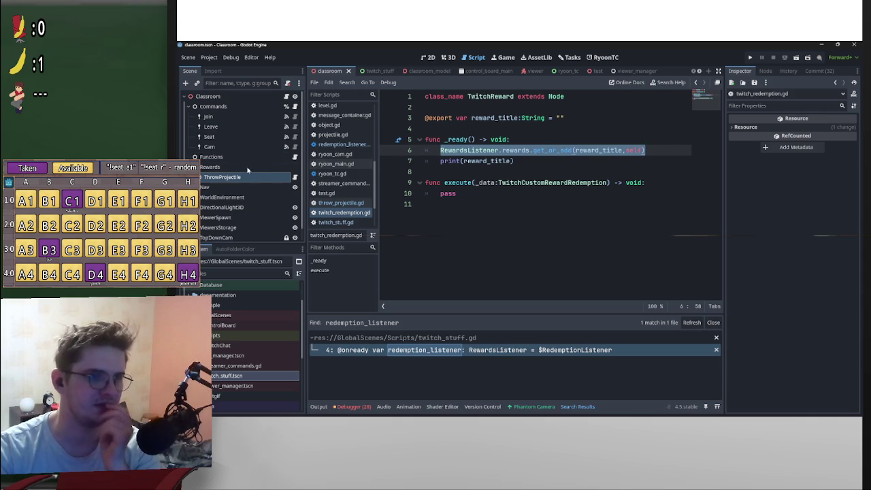
# Compare with throw_projectile.gd, return to TwitchReward, and run the game with F5
pyautogui.click(295, 176)
pyautogui.scroll(-8, 417, 176)
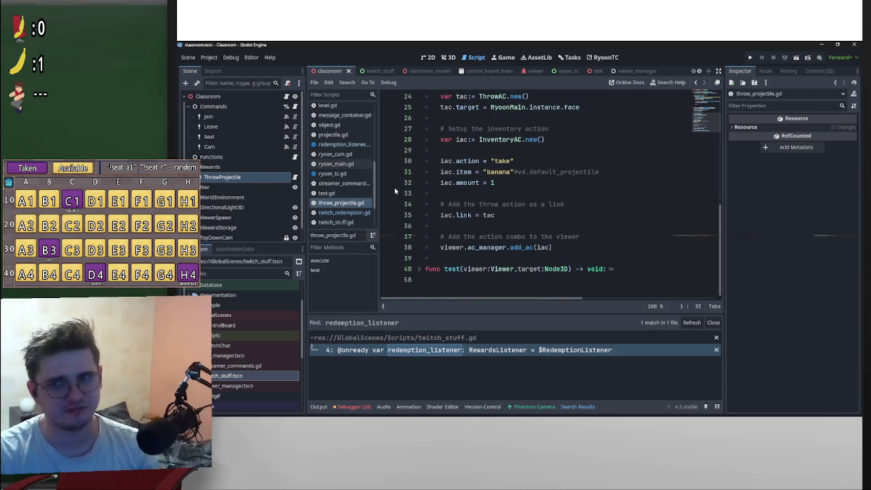
pyautogui.scroll(8, 565, 201)
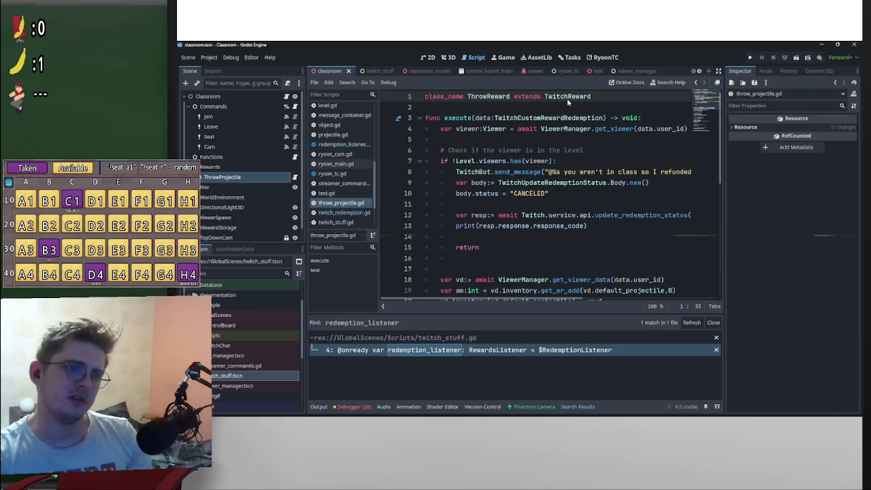
pyautogui.keyDown('ctrl'); pyautogui.click(568, 99); pyautogui.keyUp('ctrl')
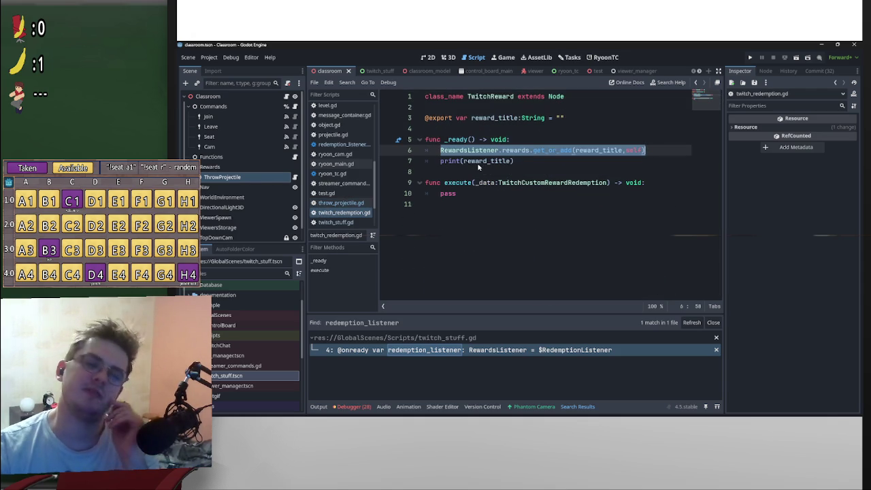
pyautogui.moveTo(553, 156)
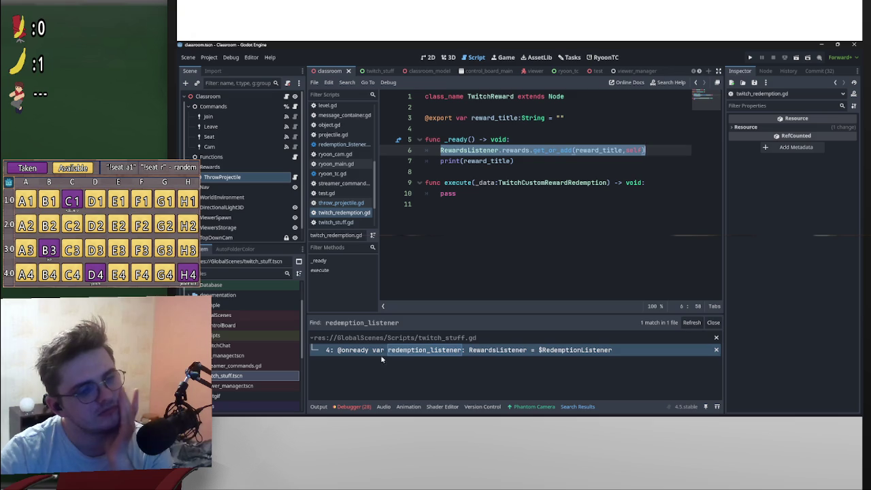
pyautogui.press('F5')
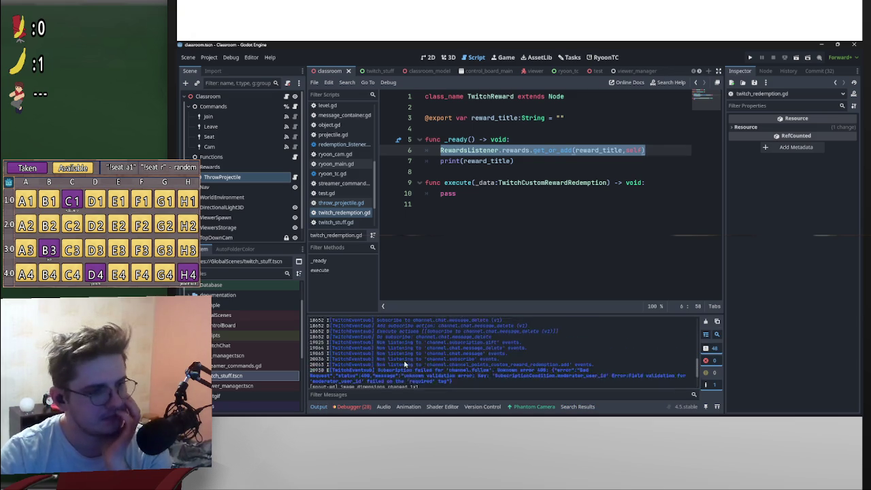
# Delete the print(reward_title) line from TwitchReward's _ready, tidy blank lines, and save with Ctrl+S
pyautogui.moveTo(526, 166); pyautogui.dragTo(406, 164)
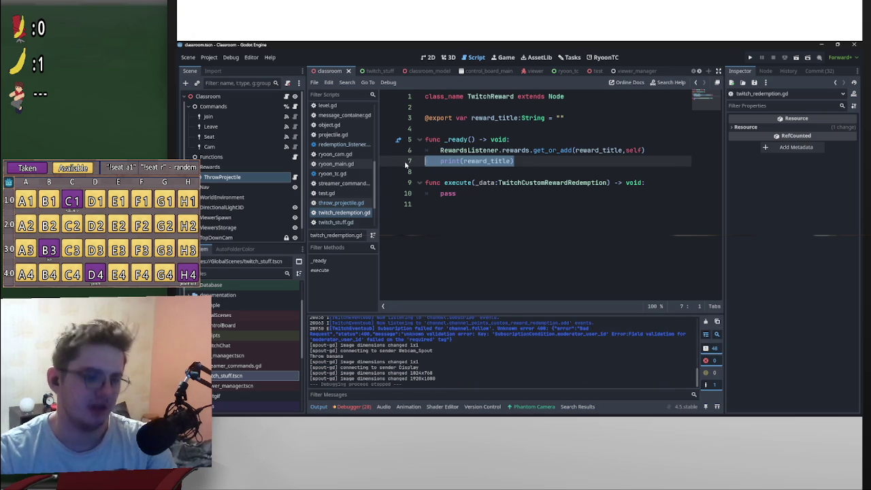
pyautogui.press('BackSpace')
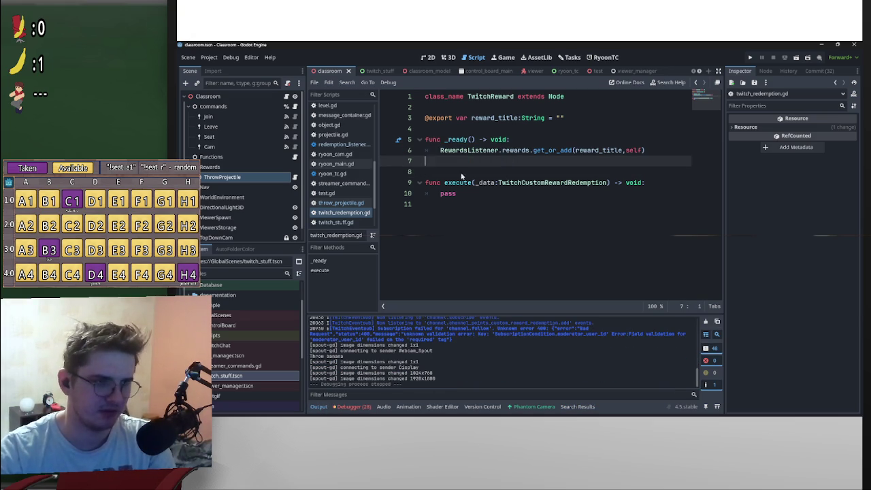
pyautogui.press('BackSpace')
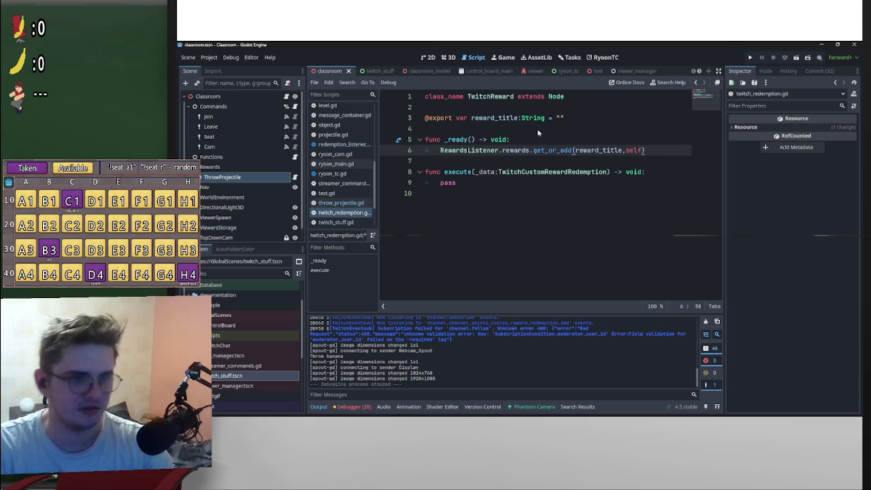
pyautogui.press('Return')
pyautogui.click(582, 130)
pyautogui.hotkey('ctrl', 's')
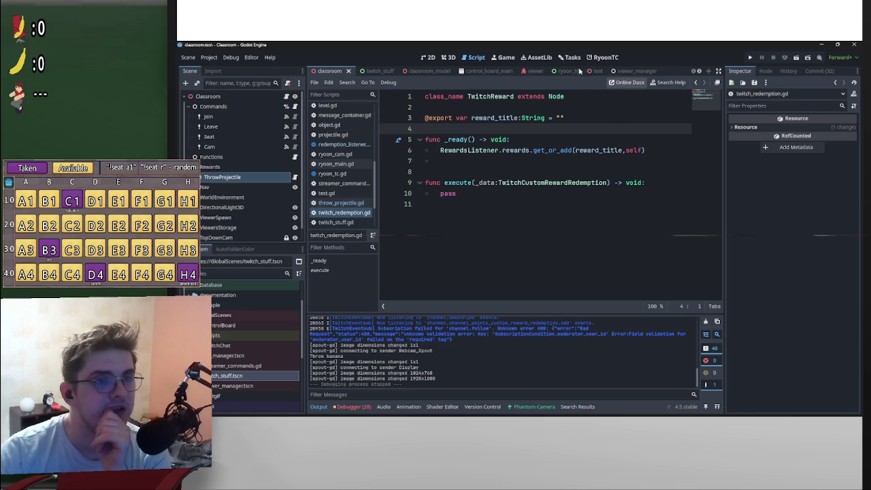
pyautogui.click(607, 58)
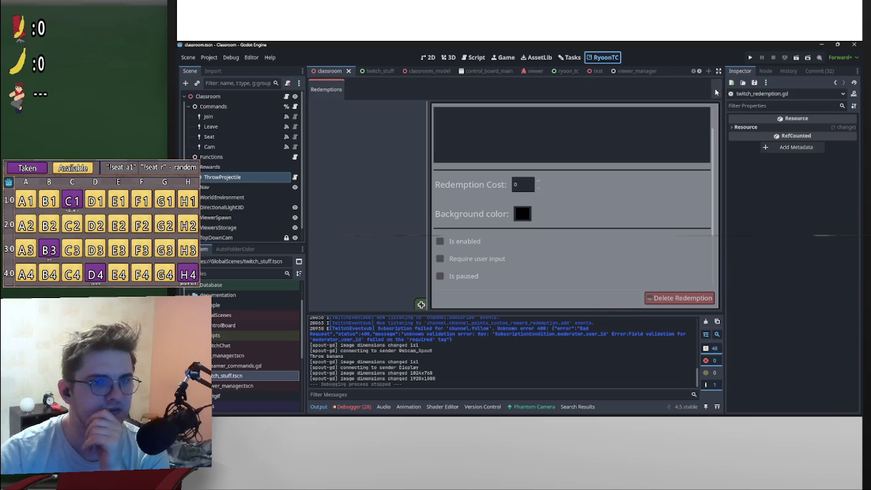
# Authorize the app on the Twitch page and close the Login Success page
pyautogui.scroll(-5, 603, 266)
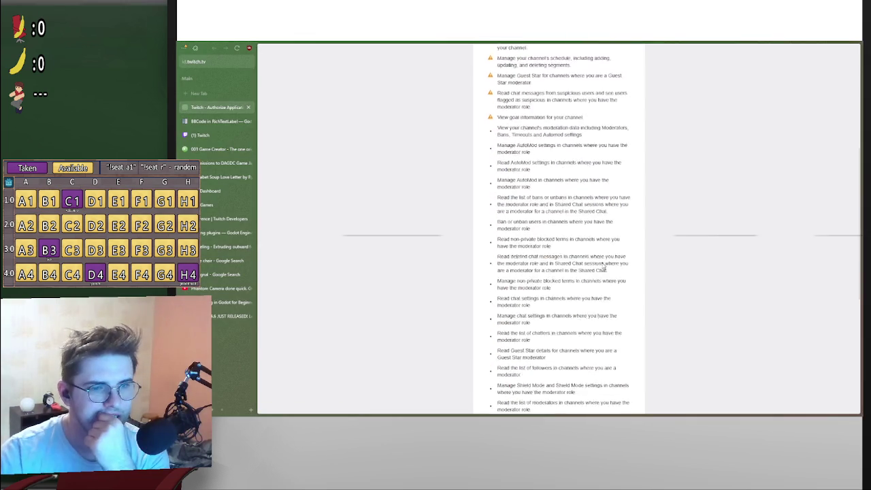
pyautogui.scroll(-3, 603, 267)
pyautogui.click(583, 332)
pyautogui.click(568, 251)
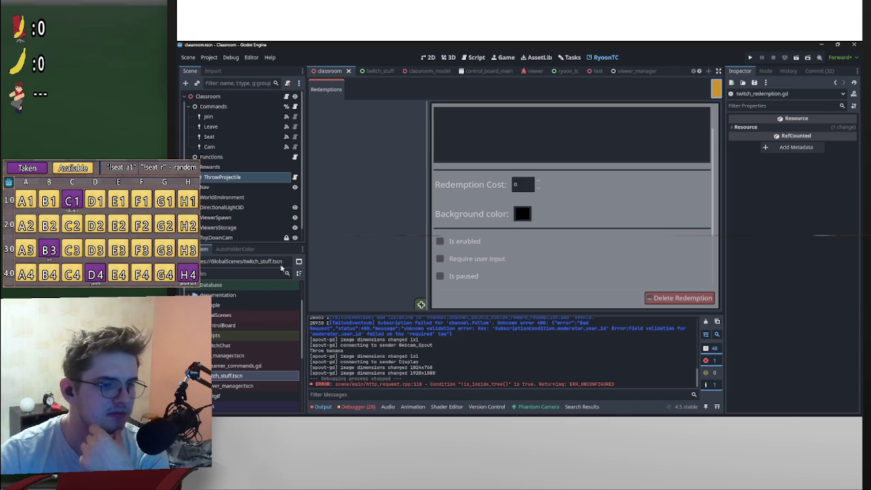
pyautogui.click(210, 59)
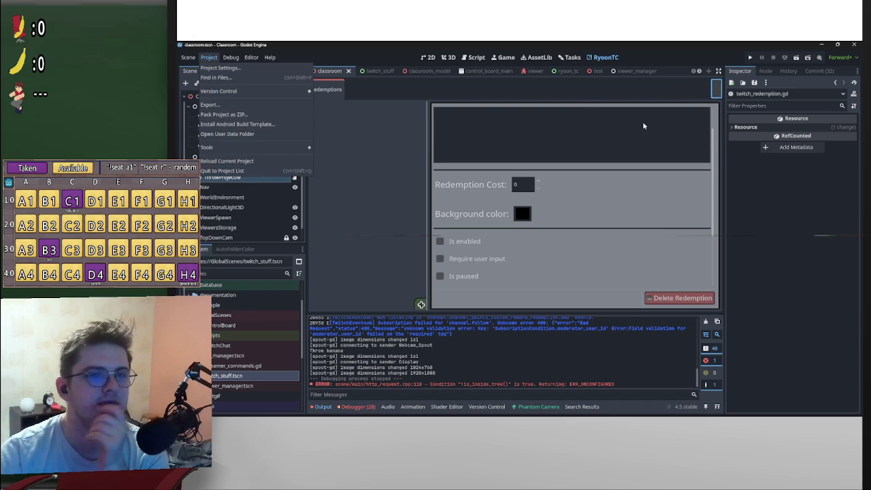
# Disable and re-enable the RyoonTC plugin in Project Settings, then reopen the RyoonTC screen
pyautogui.click(255, 66)
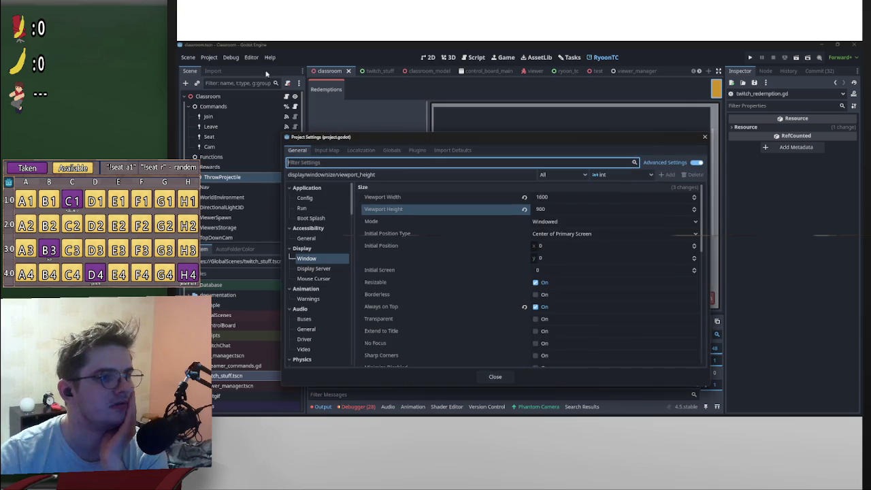
pyautogui.click(413, 151)
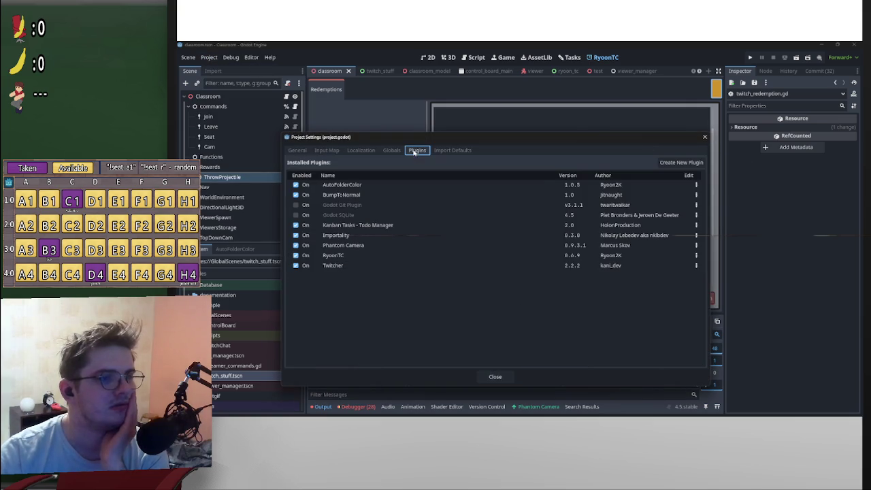
pyautogui.click(299, 256)
pyautogui.click(300, 256)
pyautogui.click(500, 376)
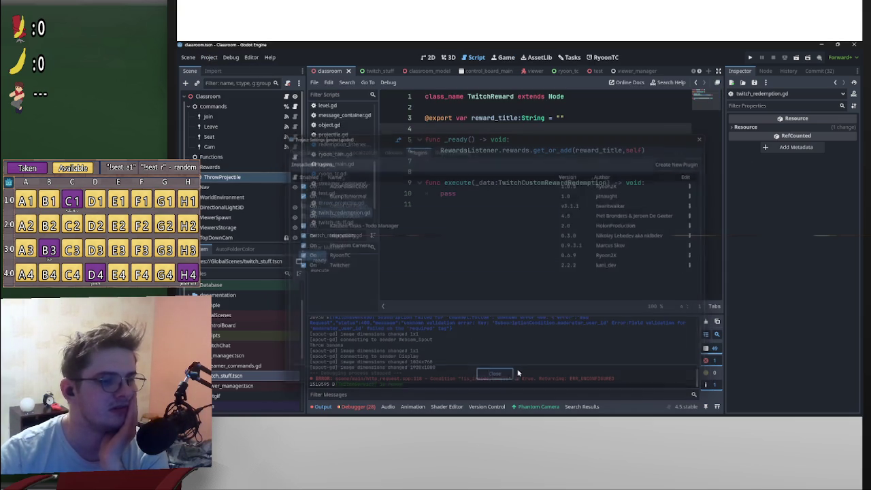
pyautogui.click(603, 57)
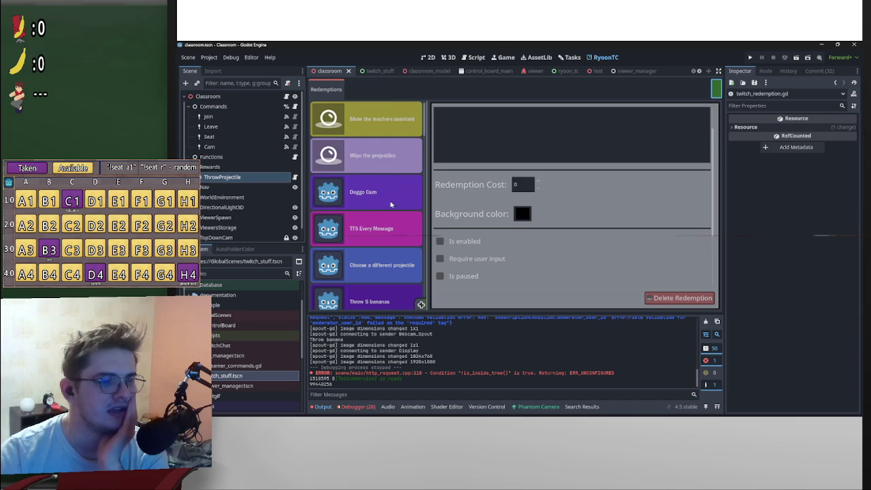
pyautogui.scroll(-2, 389, 203)
pyautogui.moveTo(427, 168); pyautogui.dragTo(431, 104)
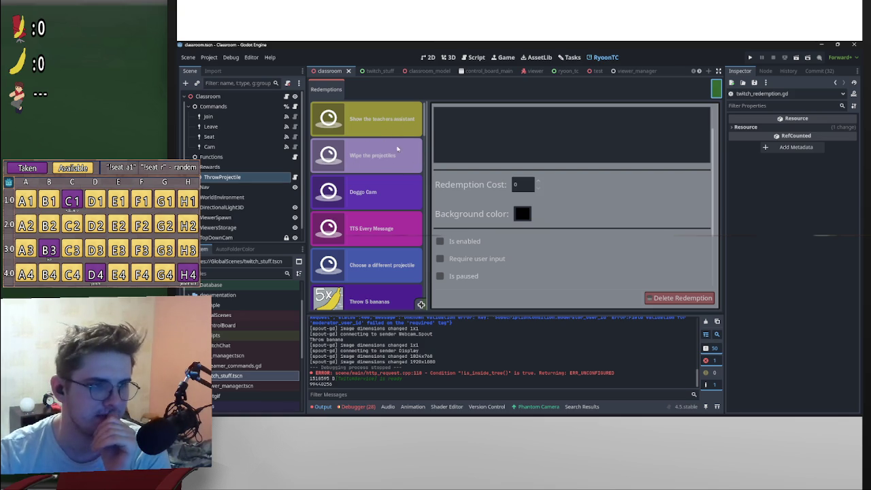
pyautogui.moveTo(425, 120)
pyautogui.mouseDown()
pyautogui.moveTo(442, 311)
pyautogui.moveTo(403, 104)
pyautogui.mouseUp()
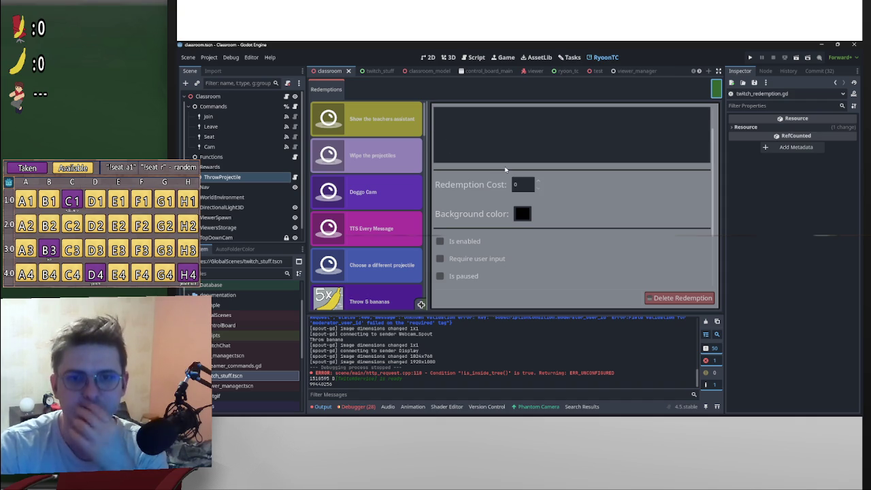
# Browse the Redemptions list, then open ThrowProjectile's script showing Reward Title 'Throw banana'
pyautogui.scroll(-5, 427, 129)
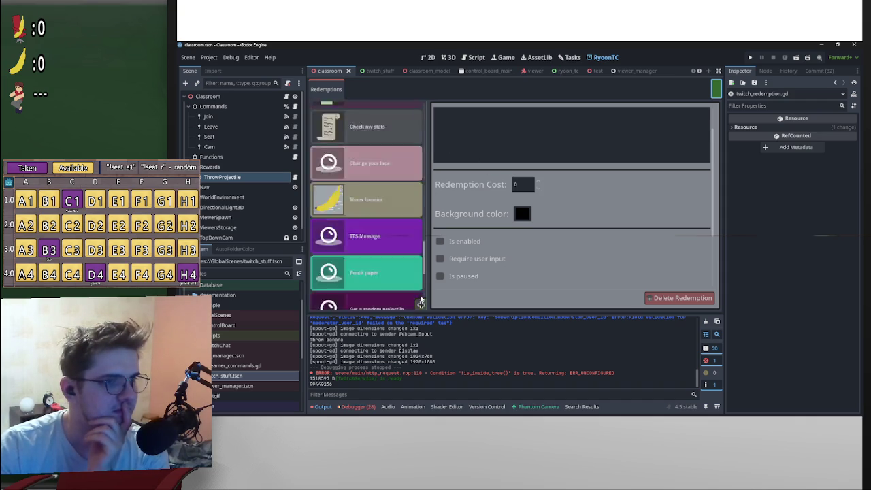
pyautogui.scroll(5, 429, 127)
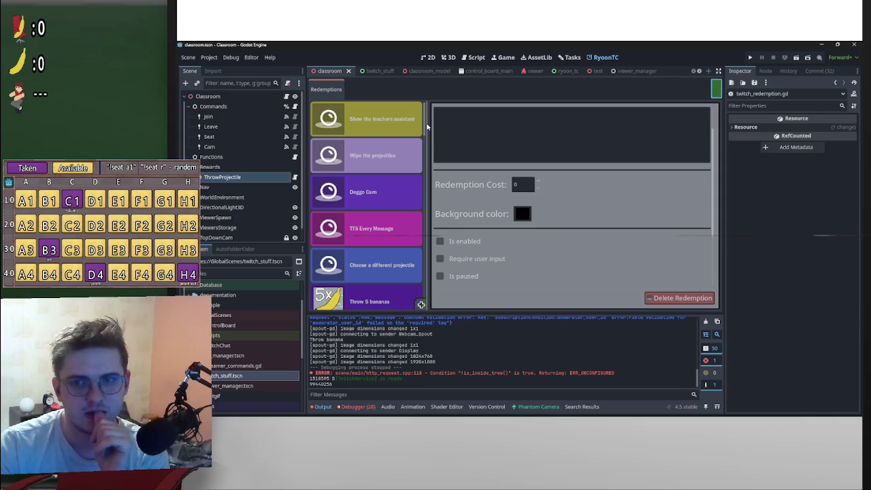
pyautogui.scroll(-5, 426, 165)
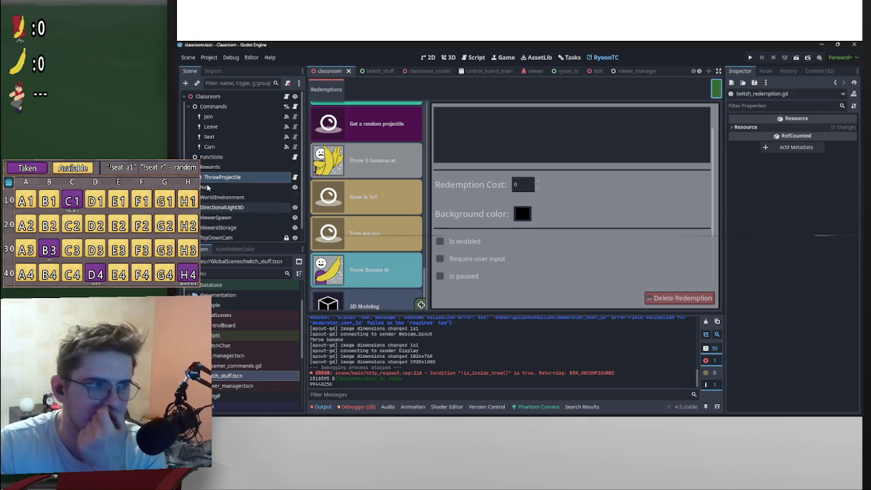
pyautogui.click(295, 178)
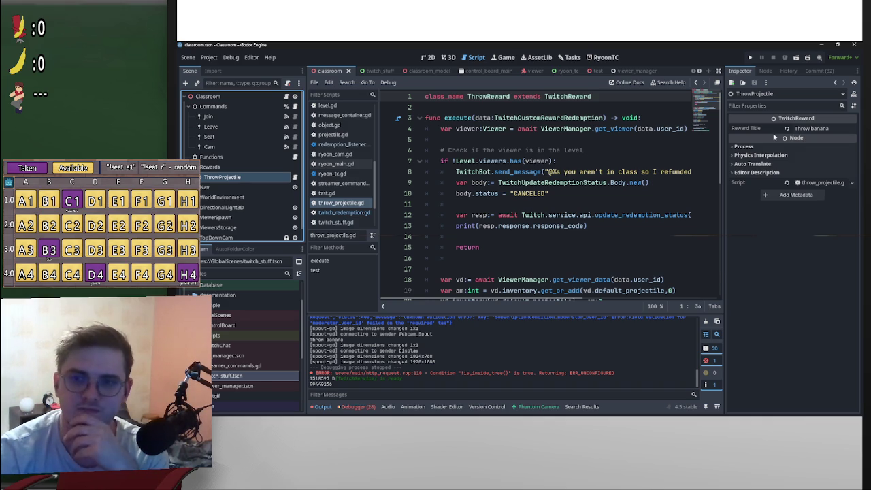
pyautogui.moveTo(774, 137)
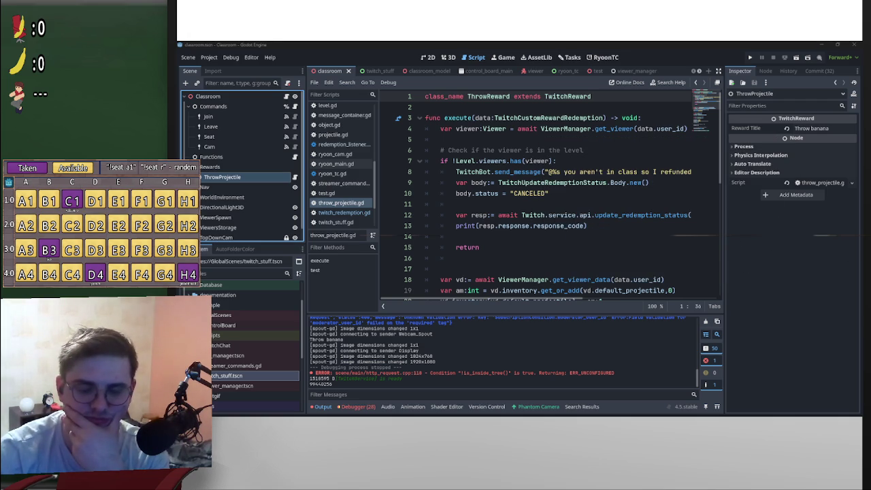
pyautogui.click(736, 44)
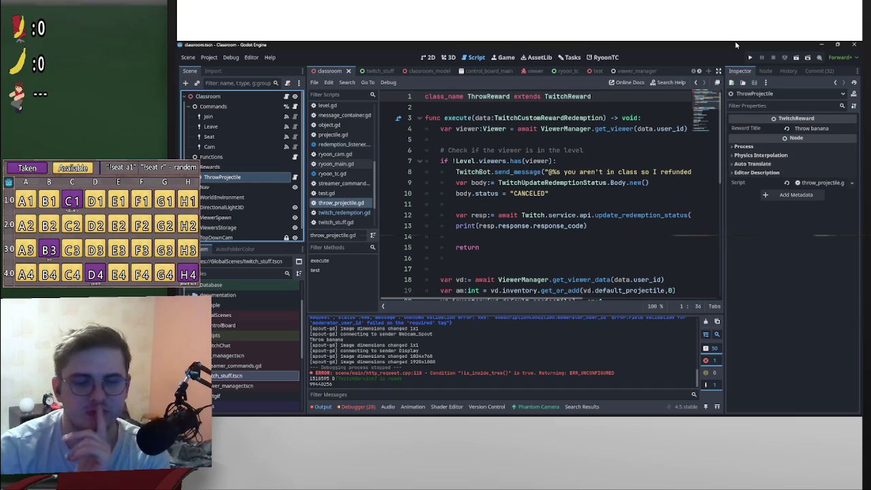
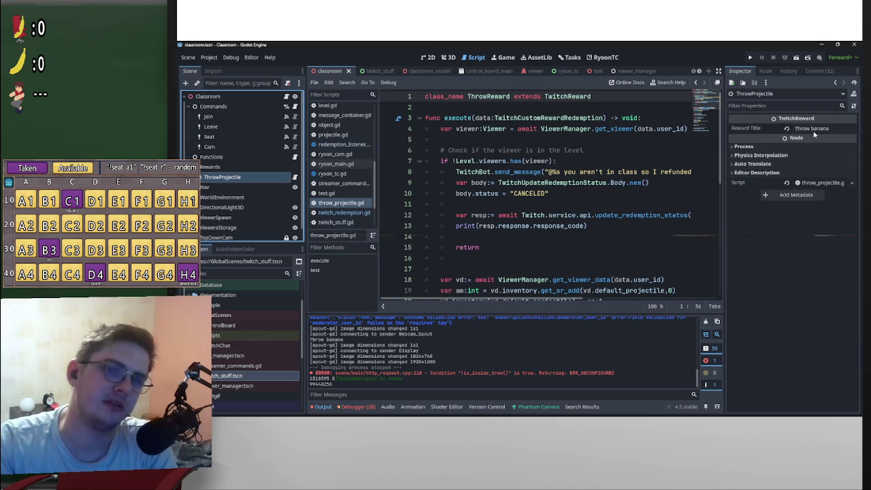
# Select the Throw banana Reward Title field, then switch to the twitch_stuff scene
pyautogui.click(832, 130)
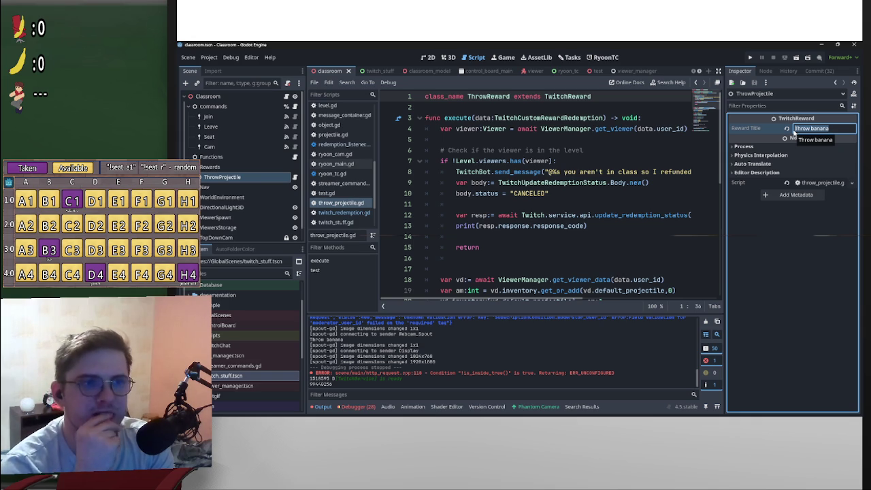
pyautogui.click(373, 71)
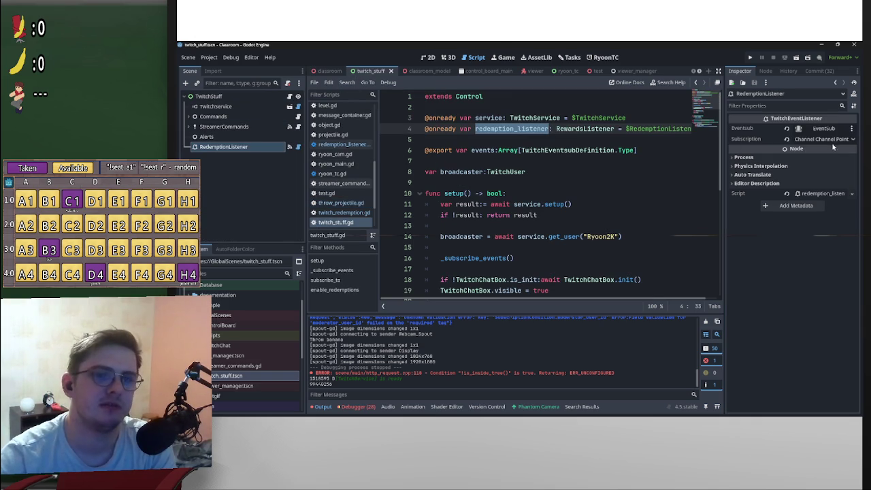
# Browse the Subscription event types list without changing the current choice
pyautogui.click(839, 140)
pyautogui.scroll(-10, 799, 316)
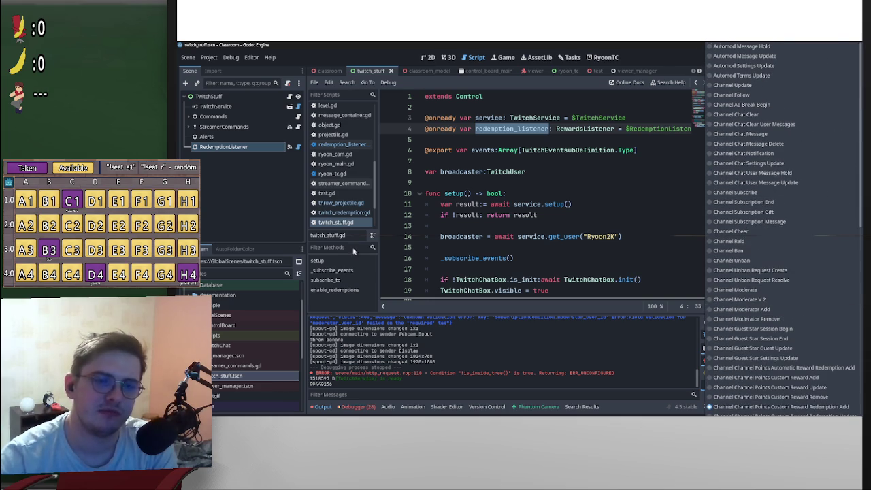
pyautogui.click(237, 239)
# Read the event listener's documentation and open the redemption_listener.gd script
pyautogui.rightClick(755, 139)
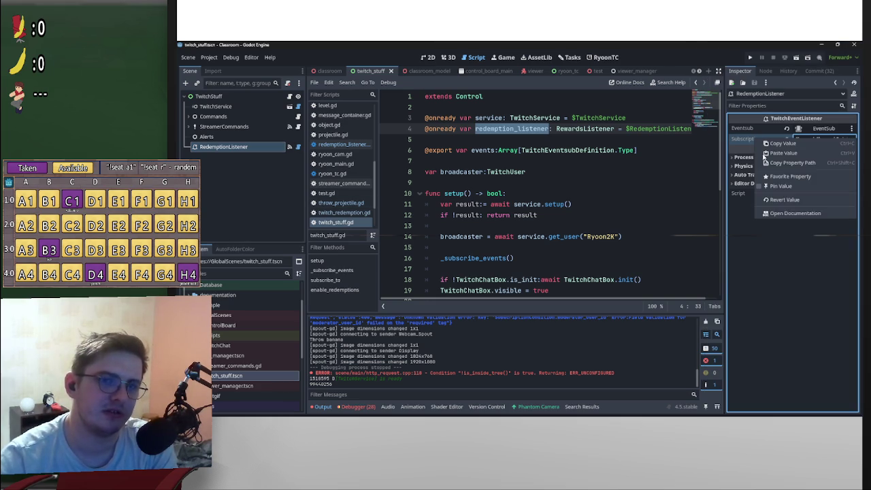
pyautogui.click(796, 213)
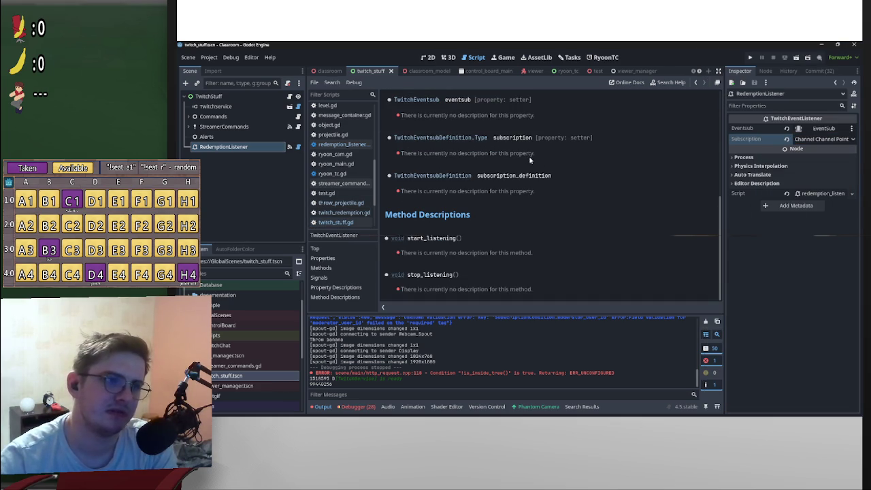
pyautogui.rightClick(742, 139)
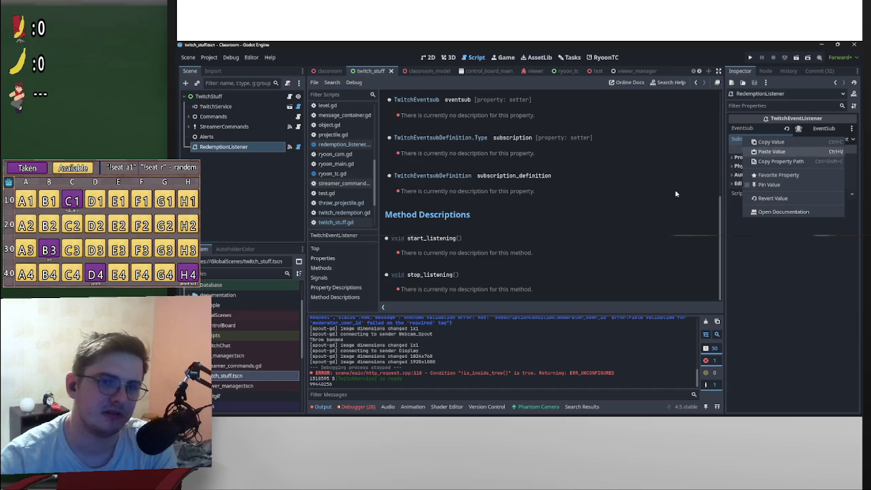
pyautogui.click(300, 147)
pyautogui.click(299, 147)
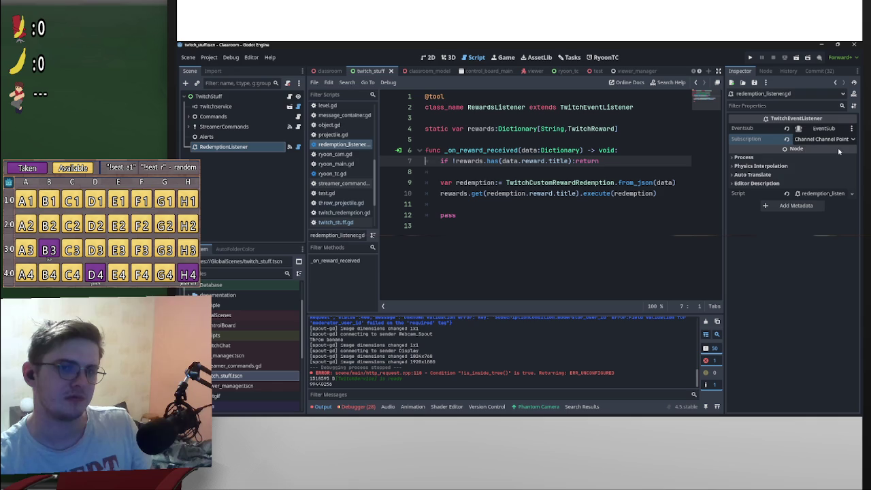
# Select RedemptionListener and open its twitch_event_listener.gd script
pyautogui.click(238, 148)
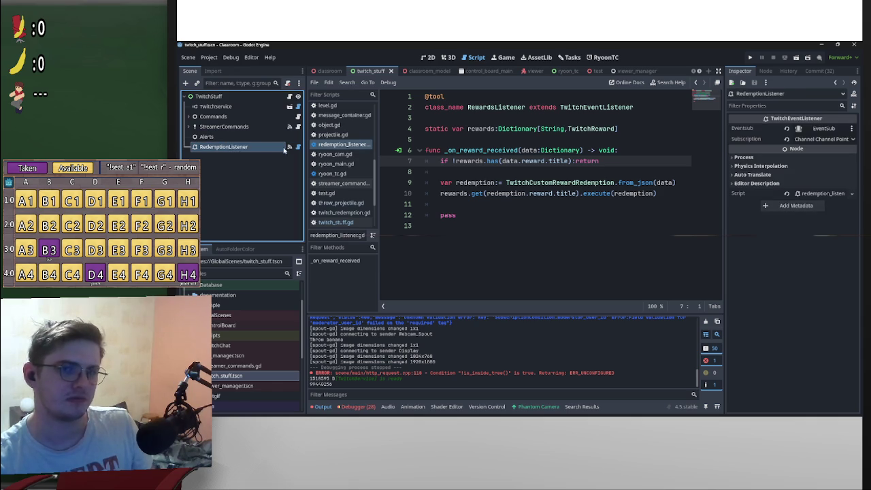
pyautogui.keyDown('ctrl'); pyautogui.click(587, 109); pyautogui.keyUp('ctrl')
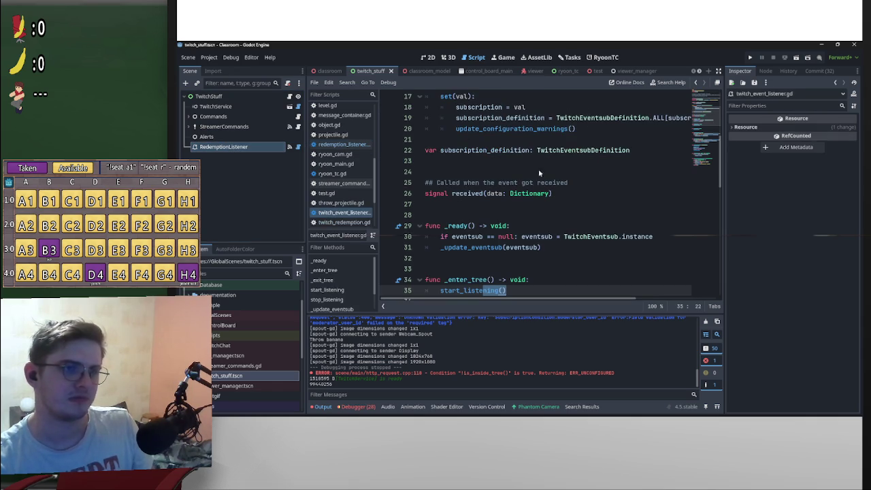
pyautogui.scroll(5, 538, 168)
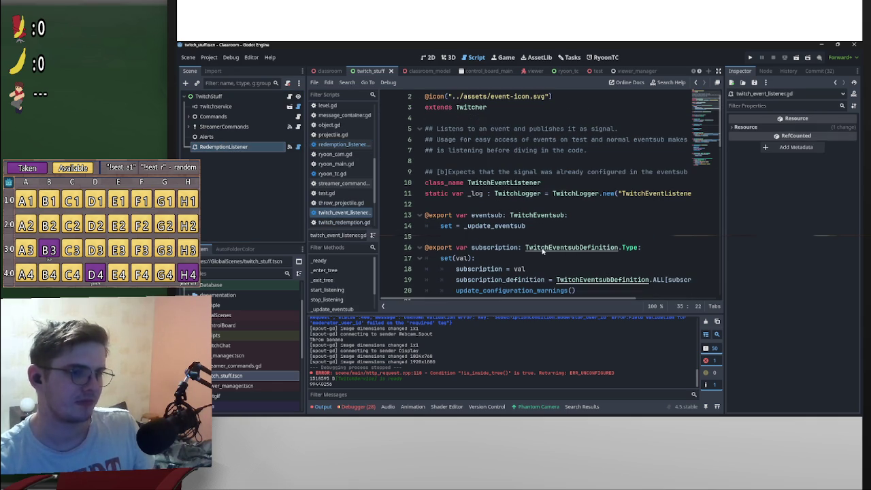
# Jump to the Type enum in twitch_eventsub_definition.gd and scroll through the supported event types
pyautogui.keyDown('ctrl'); pyautogui.click(634, 249); pyautogui.keyUp('ctrl')
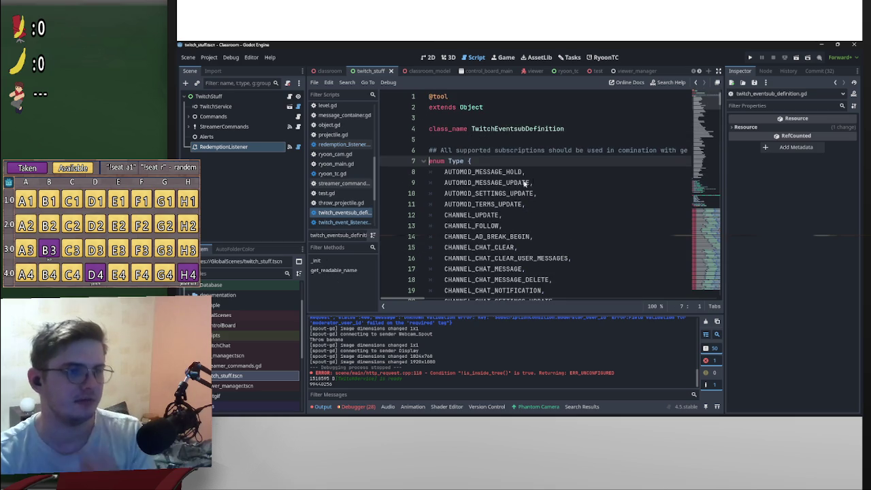
pyautogui.scroll(-20, 589, 139)
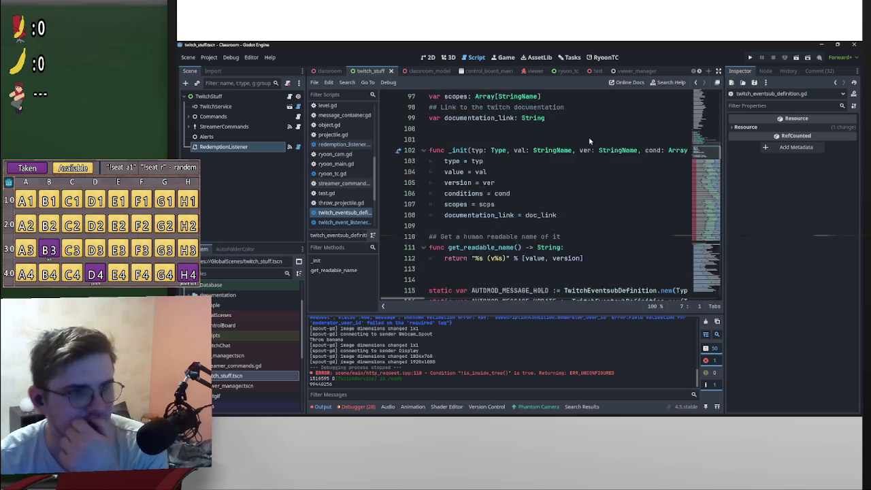
pyautogui.scroll(10, 578, 157)
pyautogui.scroll(-8, 547, 191)
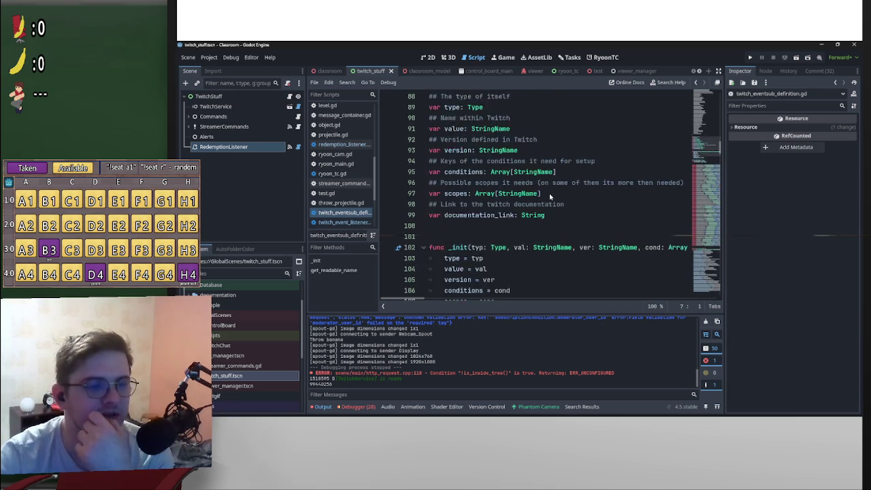
pyautogui.scroll(7, 550, 194)
pyautogui.scroll(-6, 544, 183)
pyautogui.scroll(4, 541, 176)
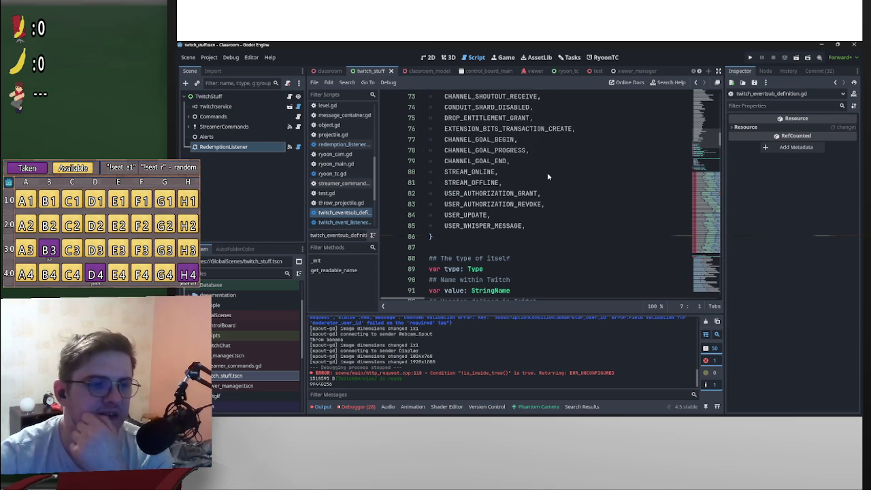
pyautogui.scroll(20, 551, 194)
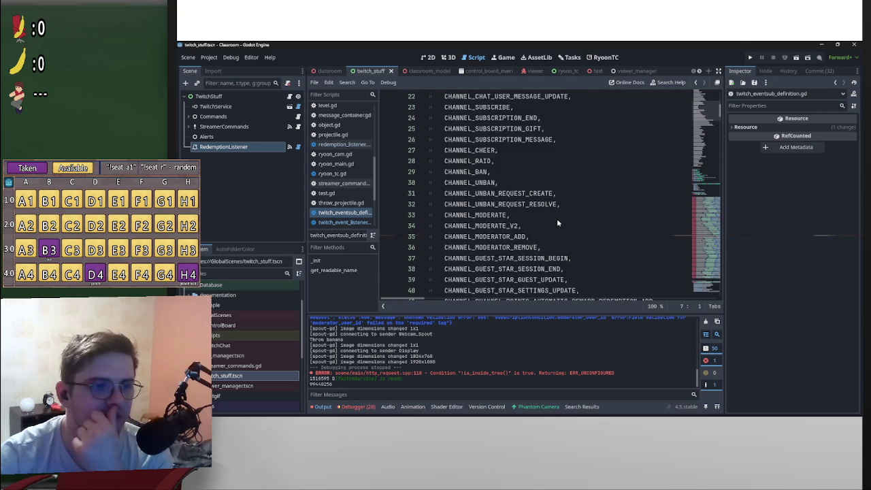
pyautogui.scroll(1, 565, 204)
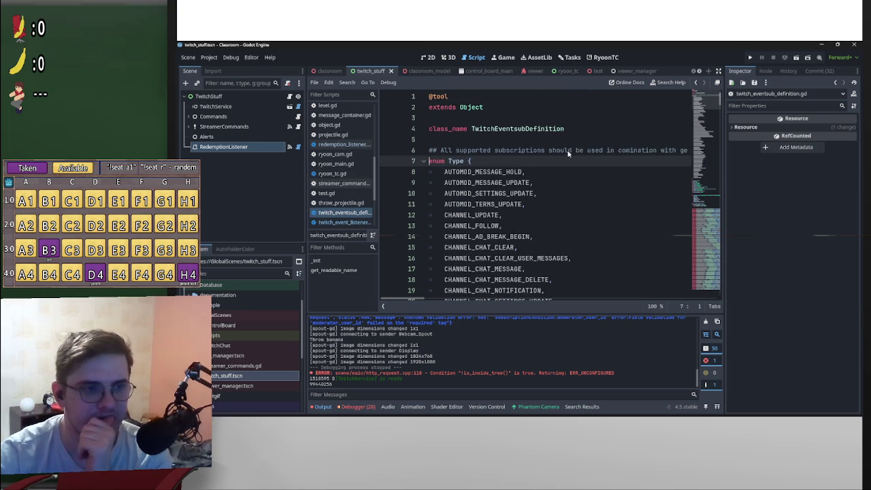
pyautogui.scroll(-20, 577, 152)
pyautogui.scroll(2, 590, 155)
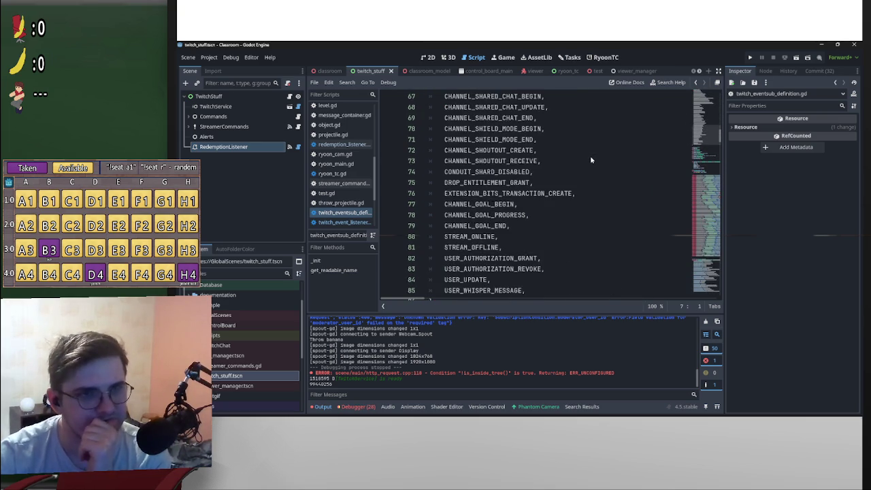
pyautogui.scroll(-2, 589, 155)
pyautogui.scroll(11, 590, 155)
pyautogui.scroll(13, 589, 159)
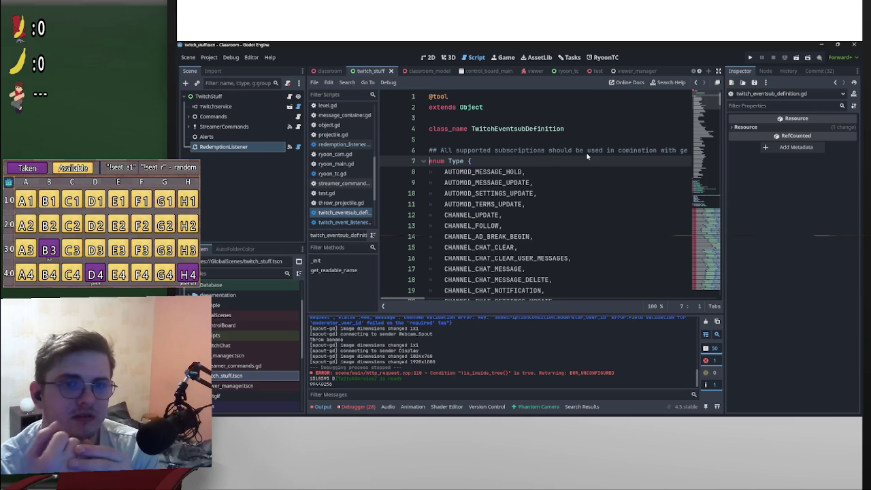
pyautogui.click(602, 58)
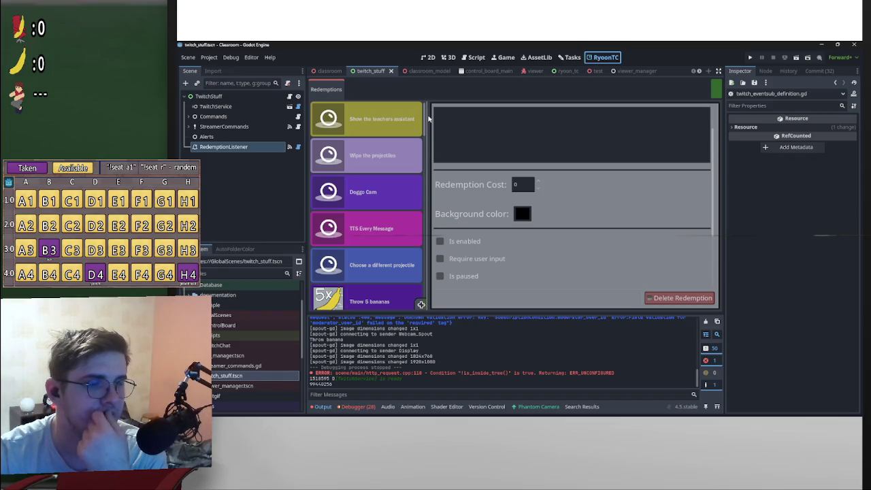
# Return to the classroom scene and check the ThrowProjectile's throw_projectile.gd Script property
pyautogui.hotkey('ctrl', 'shift', 'Tab')
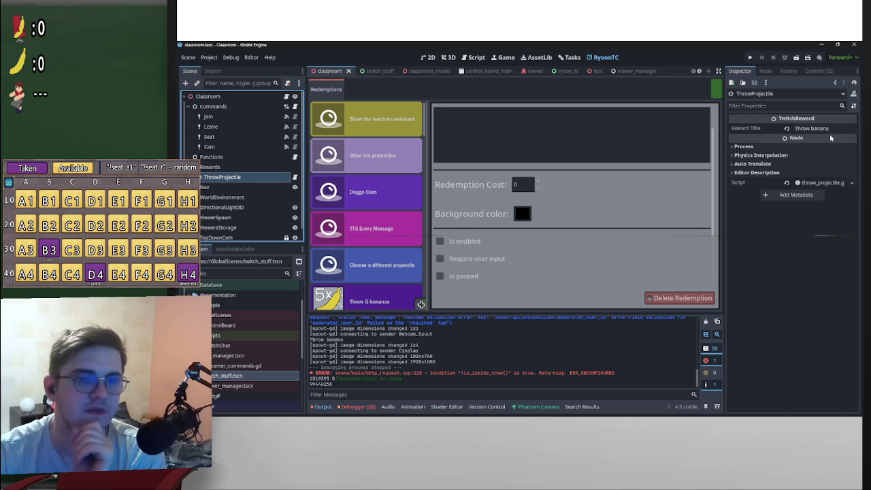
pyautogui.moveTo(832, 138)
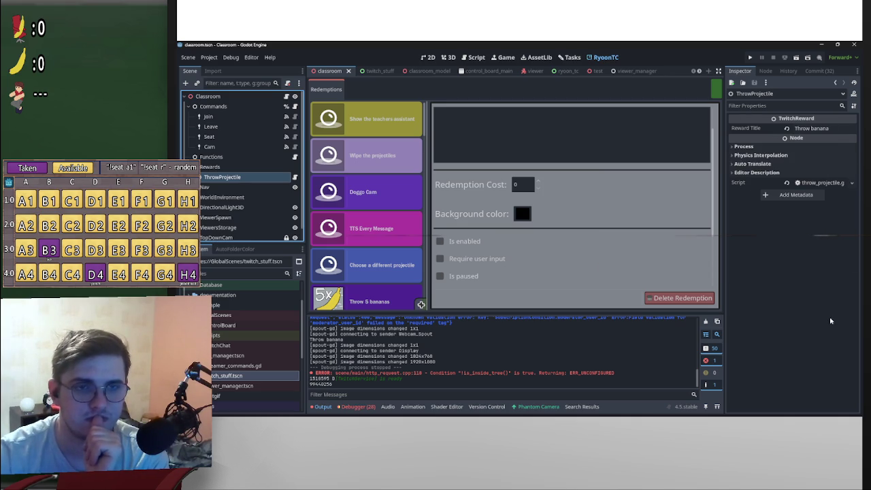
pyautogui.click(851, 183)
pyautogui.click(852, 183)
pyautogui.click(852, 183)
pyautogui.click(851, 183)
pyautogui.click(852, 183)
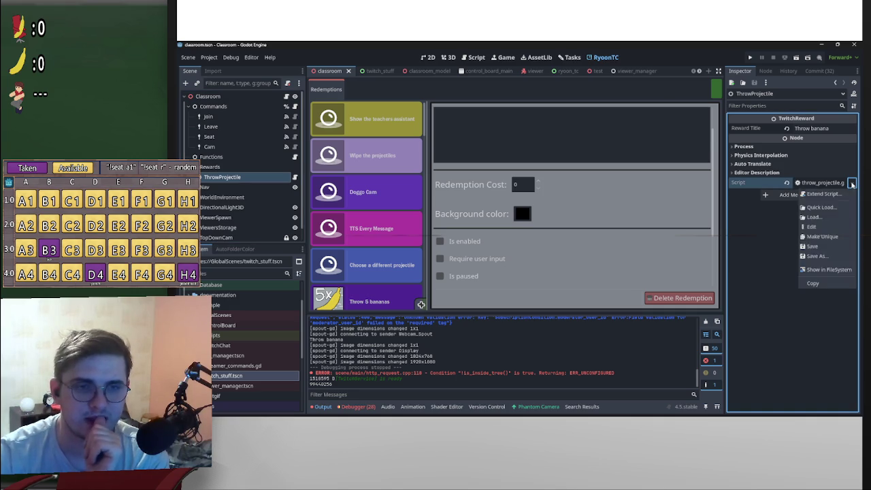
pyautogui.click(851, 183)
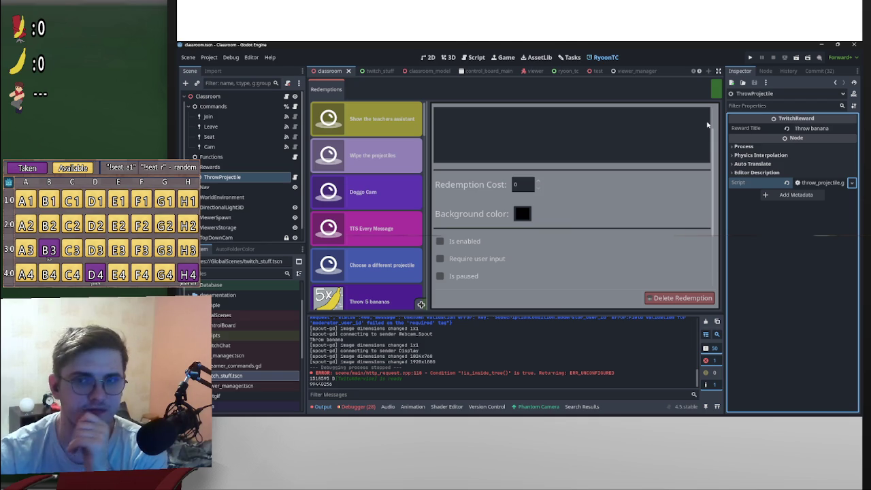
pyautogui.click(604, 57)
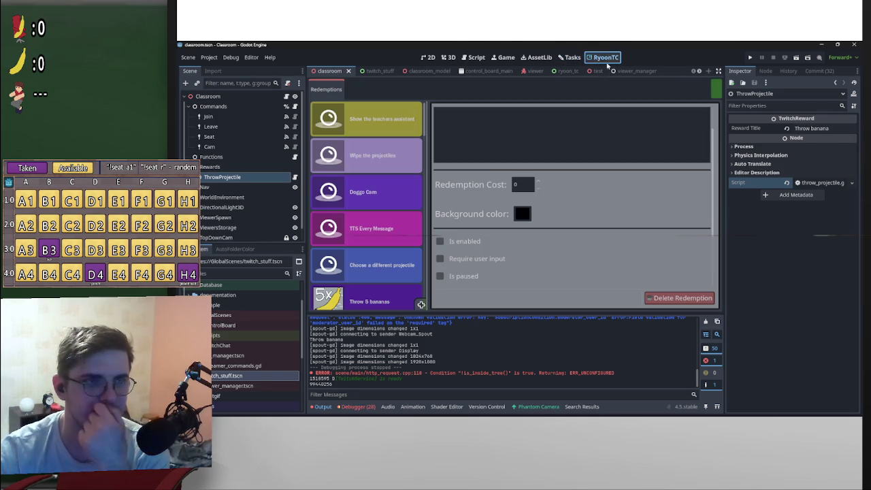
pyautogui.scroll(-5, 368, 215)
pyautogui.scroll(-10, 383, 217)
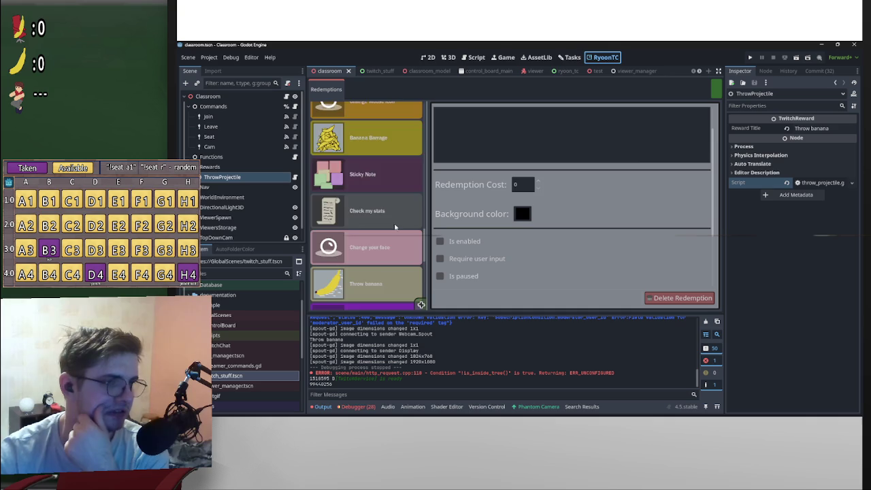
pyautogui.scroll(15, 388, 205)
pyautogui.scroll(-10, 415, 179)
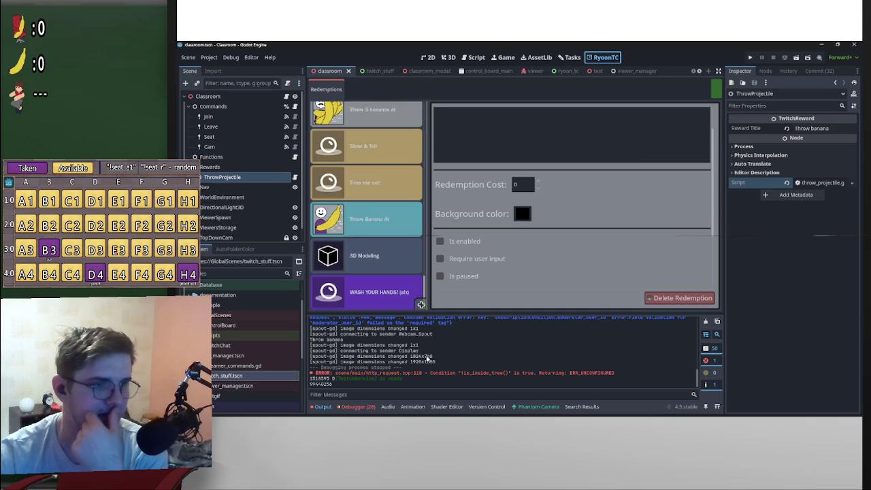
pyautogui.scroll(10, 395, 176)
pyautogui.scroll(-10, 396, 177)
pyautogui.scroll(10, 395, 176)
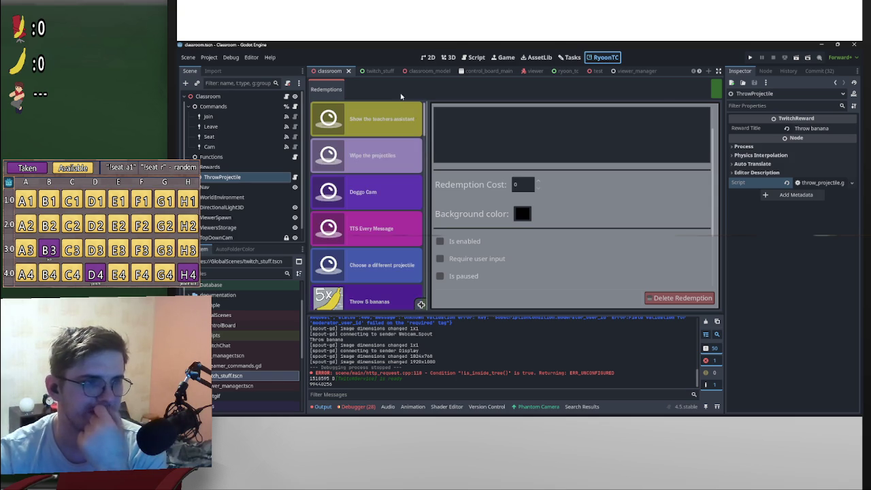
pyautogui.click(391, 128)
pyautogui.scroll(2, 552, 187)
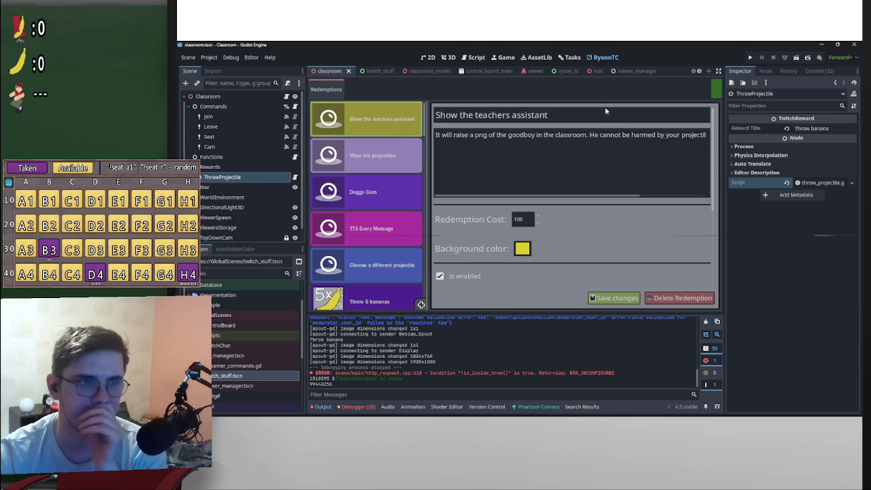
pyautogui.moveTo(607, 112); pyautogui.dragTo(396, 113)
pyautogui.scroll(-4, 532, 173)
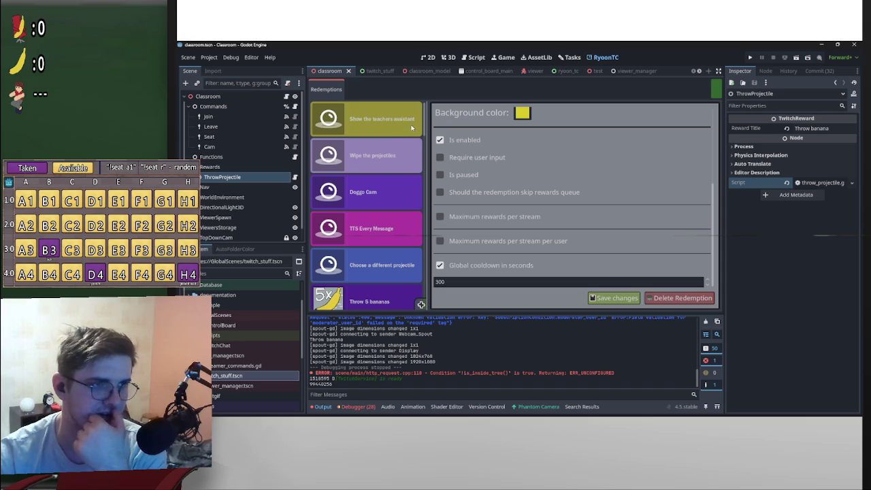
pyautogui.scroll(-3, 425, 130)
pyautogui.scroll(3, 413, 114)
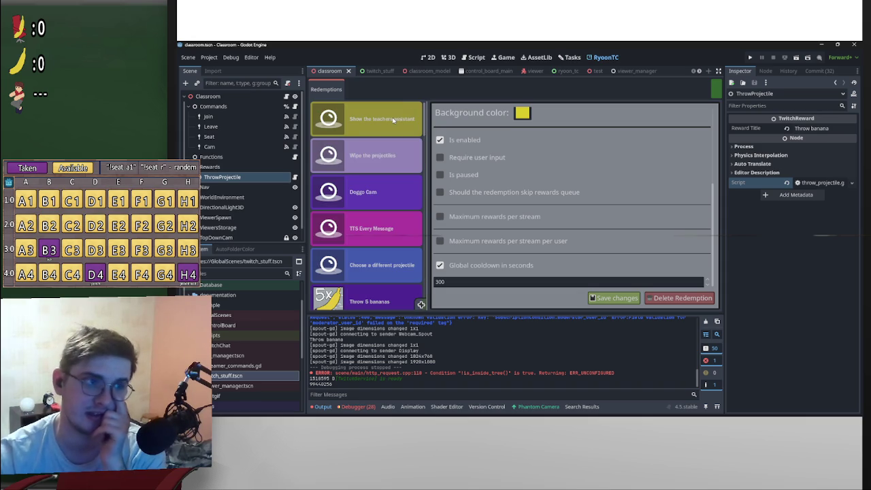
pyautogui.scroll(-3, 425, 140)
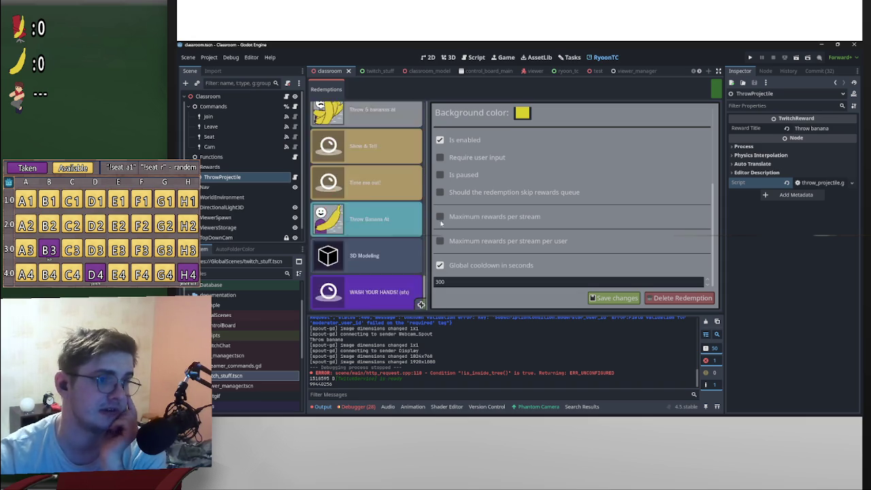
pyautogui.scroll(2, 425, 136)
pyautogui.scroll(1, 426, 136)
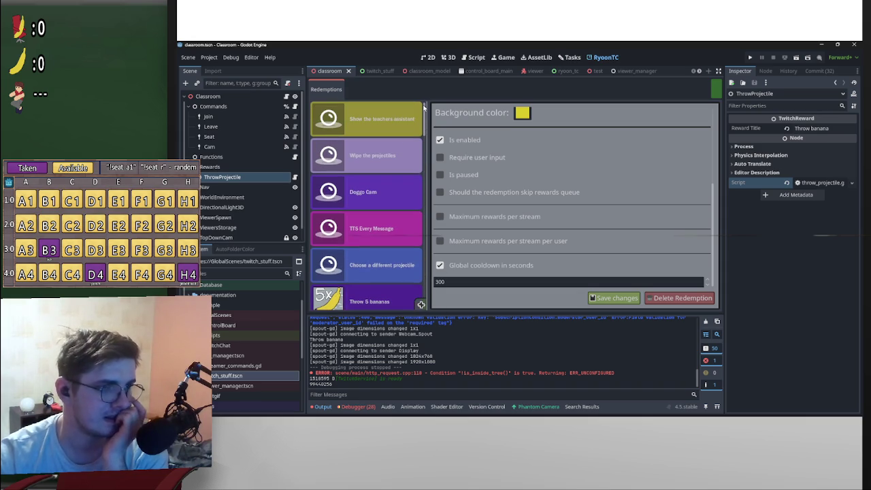
pyautogui.click(558, 71)
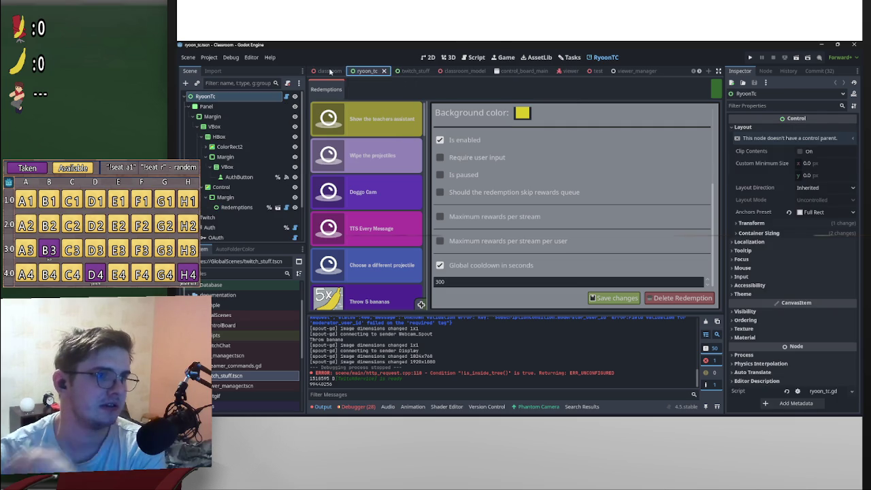
pyautogui.click(327, 70)
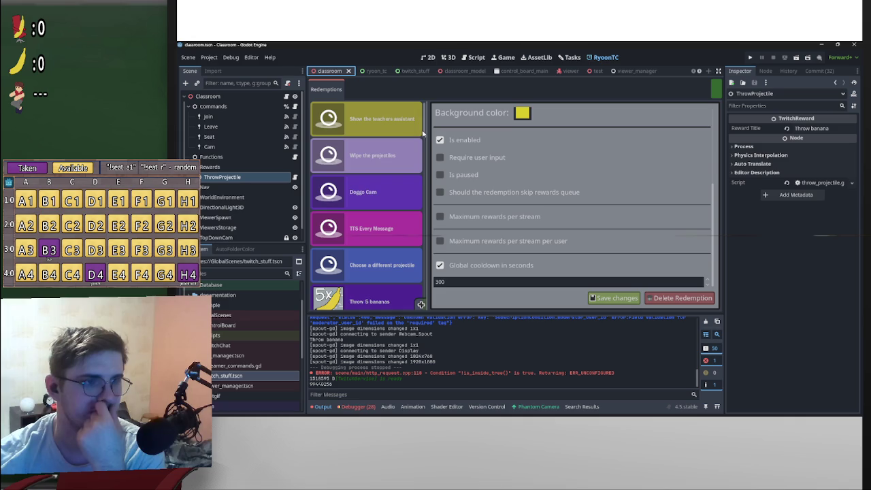
pyautogui.scroll(-8, 401, 225)
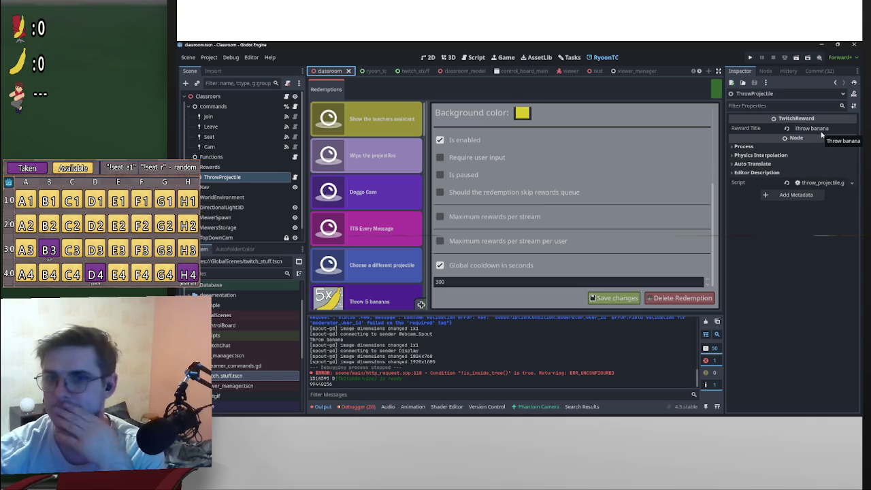
pyautogui.scroll(-5, 414, 237)
pyautogui.scroll(5, 415, 234)
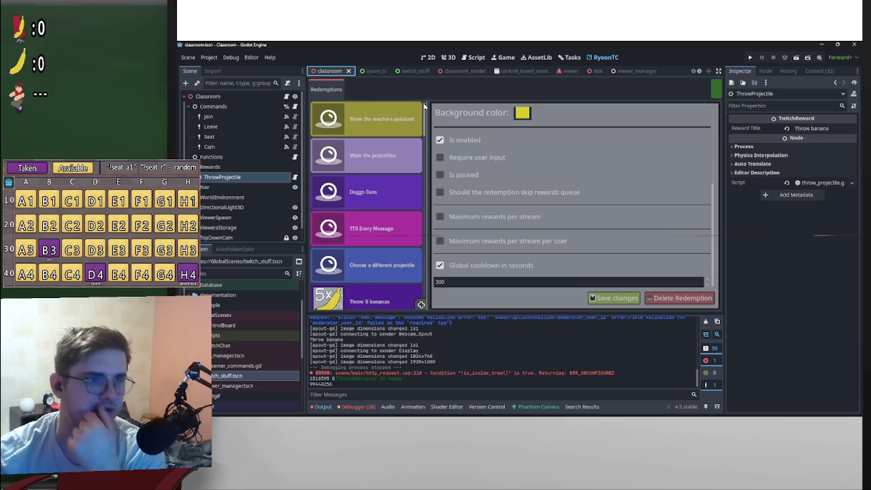
pyautogui.scroll(-5, 416, 110)
pyautogui.scroll(5, 416, 111)
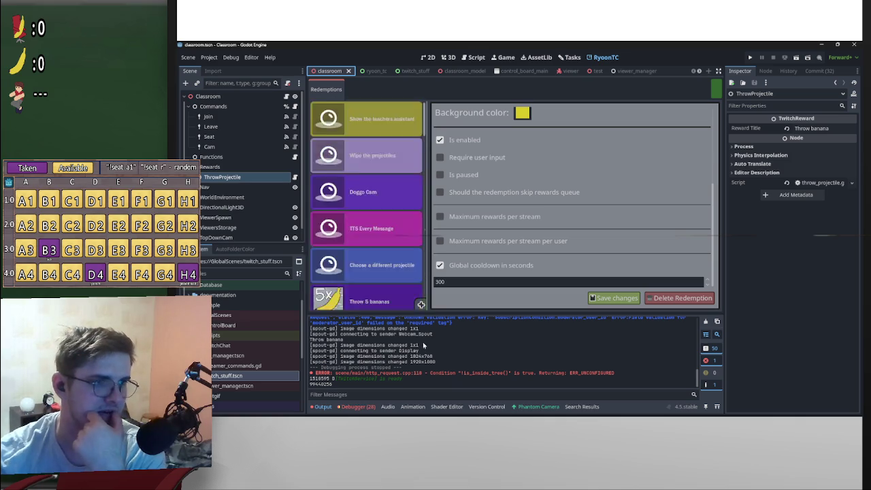
pyautogui.scroll(-5, 418, 115)
pyautogui.scroll(5, 422, 119)
pyautogui.scroll(1, 422, 119)
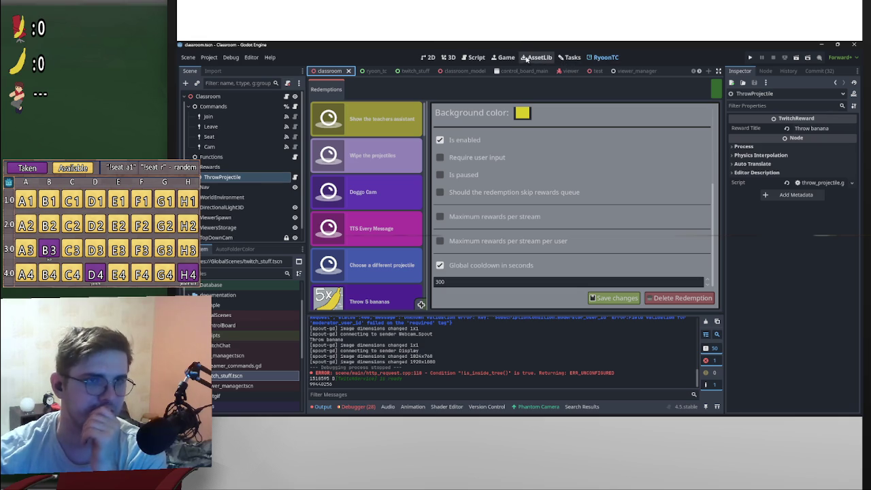
pyautogui.click(572, 57)
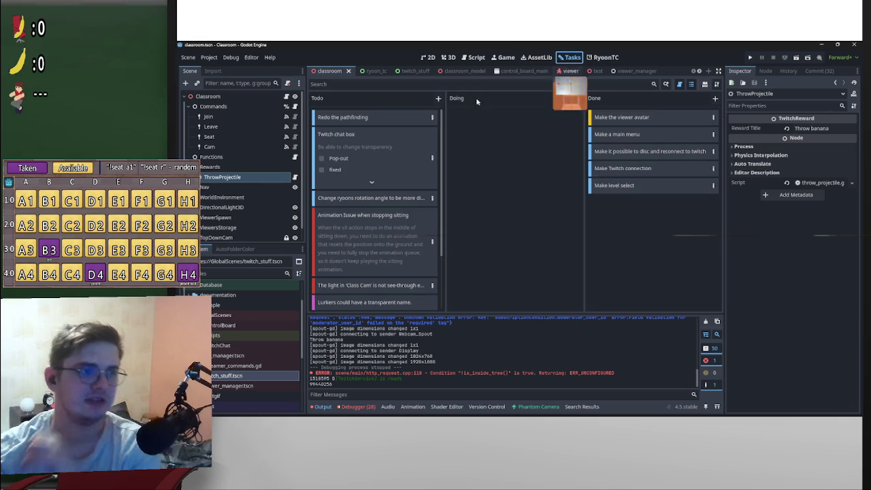
# Add a Todo task titled 'Add context menu for redemptions RyoonTC' and drag it into Doing
pyautogui.click(438, 98)
pyautogui.scroll(-2, 450, 111)
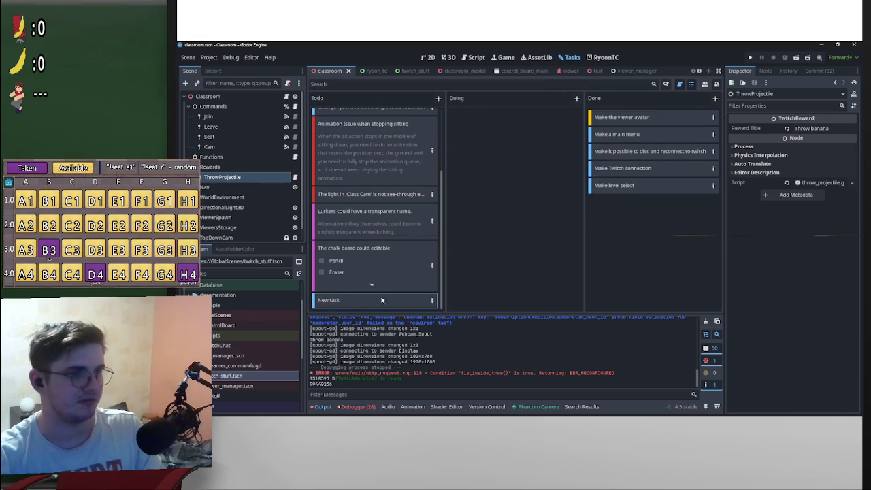
pyautogui.doubleClick(366, 301)
pyautogui.write('Add context menu fo')
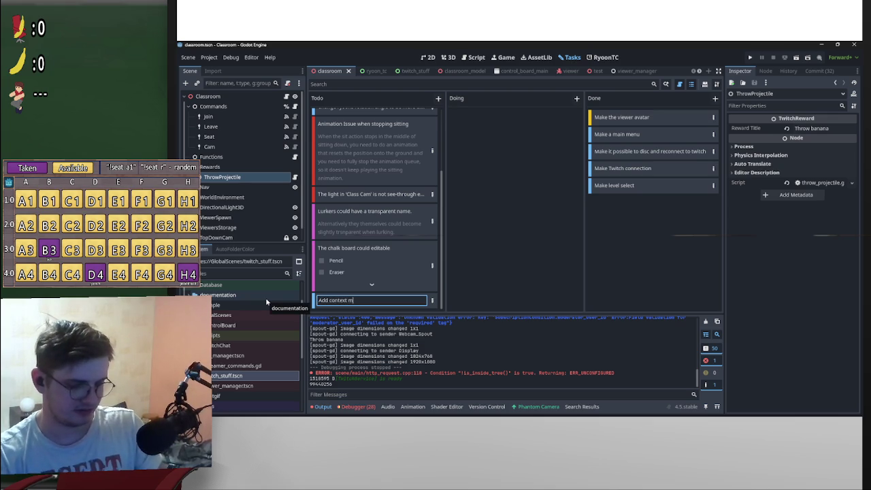
pyautogui.write('r red')
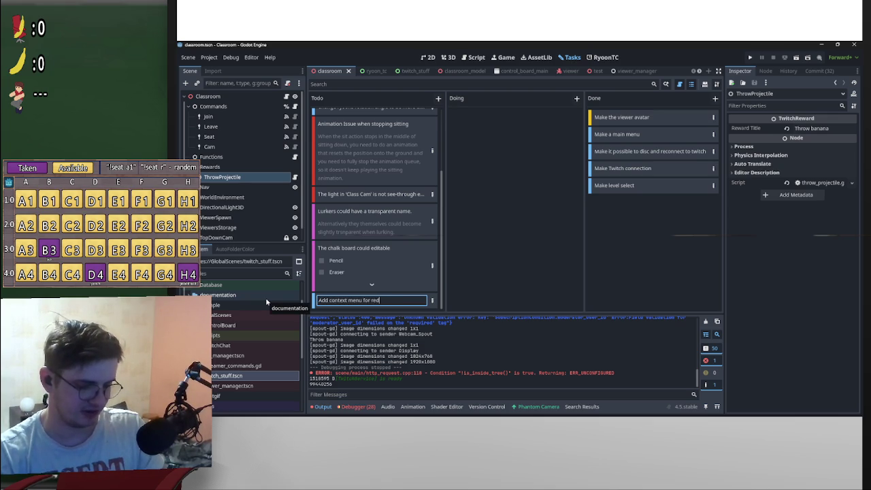
pyautogui.write('emptions ')
pyautogui.write('RyoonTC')
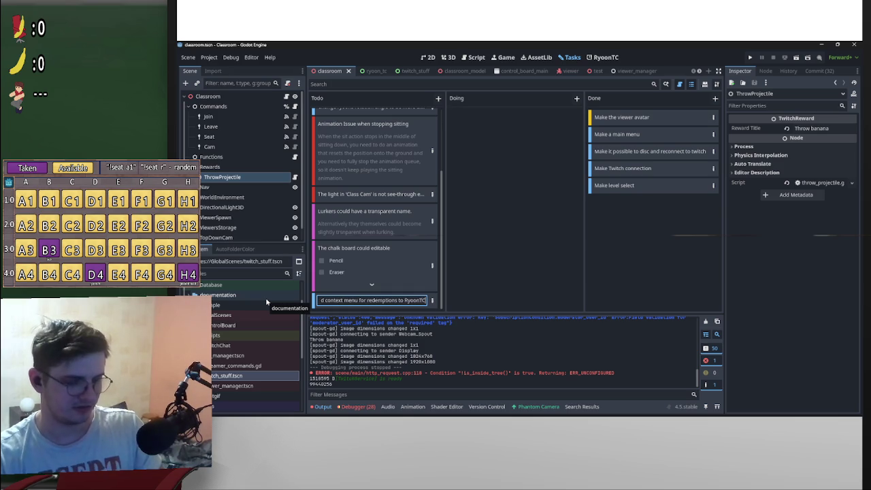
pyautogui.press('Return')
pyautogui.moveTo(354, 300)
pyautogui.mouseDown()
pyautogui.moveTo(506, 124)
pyautogui.moveTo(538, 133)
pyautogui.mouseUp()
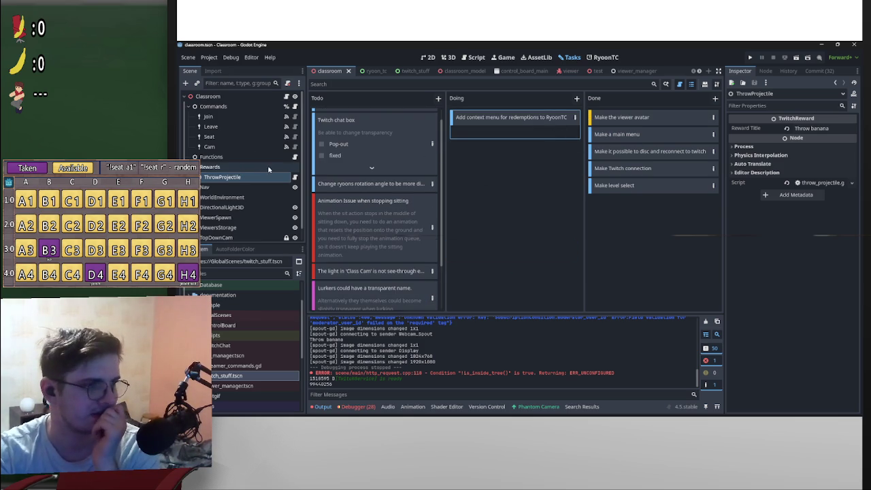
# Open the ryoon_tc scene and collapse its Margin, Panel and Twitch branches
pyautogui.click(377, 73)
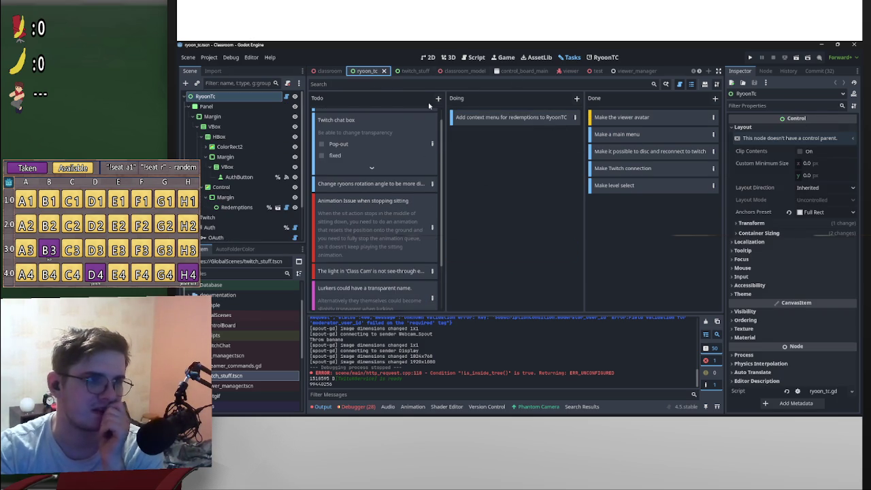
pyautogui.click(198, 116)
pyautogui.click(190, 106)
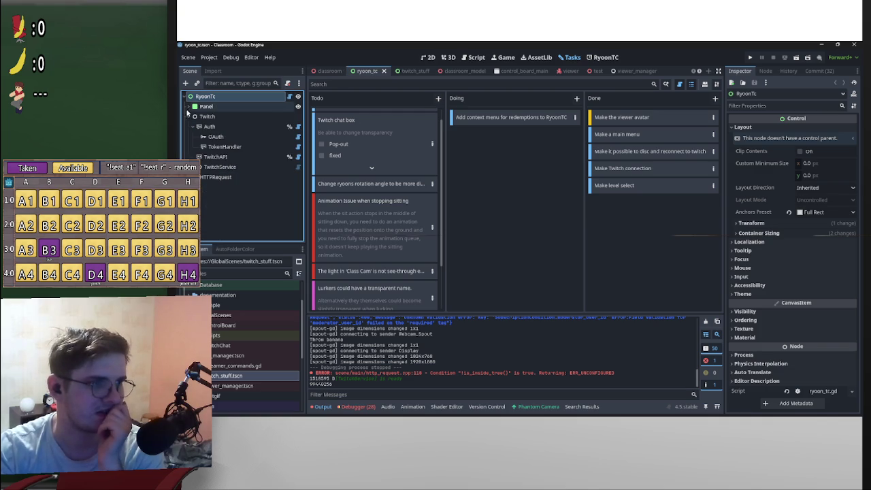
pyautogui.click(189, 117)
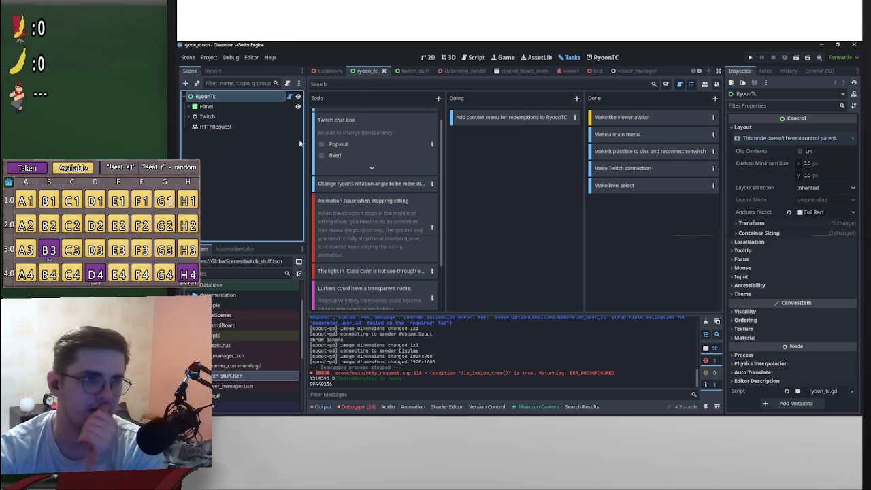
pyautogui.click(428, 60)
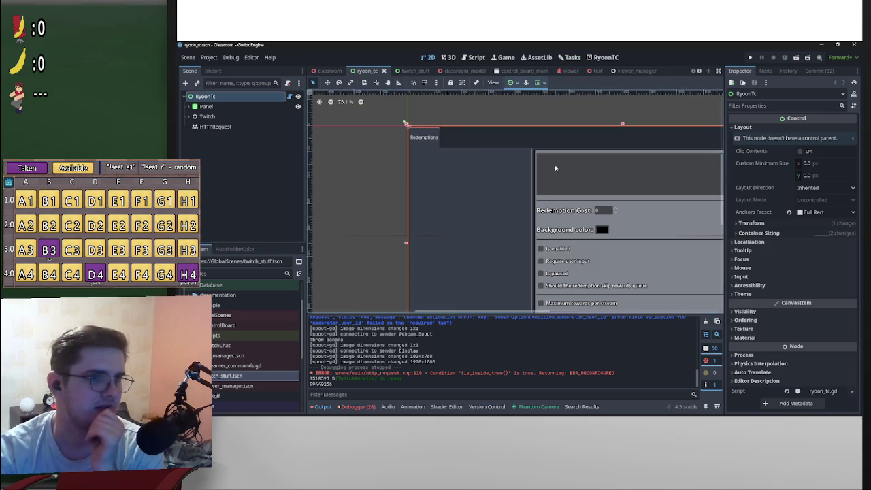
# Zoom and pan the 2D canvas to frame the ryoon_tc Redemptions panel
pyautogui.scroll(5, 450, 159)
pyautogui.scroll(-3, 446, 161)
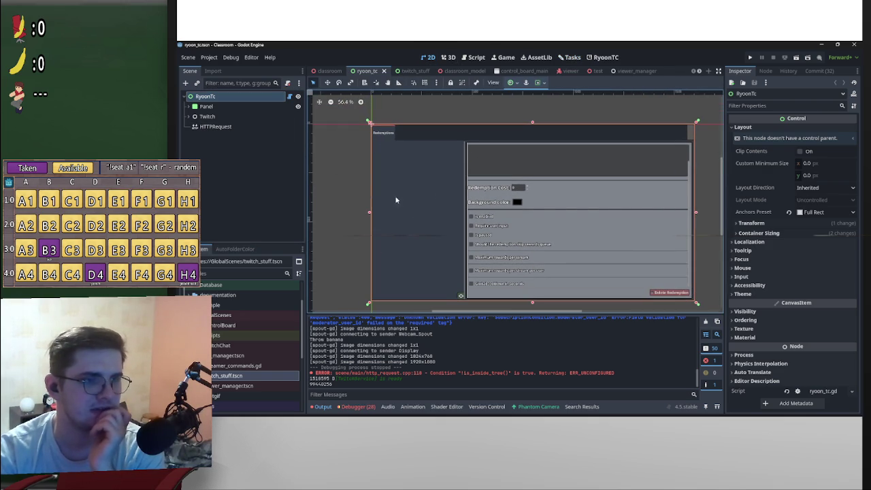
pyautogui.scroll(11, 463, 184)
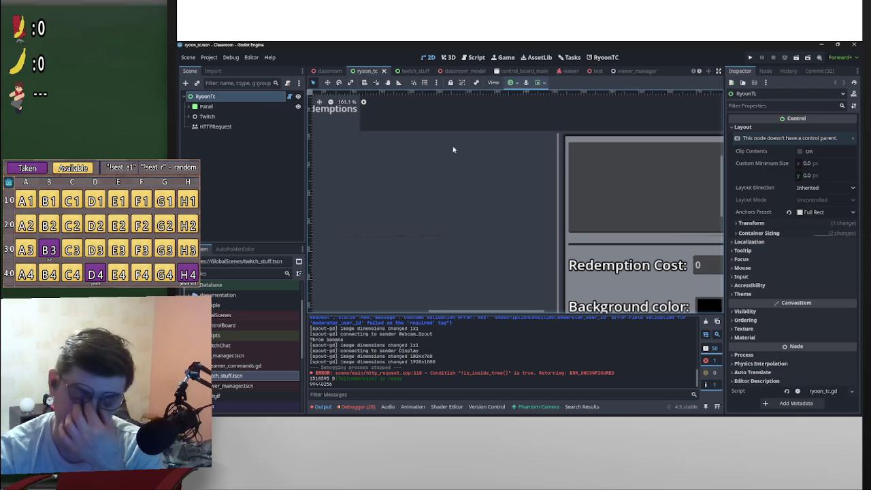
pyautogui.hscroll(2, 450, 155)
# Add a Control node as a child of RyoonTc through Add Child Node
pyautogui.rightClick(250, 100)
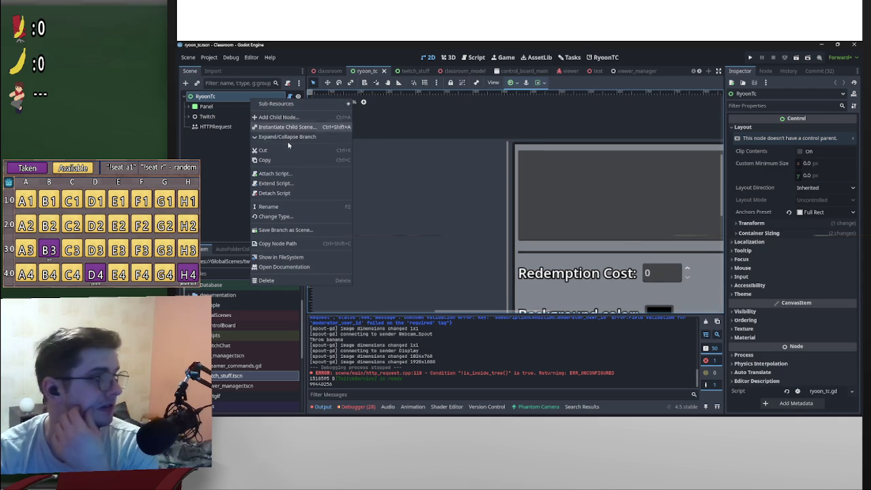
pyautogui.click(275, 117)
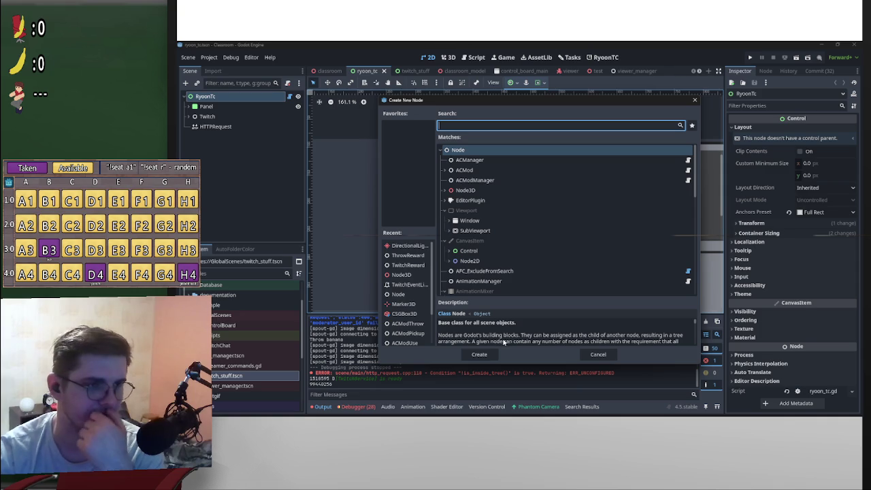
pyautogui.doubleClick(475, 251)
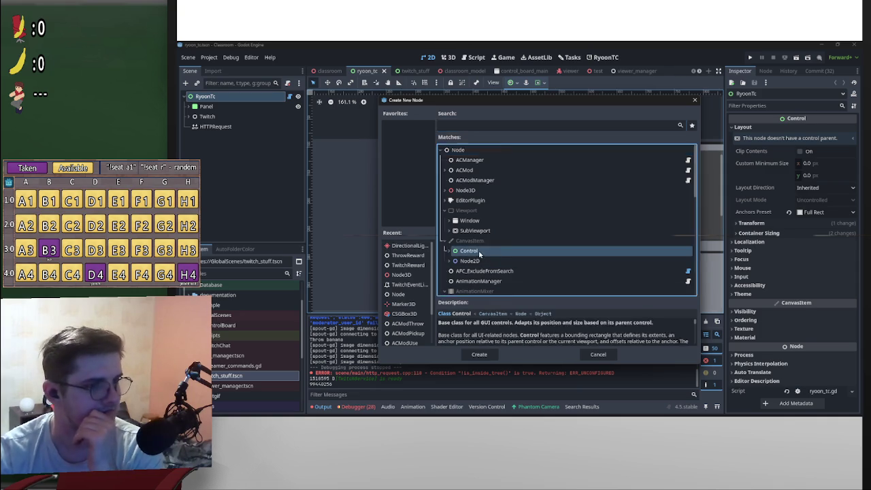
pyautogui.scroll(-2, 503, 175)
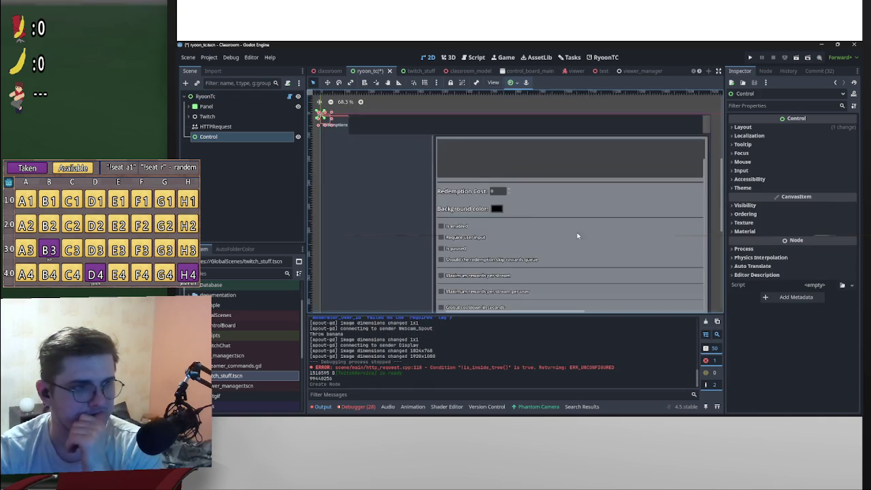
# Drag the new Control node's anchors to a new position in the 2D viewport
pyautogui.scroll(6, 577, 234)
pyautogui.scroll(-2, 593, 248)
pyautogui.scroll(2, 410, 190)
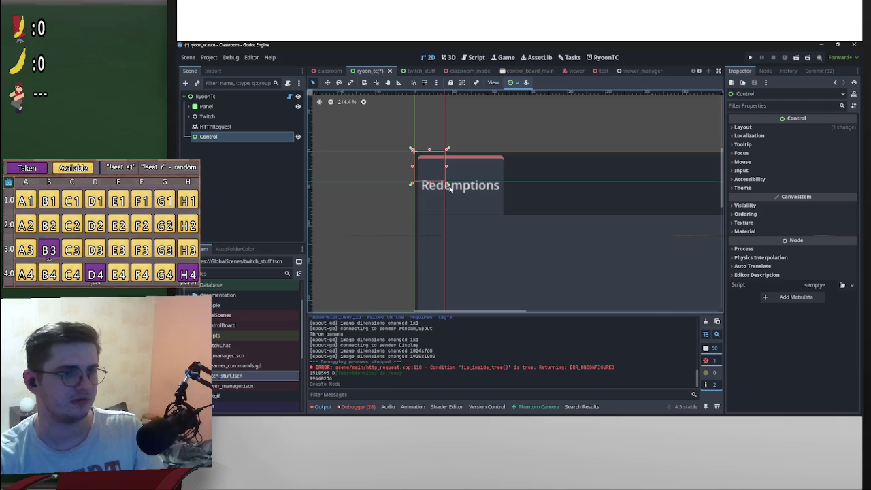
pyautogui.moveTo(450, 188); pyautogui.dragTo(546, 189)
pyautogui.scroll(-8, 551, 198)
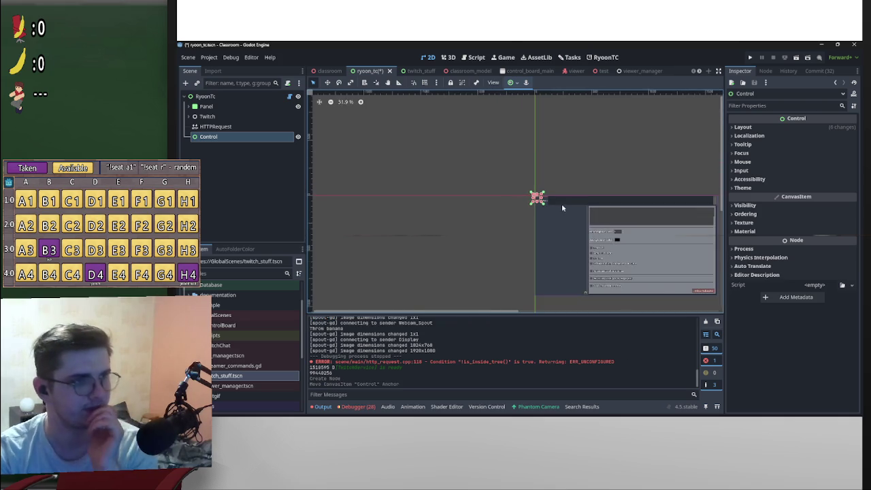
pyautogui.scroll(12, 555, 192)
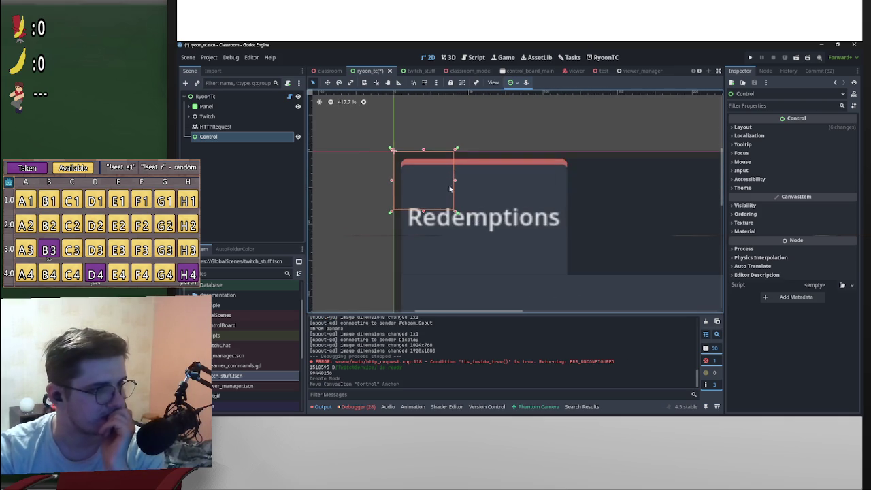
# Expand the Control node's Layout section, showing its Custom anchors preset
pyautogui.scroll(-4, 449, 188)
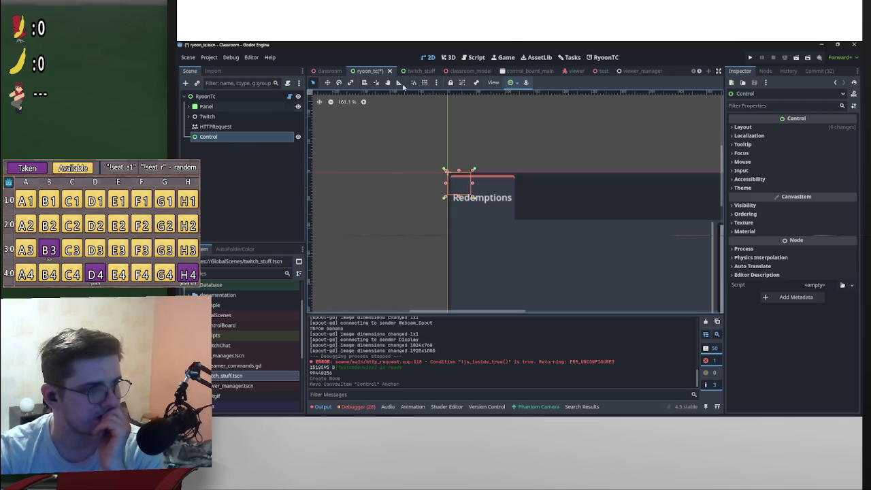
pyautogui.scroll(-5, 543, 175)
pyautogui.scroll(-3, 543, 173)
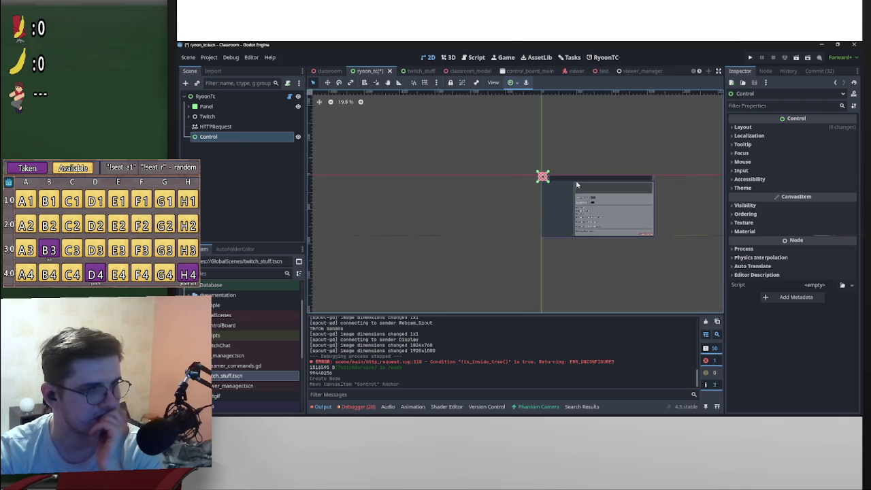
pyautogui.scroll(2, 578, 182)
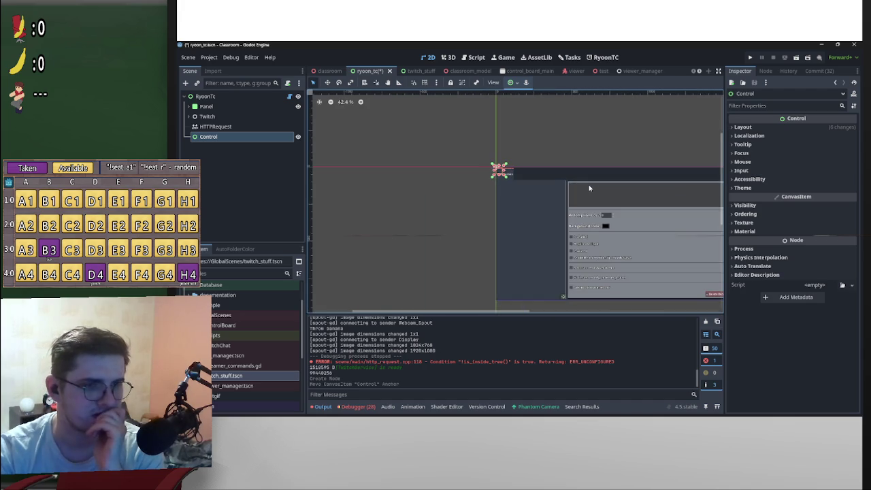
pyautogui.scroll(-1, 588, 184)
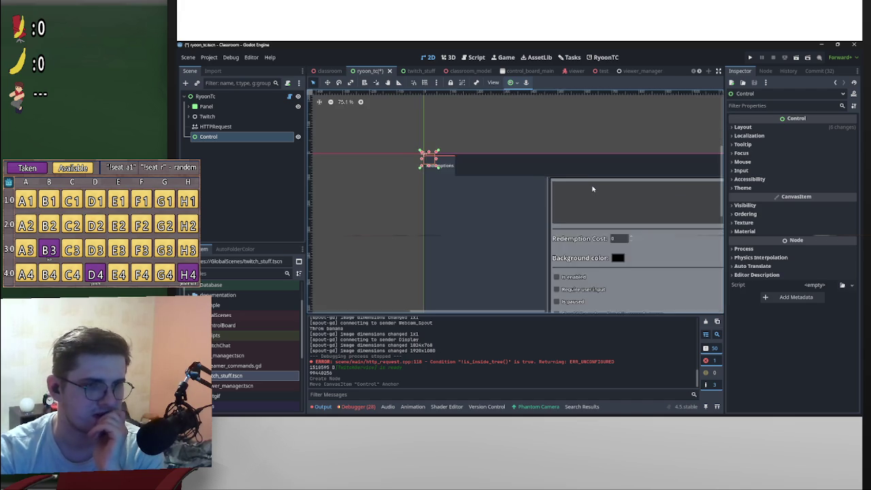
pyautogui.click(742, 127)
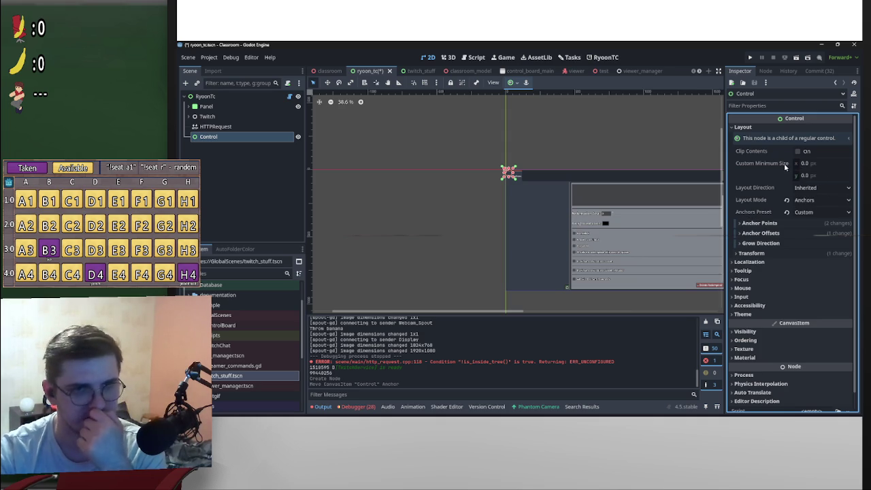
# Try the VCenter Wide and then Center anchor presets on the Control node
pyautogui.click(509, 83)
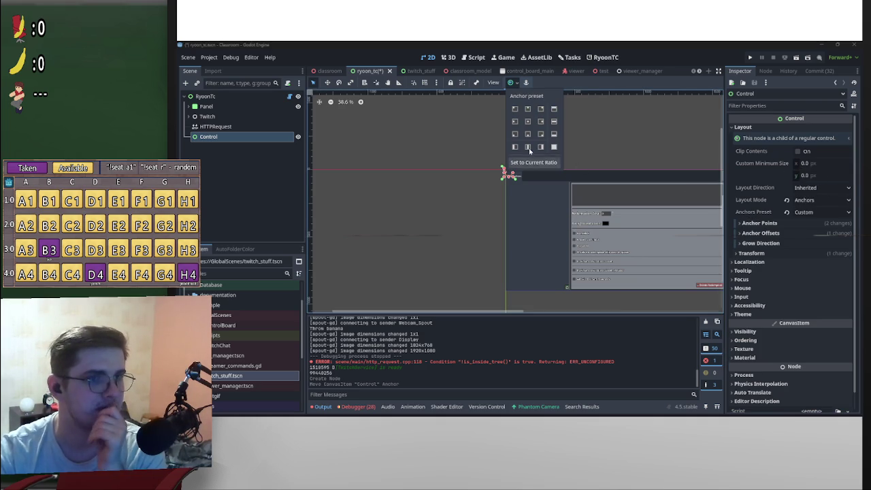
pyautogui.click(527, 147)
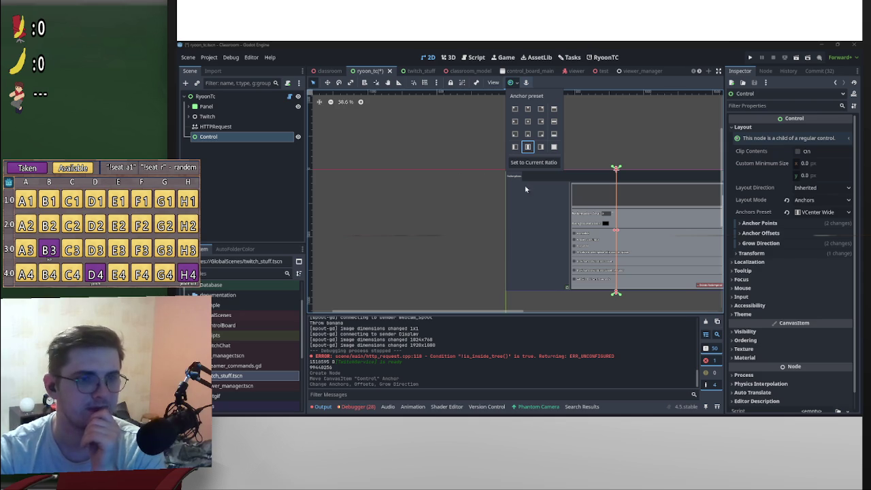
pyautogui.scroll(4, 631, 181)
pyautogui.scroll(-2, 643, 184)
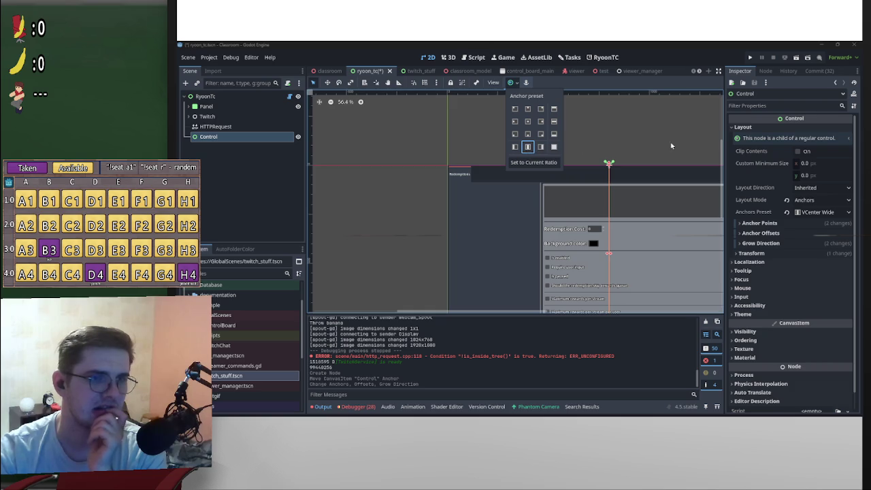
pyautogui.scroll(4, 658, 186)
pyautogui.scroll(-4, 618, 180)
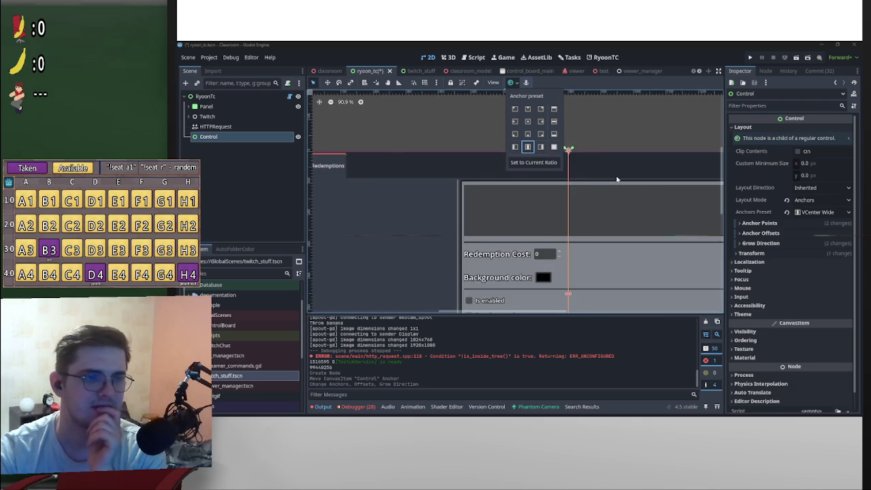
pyautogui.click(527, 121)
pyautogui.scroll(3, 622, 223)
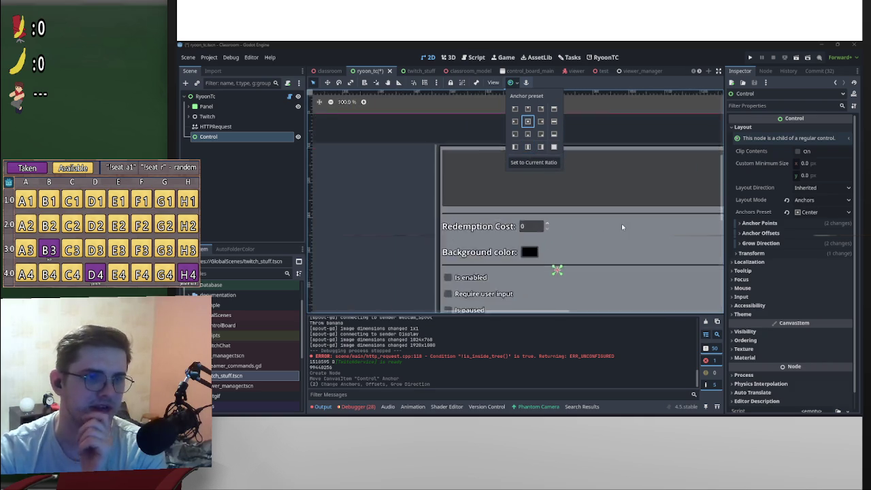
pyautogui.scroll(-2, 505, 232)
pyautogui.click(209, 139)
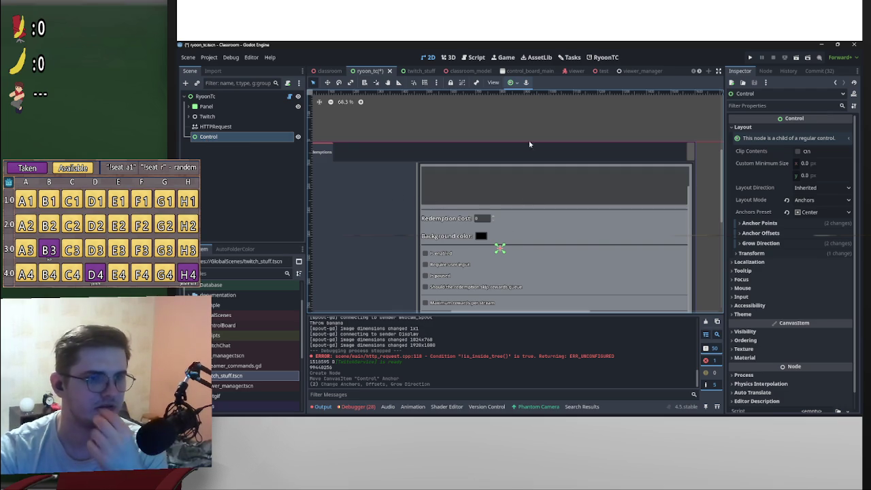
# Set the Control node's anchors to the Top Left preset
pyautogui.click(511, 82)
pyautogui.click(515, 109)
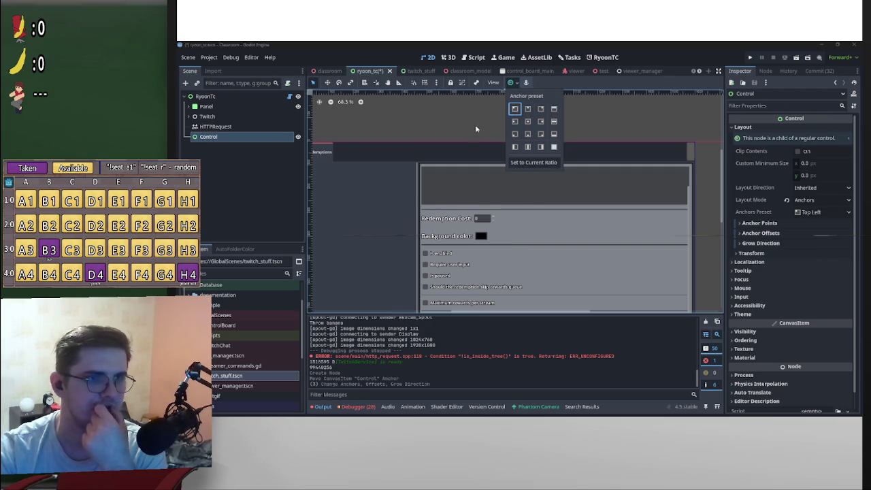
pyautogui.scroll(2, 572, 192)
pyautogui.scroll(5, 579, 207)
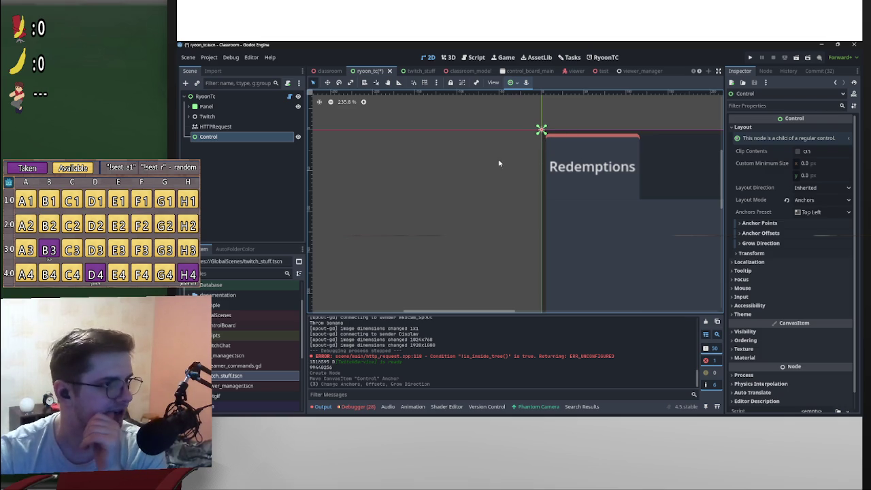
pyautogui.scroll(-5, 511, 176)
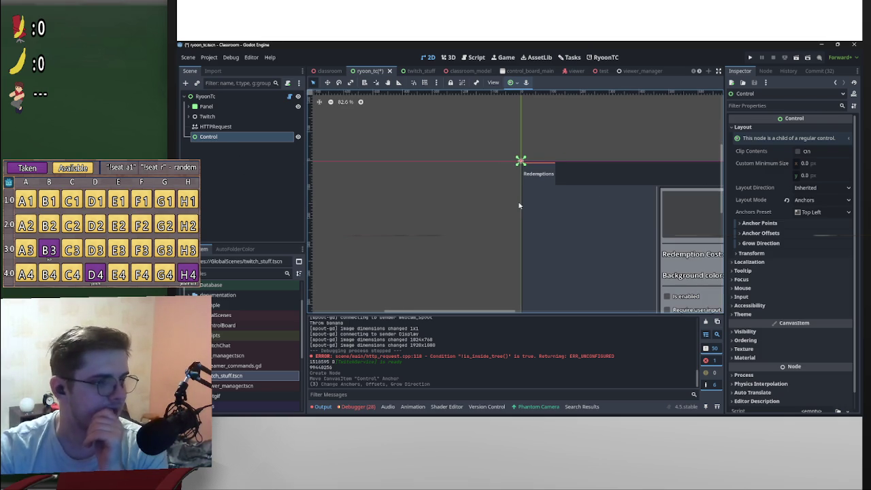
pyautogui.scroll(6, 538, 189)
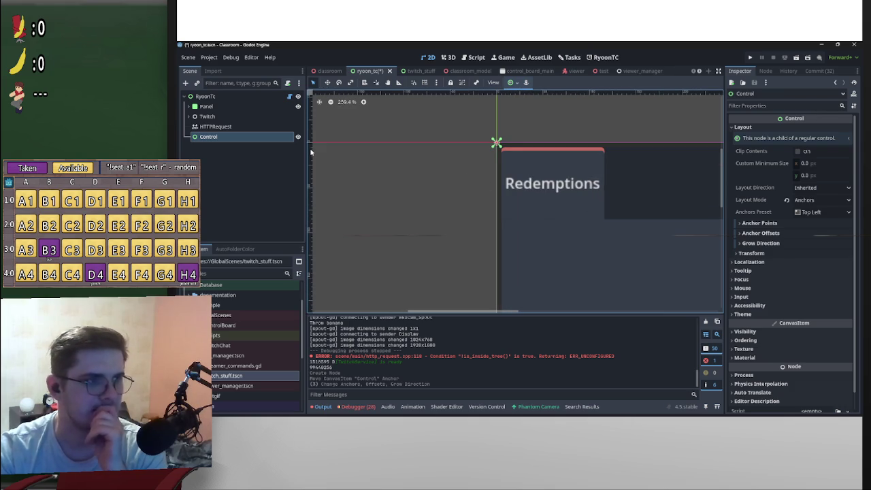
pyautogui.doubleClick(223, 139)
# Rename the Control node to ContextMenu and expand the Panel node
pyautogui.write('C')
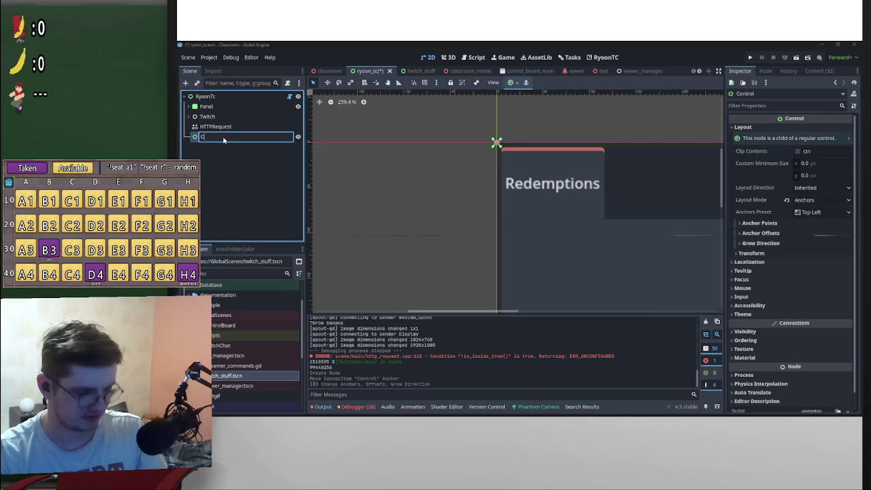
pyautogui.write('ontextMenu')
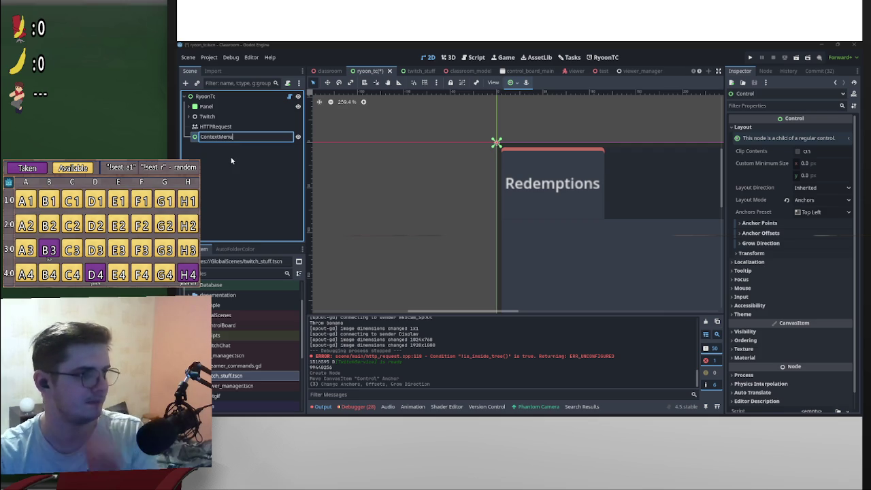
pyautogui.press('Return')
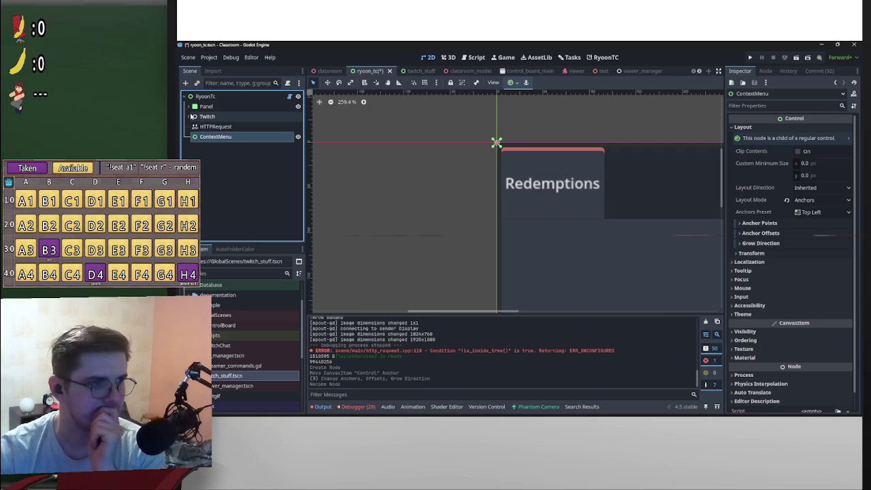
pyautogui.click(189, 106)
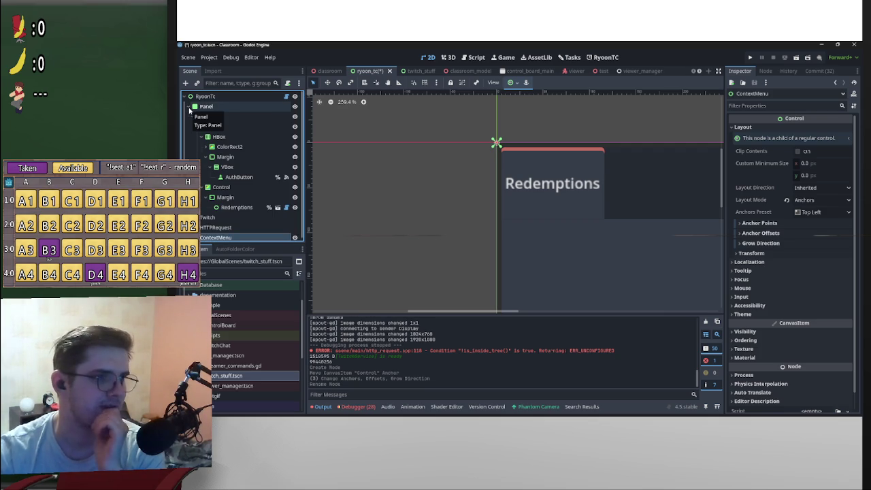
# Select AuthButton, then open the root node's ryoon_tc.gd script
pyautogui.click(242, 179)
pyautogui.moveTo(243, 183); pyautogui.dragTo(283, 99)
pyautogui.click(289, 97)
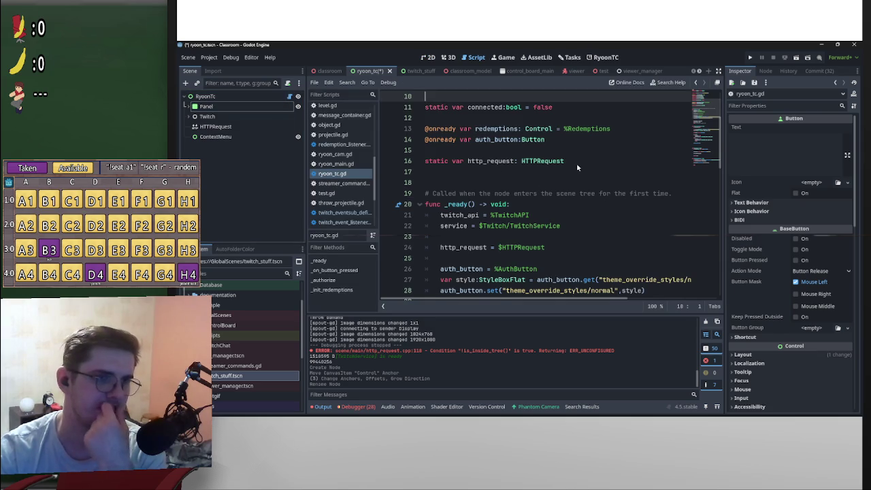
# Read through ryoon_tc.gd, then expand the Panel node in the Scene dock
pyautogui.scroll(3, 576, 163)
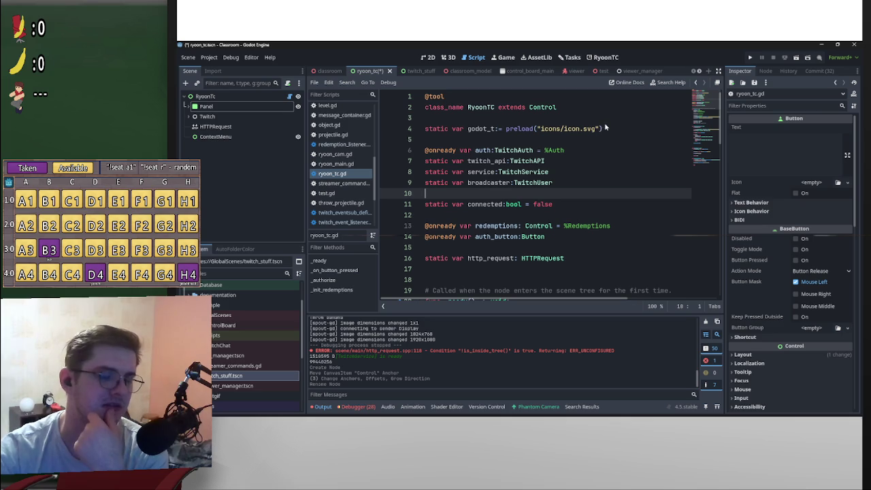
pyautogui.scroll(-4, 565, 165)
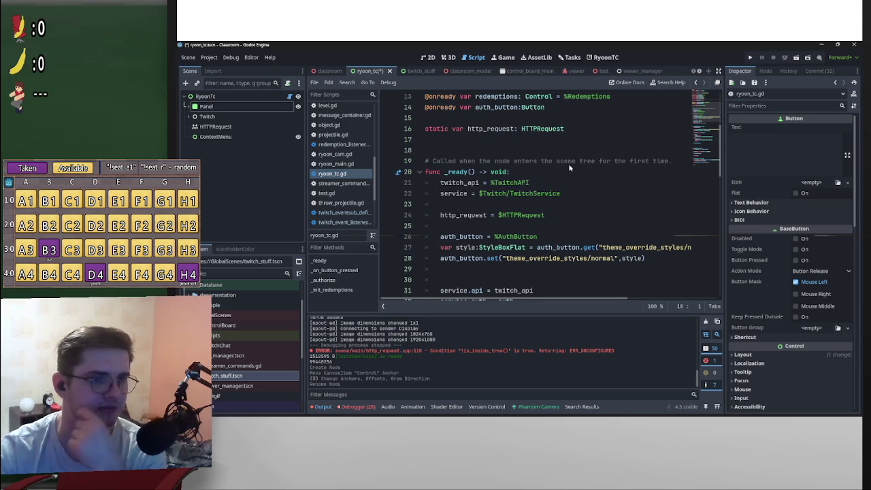
pyautogui.scroll(4, 571, 170)
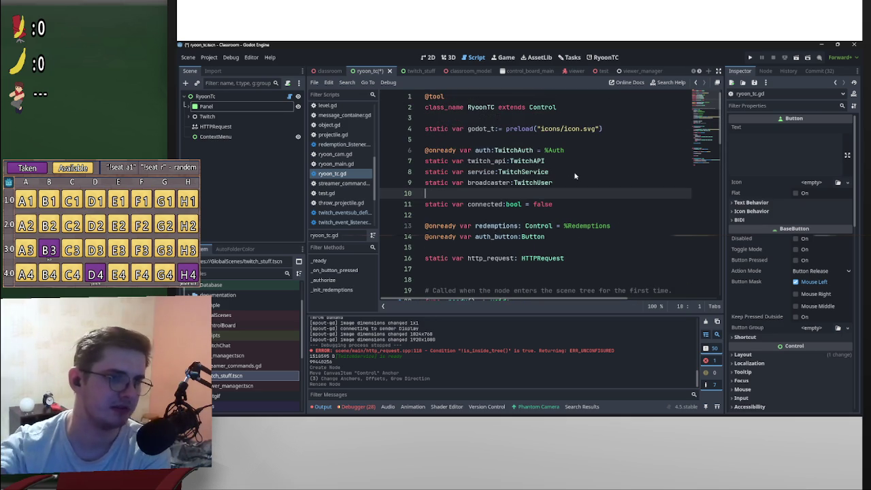
pyautogui.scroll(-8, 571, 171)
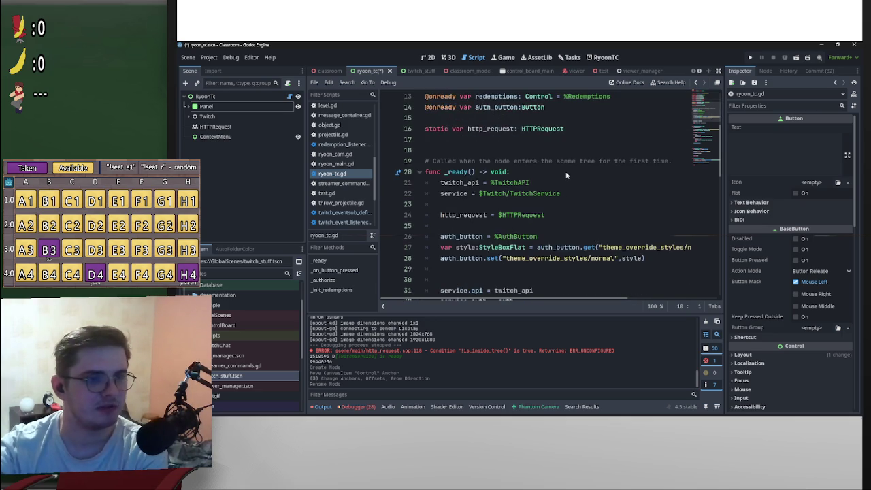
pyautogui.scroll(-6, 568, 177)
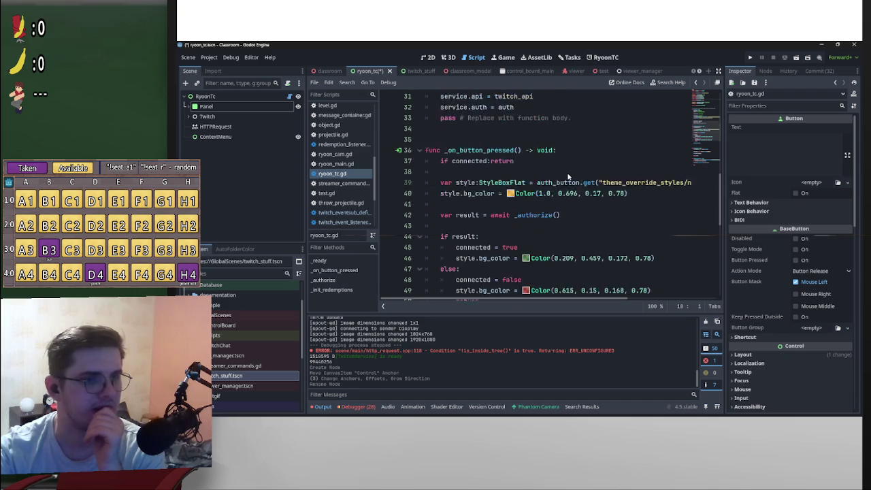
pyautogui.scroll(-5, 568, 179)
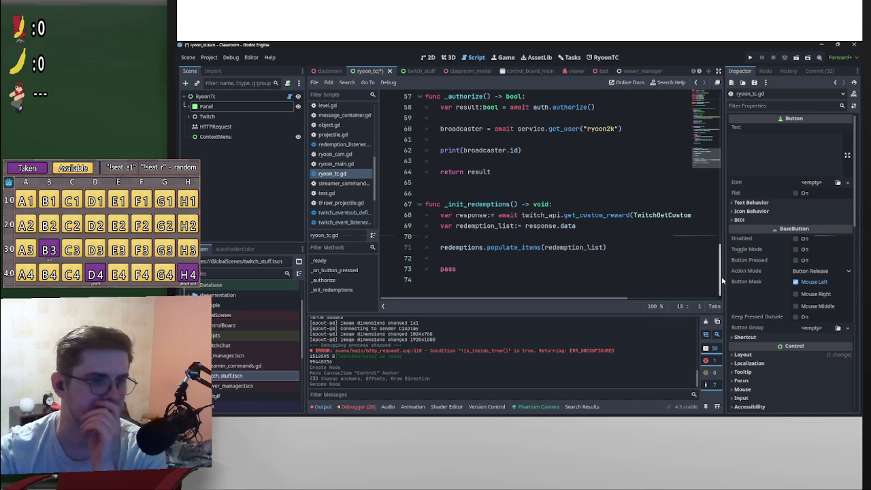
pyautogui.scroll(18, 722, 280)
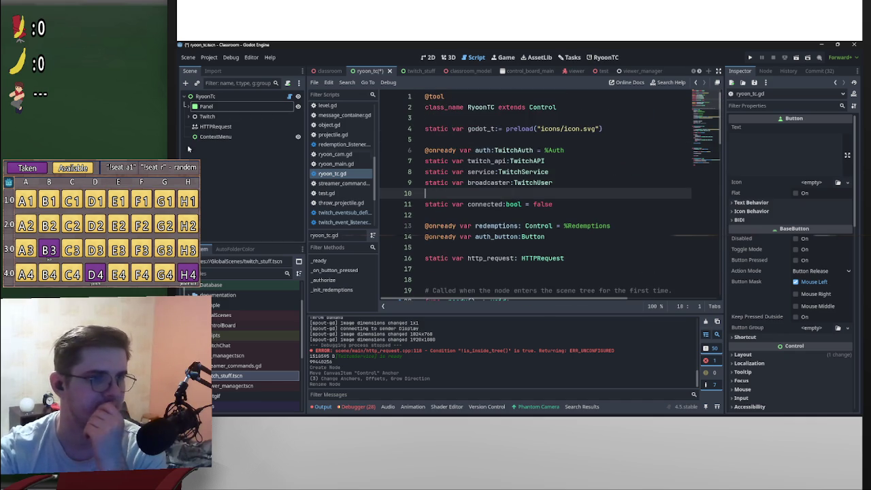
pyautogui.click(189, 106)
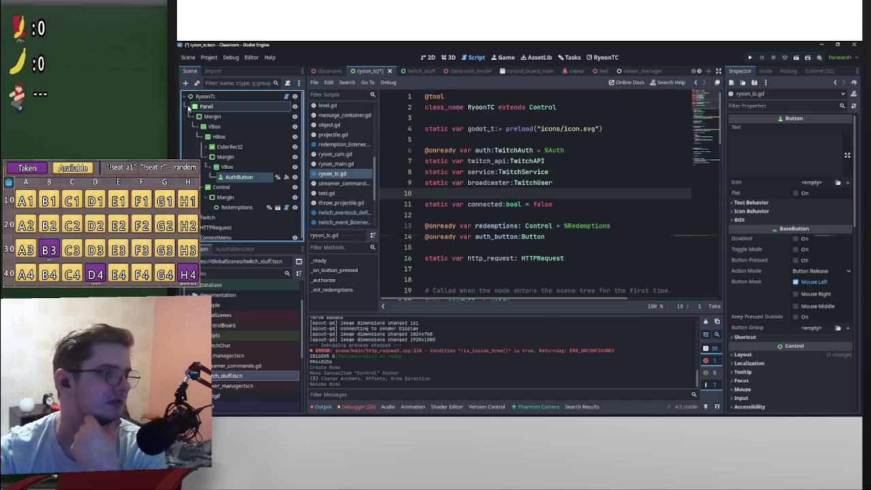
# Open the Redemptions node's redemptions.gd script, review it, and save with Ctrl+S
pyautogui.click(285, 208)
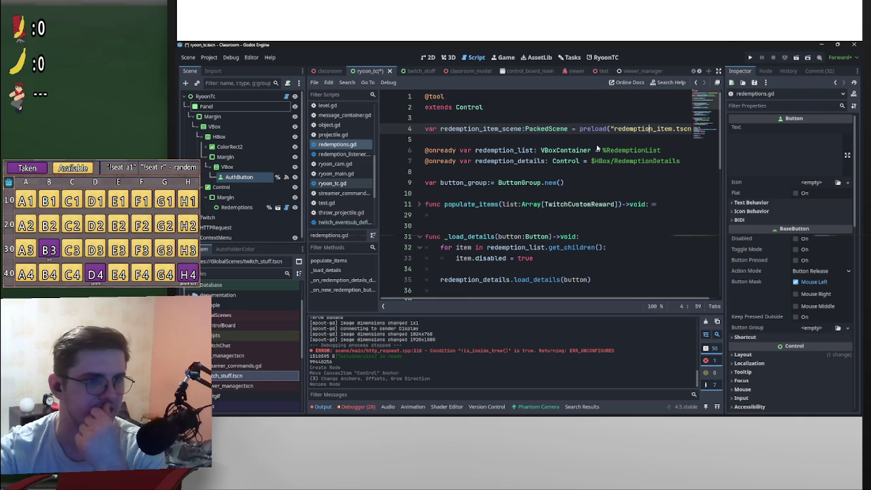
pyautogui.moveTo(579, 128); pyautogui.dragTo(694, 131)
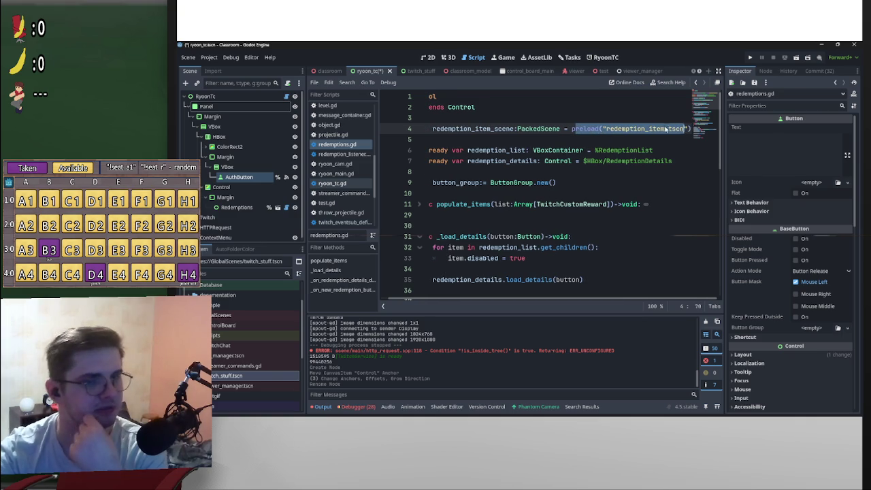
pyautogui.click(666, 128)
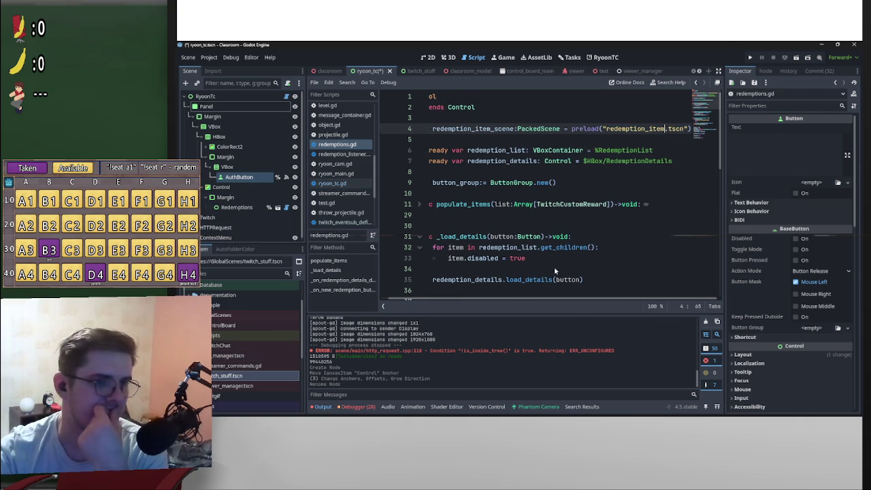
pyautogui.scroll(-5, 564, 286)
pyautogui.scroll(-5, 577, 278)
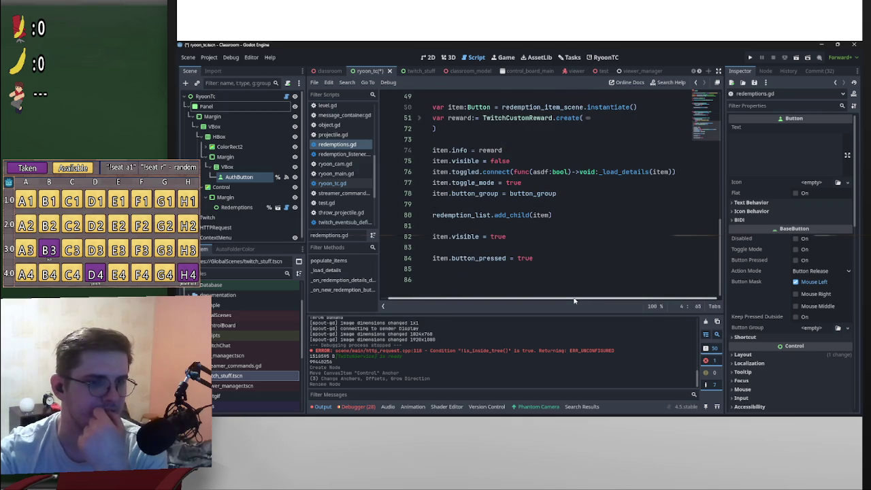
pyautogui.scroll(5, 573, 272)
pyautogui.scroll(-5, 616, 248)
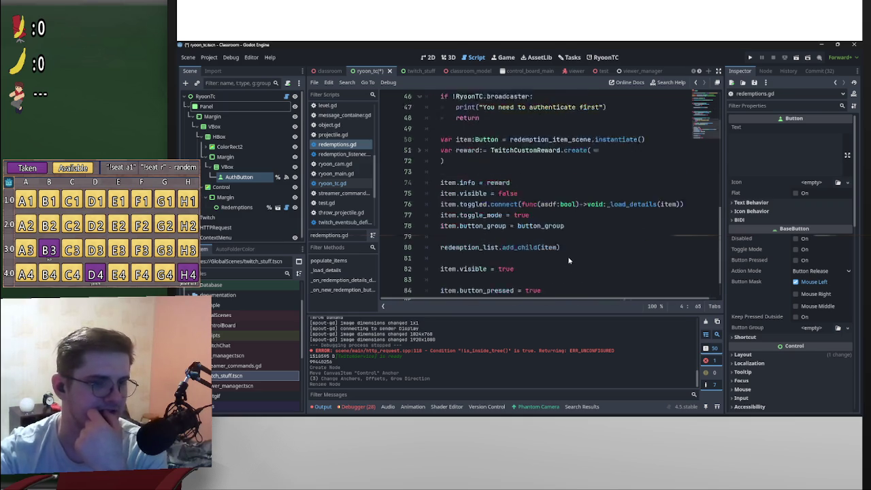
pyautogui.scroll(15, 596, 258)
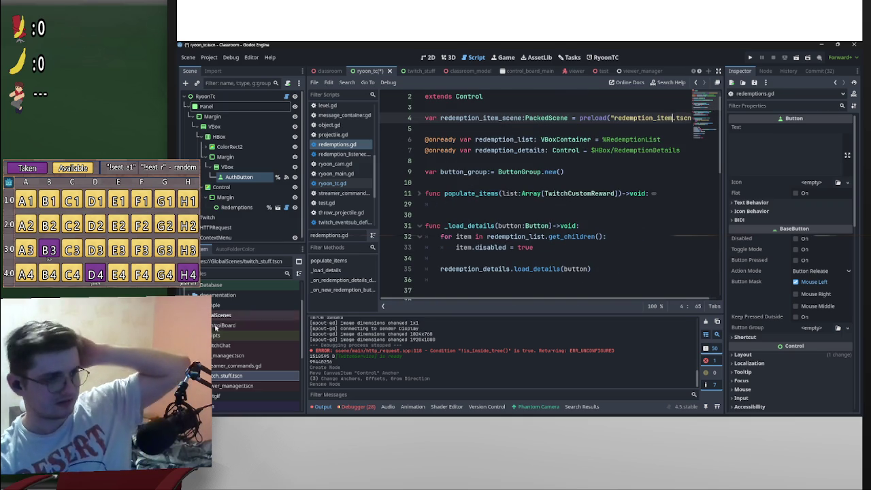
pyautogui.scroll(-4, 466, 276)
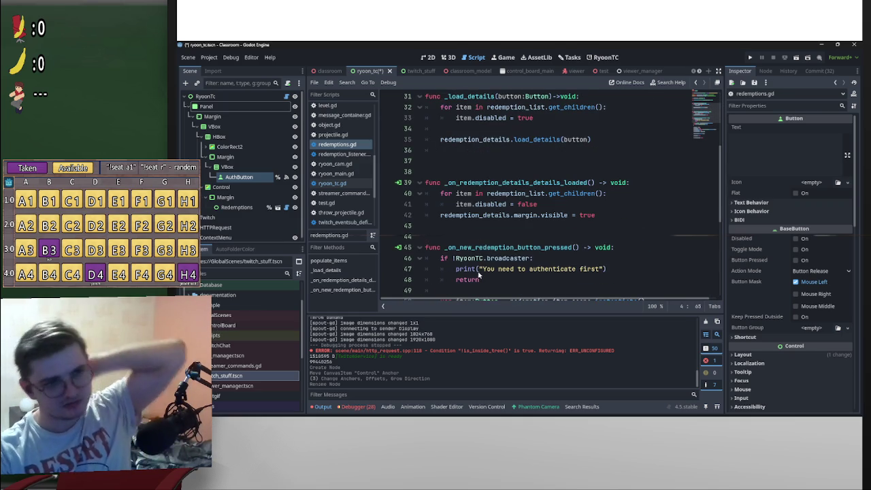
pyautogui.doubleClick(465, 269)
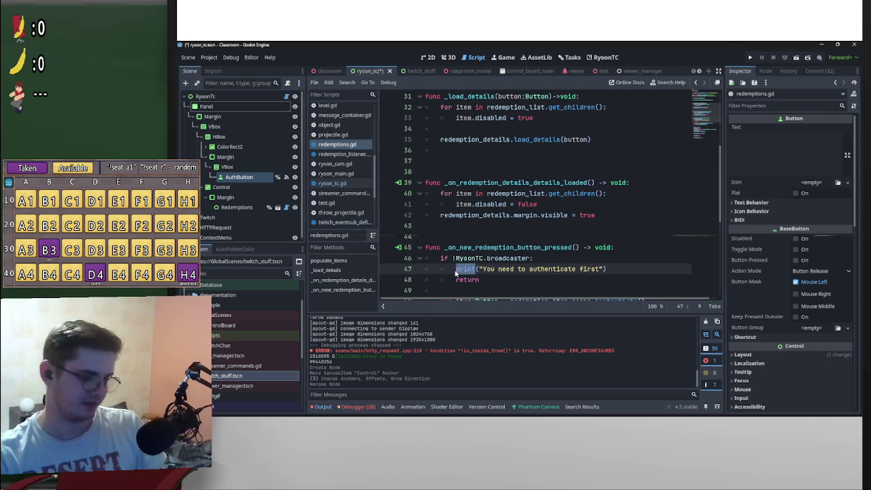
pyautogui.click(497, 227)
pyautogui.hotkey('ctrl', 's')
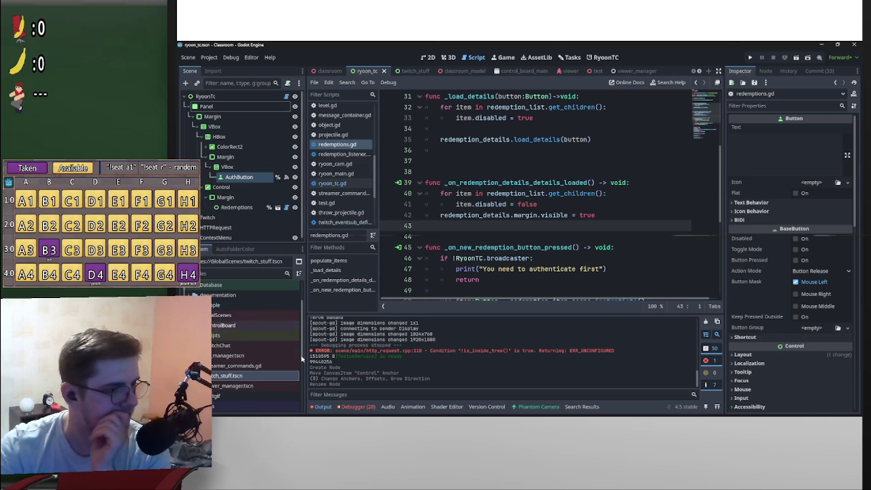
# Select the word print on line 47 of redemptions.gd
pyautogui.scroll(10, 606, 136)
pyautogui.moveTo(599, 298)
pyautogui.mouseDown()
pyautogui.moveTo(655, 297)
pyautogui.moveTo(538, 304)
pyautogui.mouseUp()
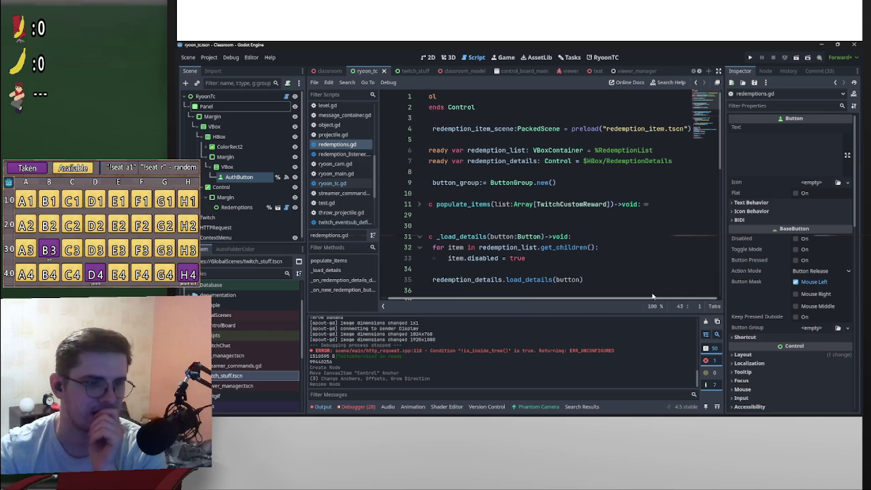
pyautogui.scroll(-5, 509, 279)
pyautogui.scroll(-2, 500, 269)
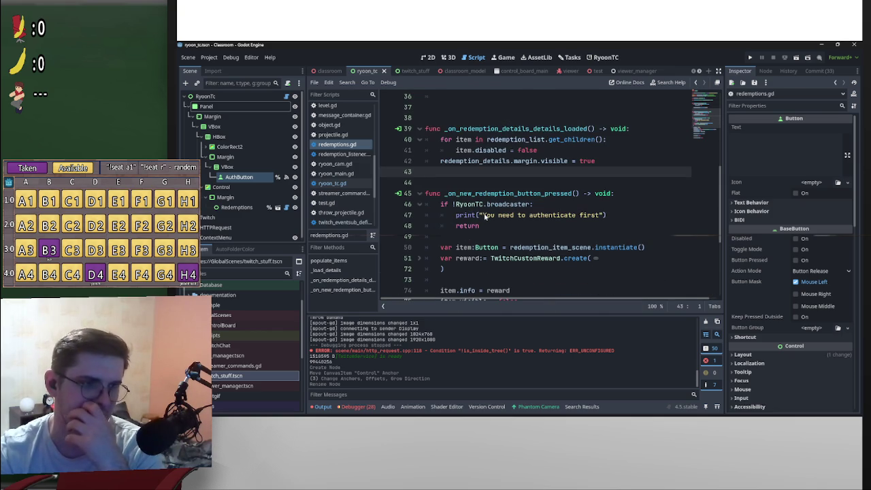
pyautogui.click(484, 215)
pyautogui.click(464, 215)
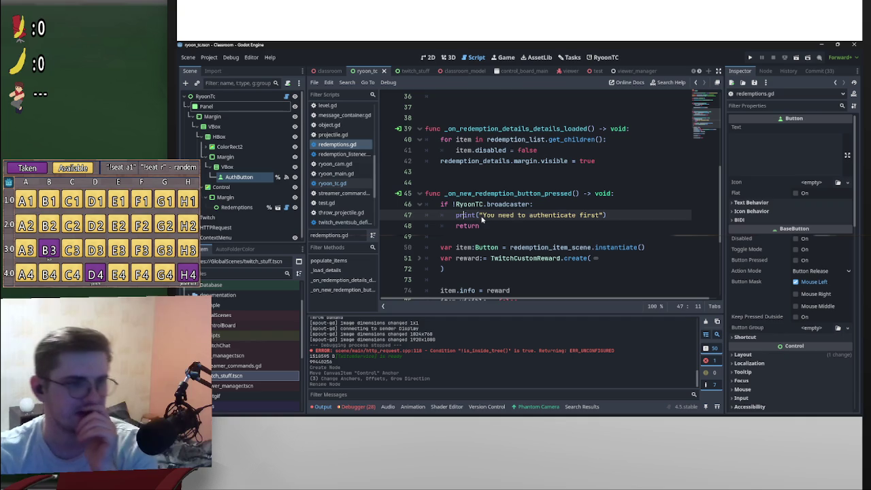
pyautogui.moveTo(471, 217)
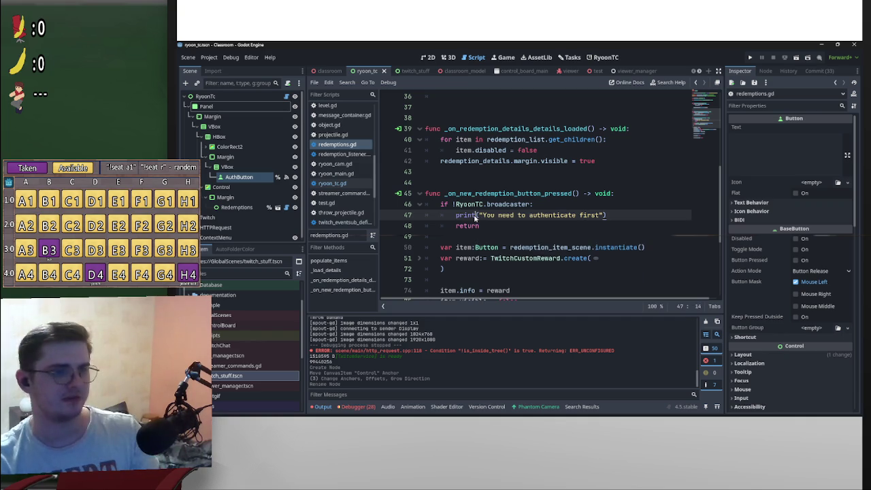
pyautogui.moveTo(476, 217); pyautogui.dragTo(455, 216)
# Replace print on line 47 with push_warning
pyautogui.write('push_e')
pyautogui.write('ing')
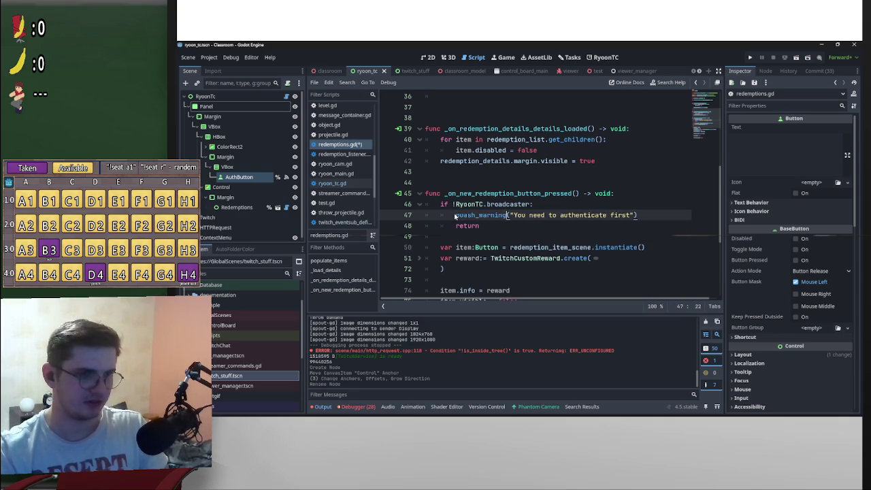
pyautogui.click(468, 217)
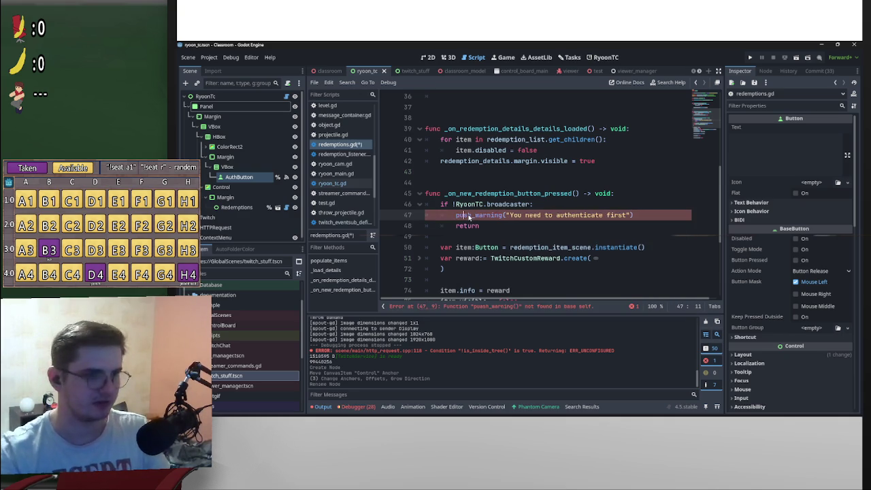
pyautogui.click(518, 174)
pyautogui.scroll(-2, 633, 225)
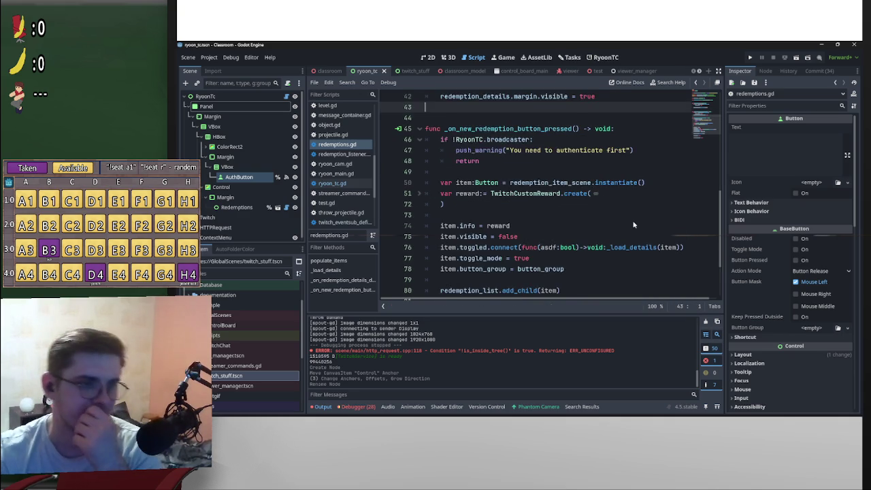
pyautogui.scroll(1, 634, 211)
# Review the warning message, then expand the addons folder in the FileSystem dock
pyautogui.click(626, 183)
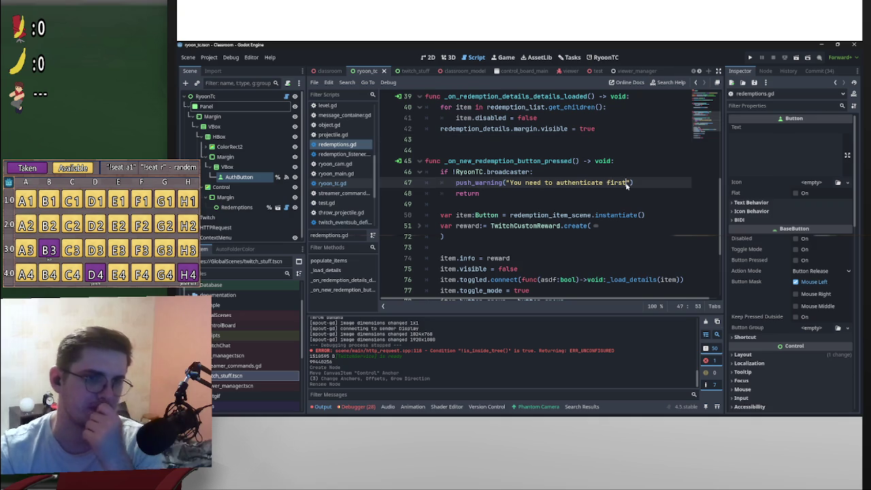
pyautogui.click(642, 152)
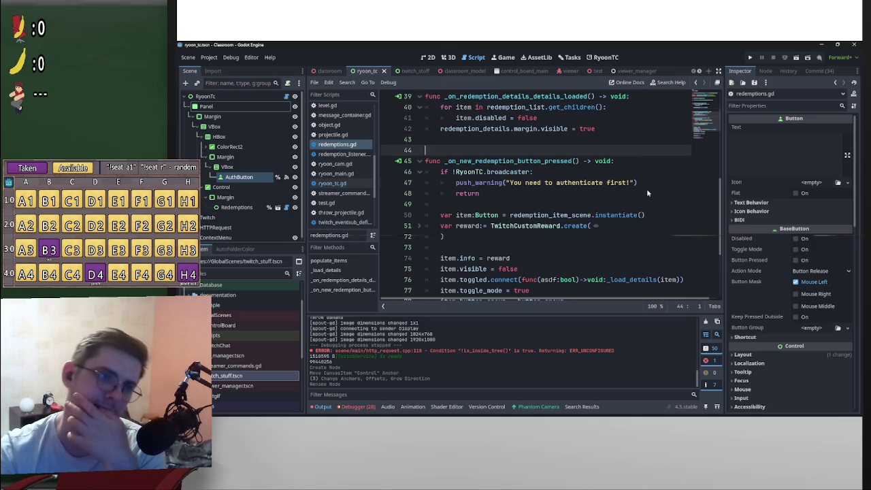
pyautogui.scroll(1, 649, 201)
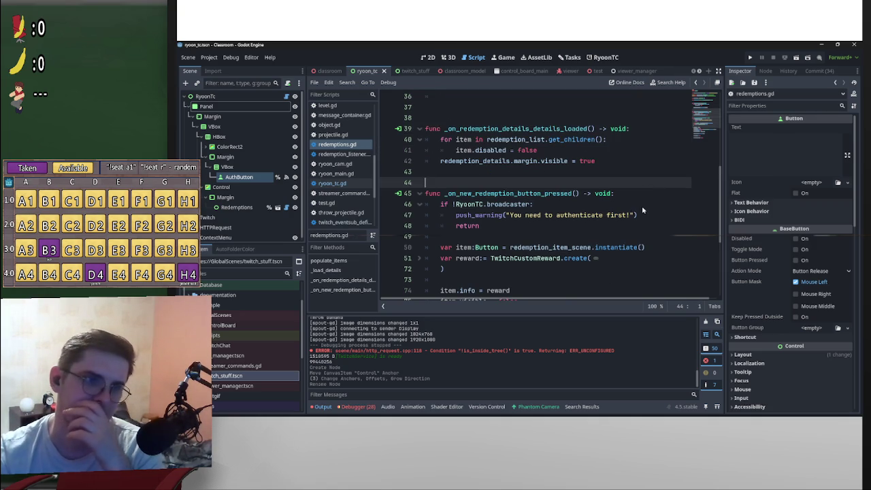
pyautogui.scroll(-4, 602, 211)
pyautogui.scroll(3, 599, 208)
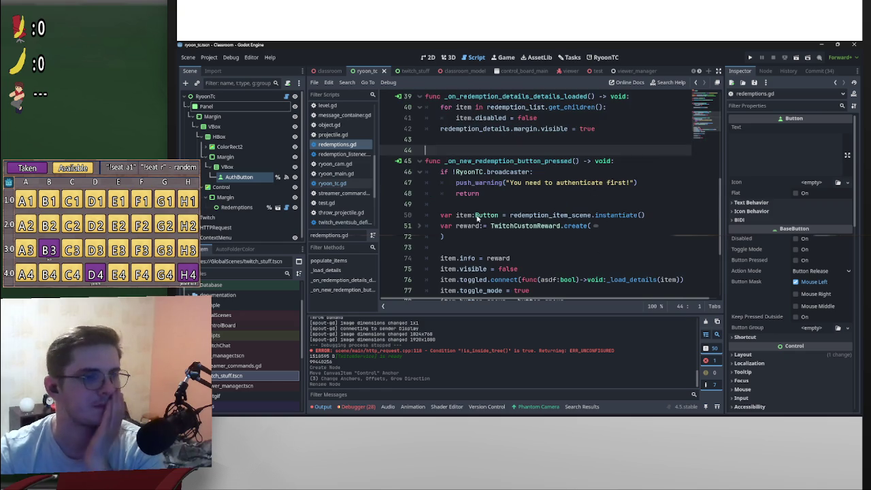
pyautogui.scroll(4, 578, 190)
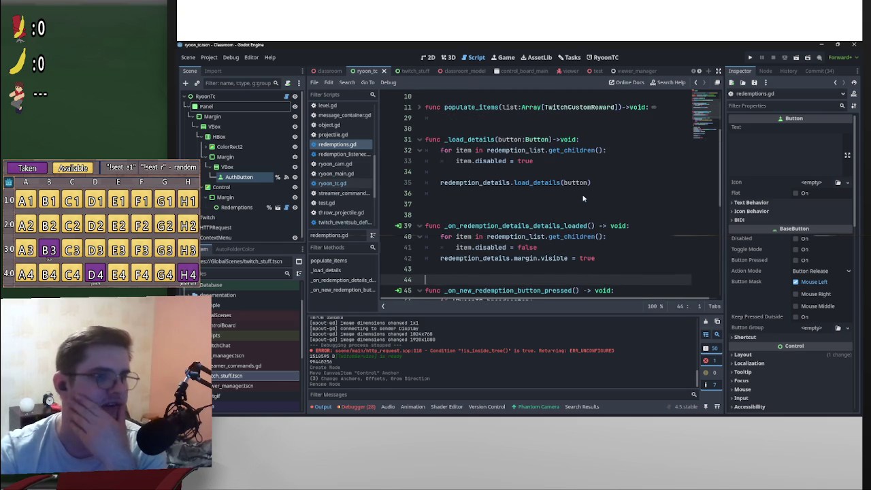
pyautogui.scroll(3, 247, 379)
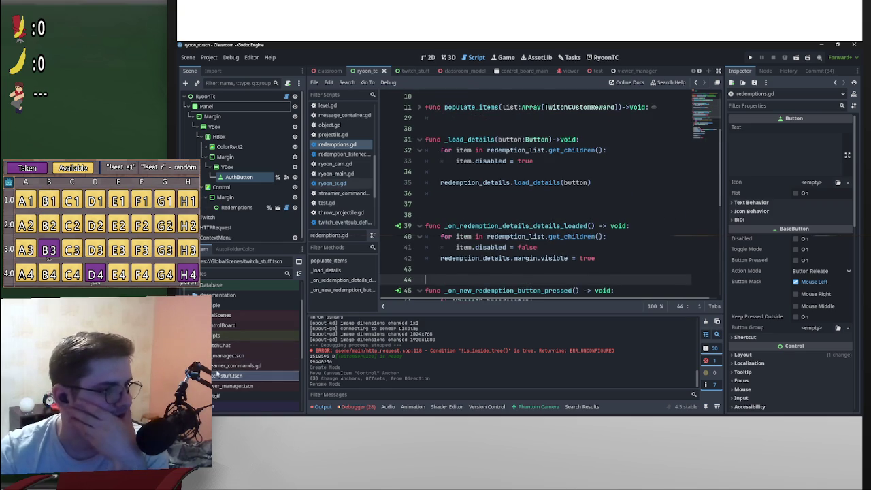
pyautogui.click(199, 307)
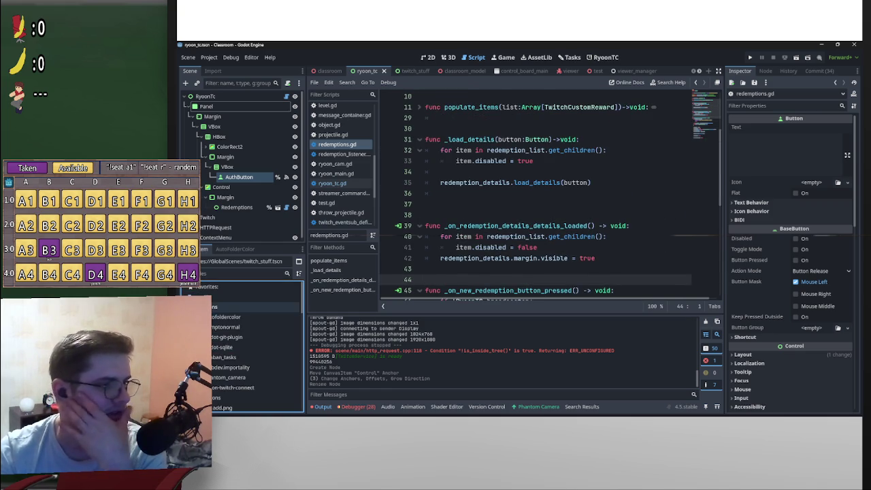
# Open redemption_item.tscn from the FileSystem dock and switch to the 2D workspace
pyautogui.scroll(-5, 243, 310)
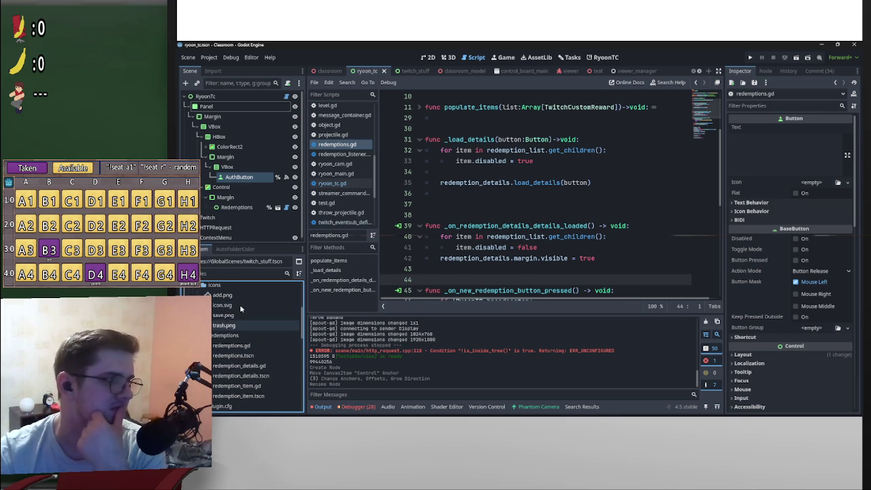
pyautogui.doubleClick(249, 396)
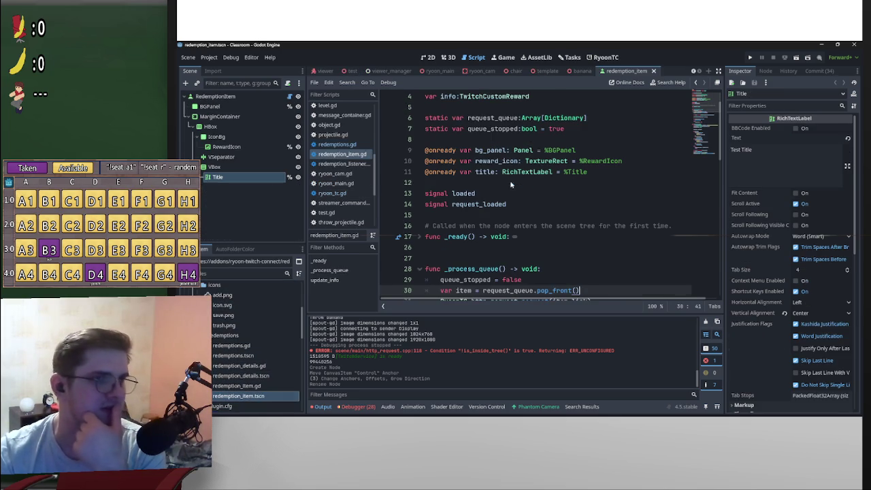
pyautogui.moveTo(624, 71); pyautogui.dragTo(409, 72)
pyautogui.click(430, 57)
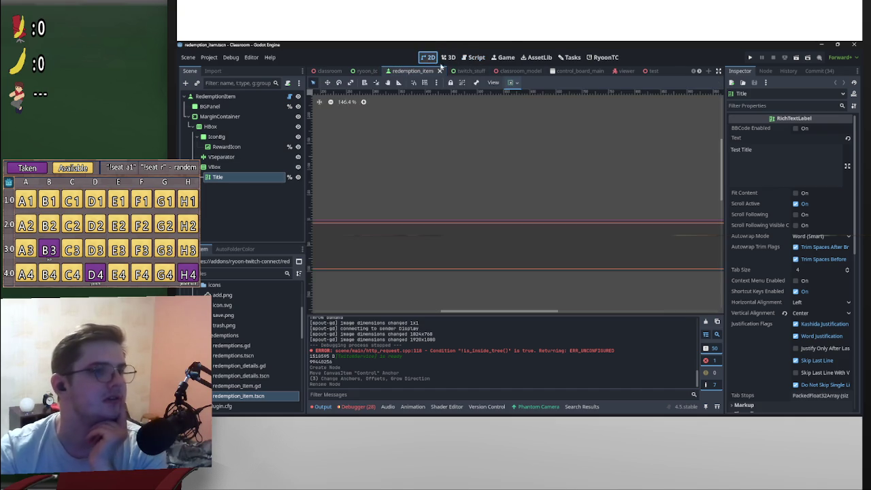
# Select RedemptionItem, show its Signals list, then open redemption_item.gd
pyautogui.scroll(-3, 474, 191)
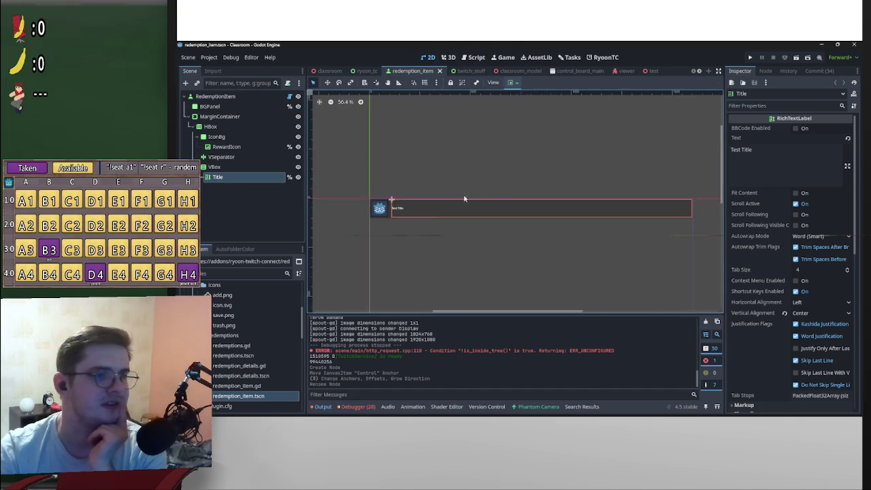
pyautogui.click(215, 96)
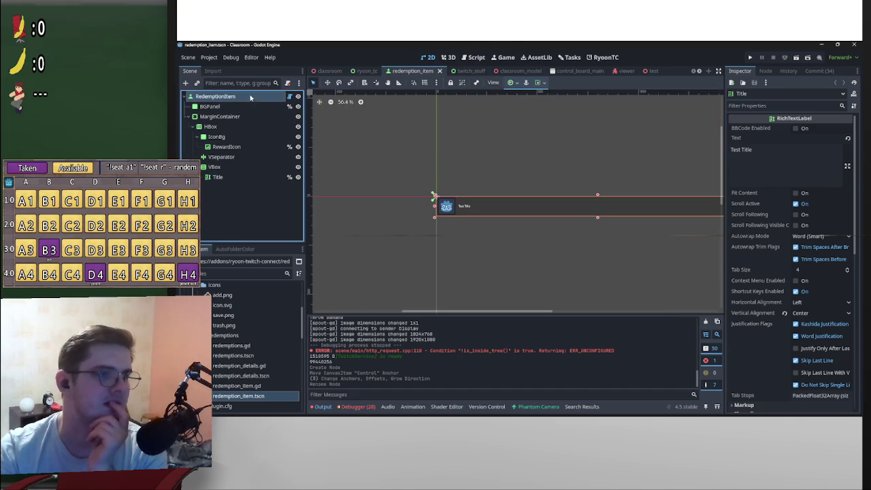
pyautogui.click(765, 71)
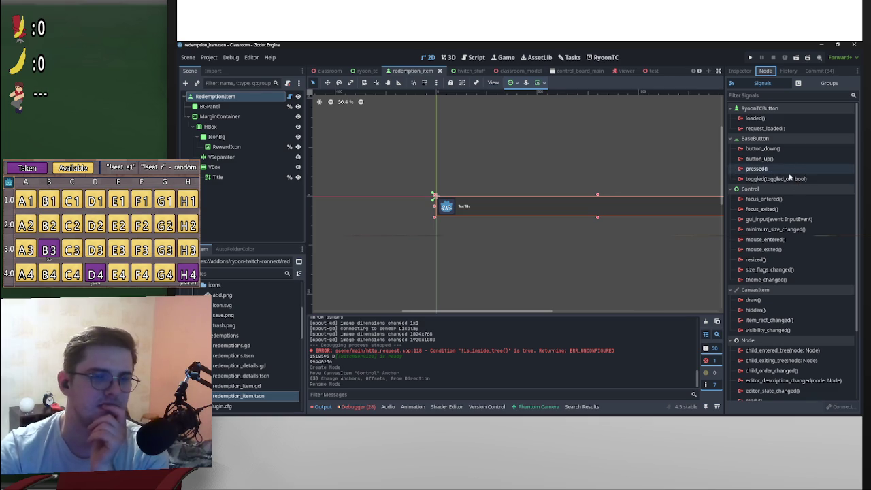
pyautogui.moveTo(789, 179)
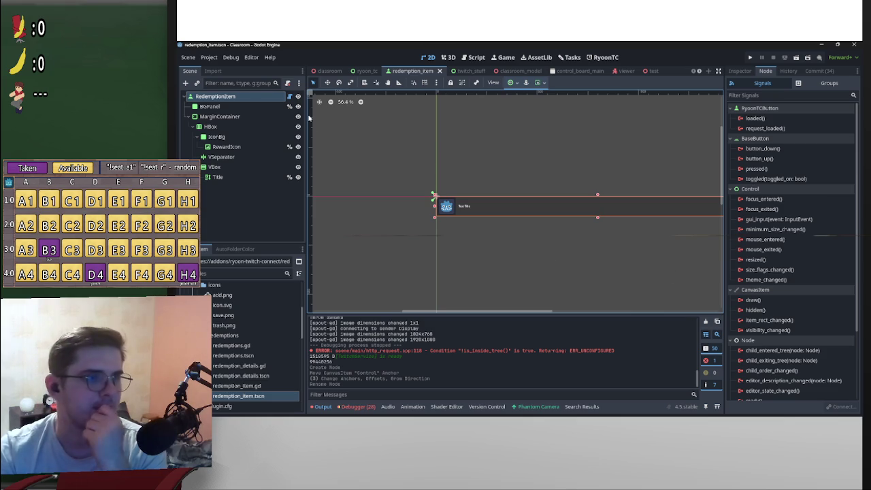
pyautogui.click(289, 96)
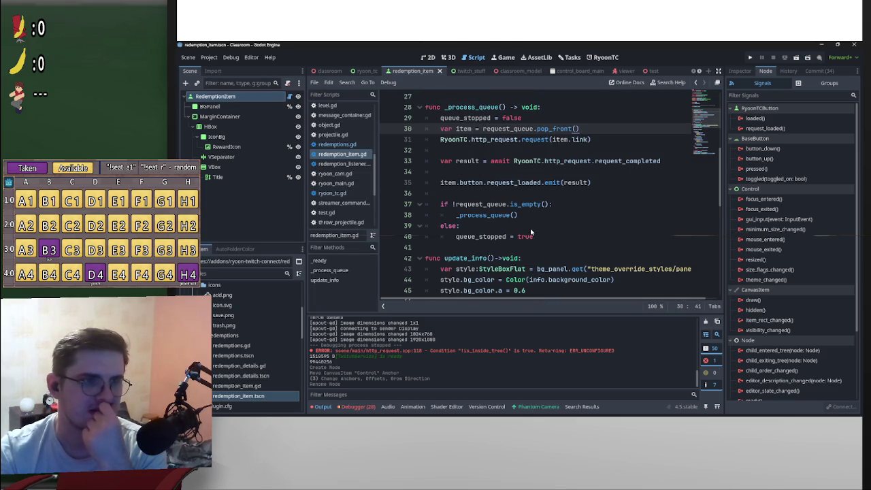
# Fold the _process_queue and update_info functions and go to the empty line at the script's end
pyautogui.scroll(2, 574, 235)
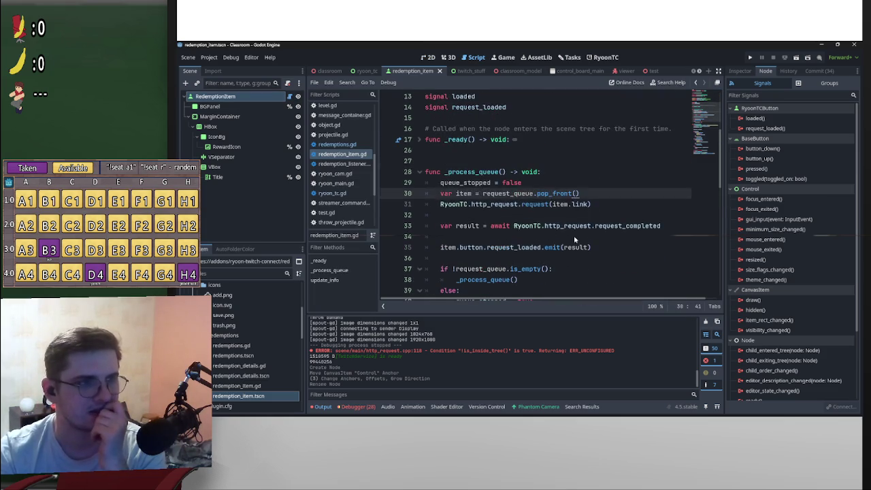
pyautogui.scroll(4, 551, 234)
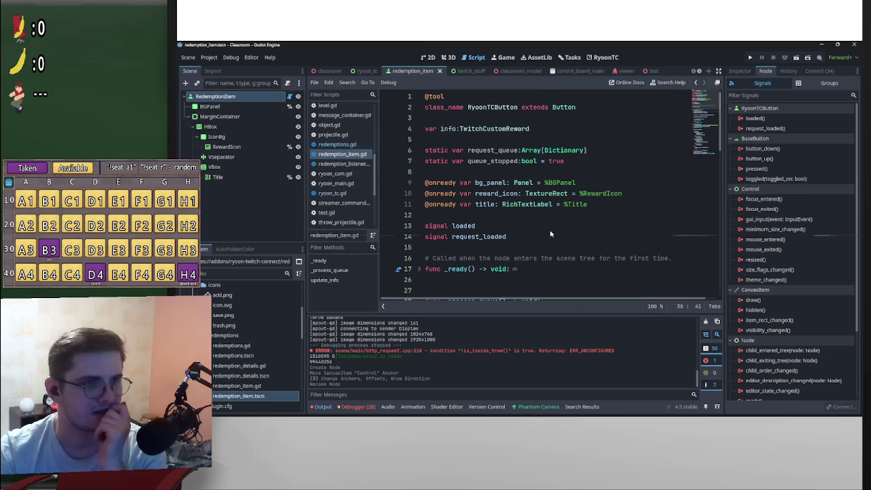
pyautogui.scroll(-4, 552, 232)
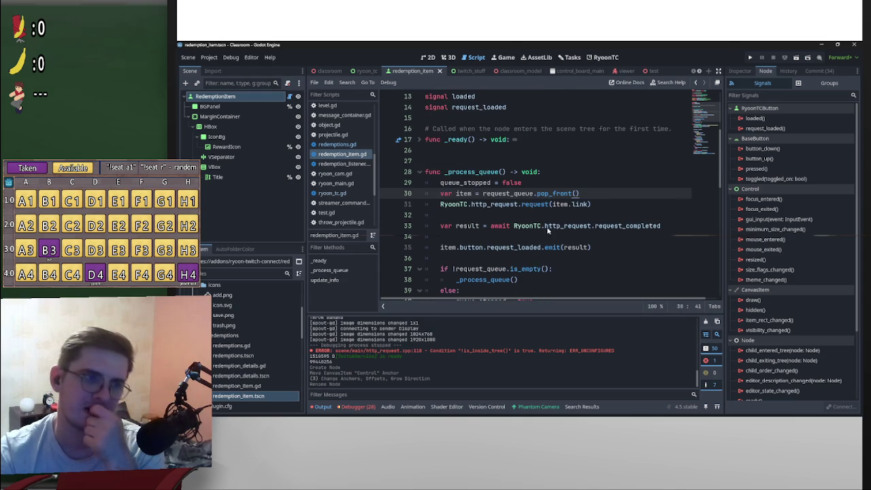
pyautogui.scroll(-1, 541, 232)
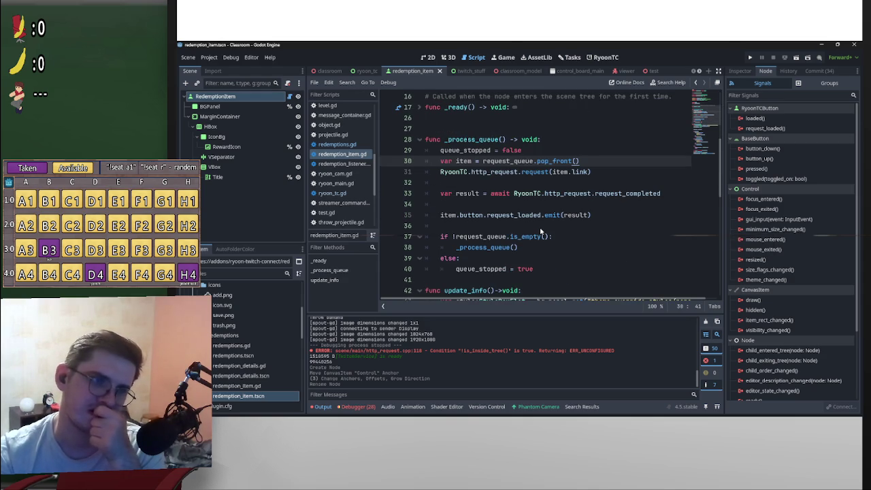
pyautogui.scroll(-10, 544, 235)
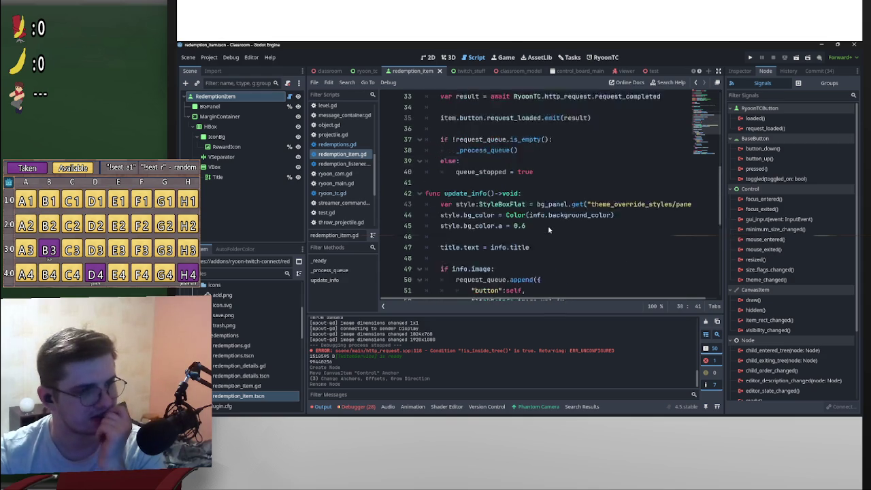
pyautogui.scroll(-3, 575, 262)
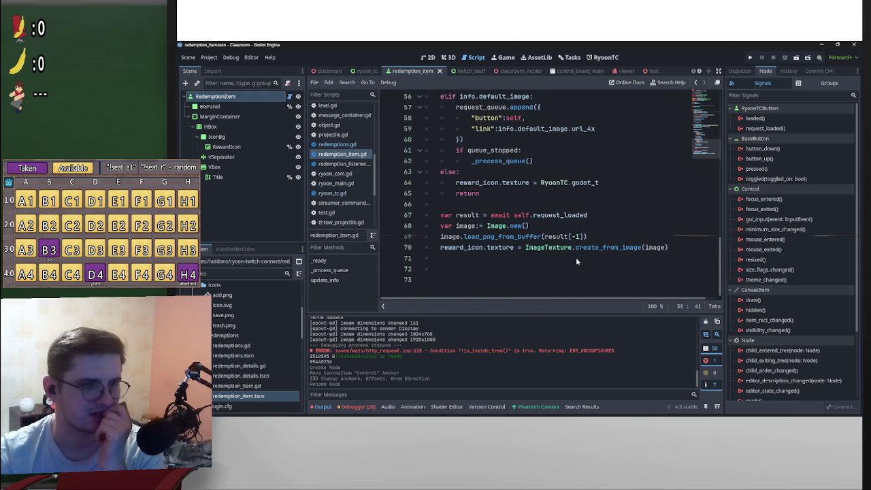
pyautogui.scroll(15, 575, 261)
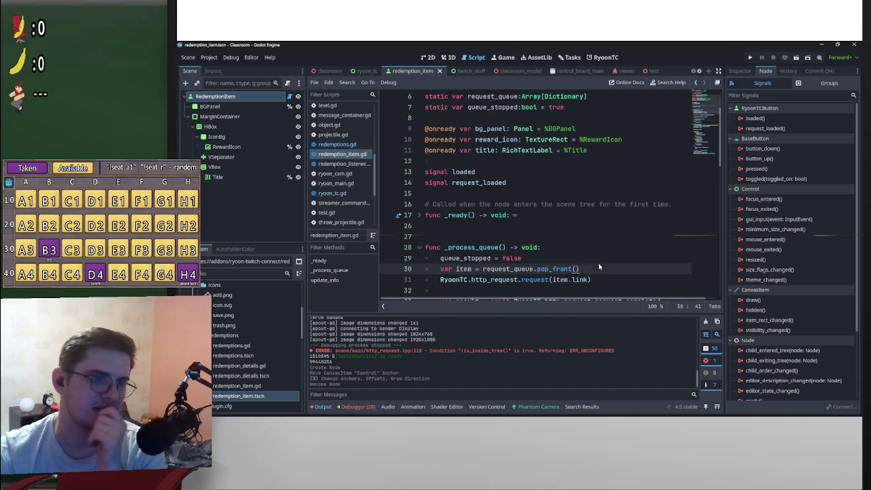
pyautogui.scroll(-6, 646, 241)
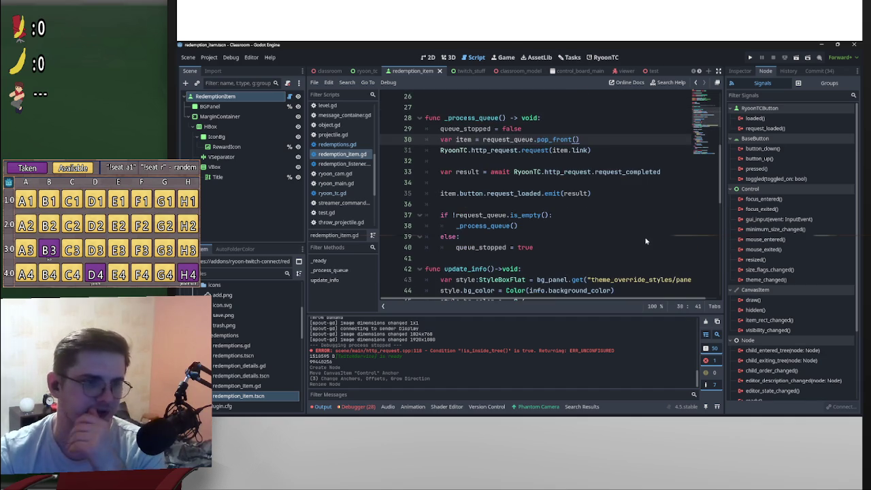
pyautogui.scroll(-3, 662, 240)
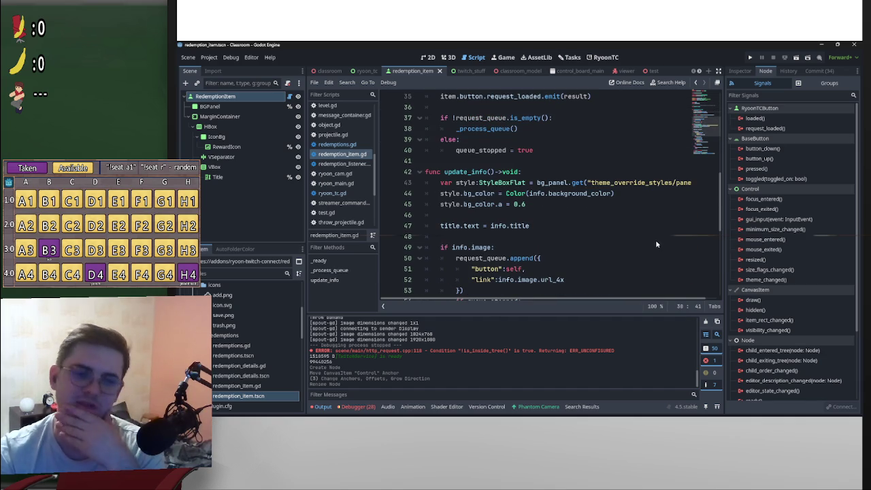
pyautogui.scroll(11, 664, 264)
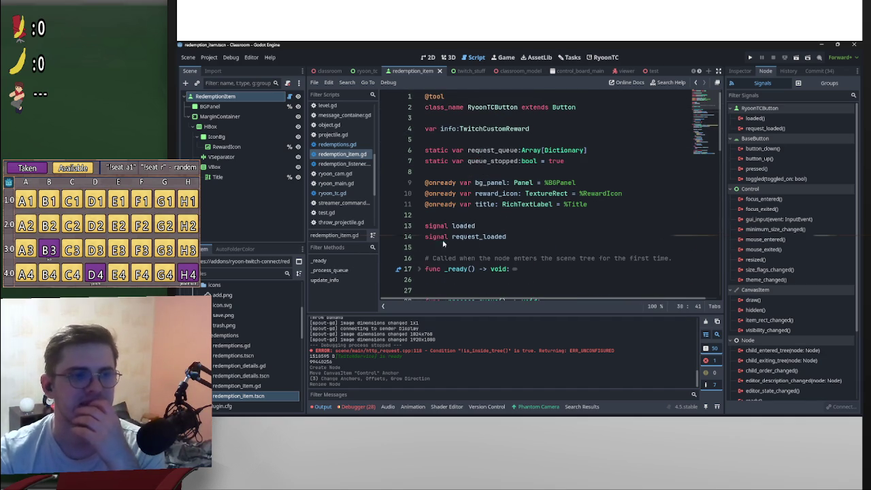
pyautogui.scroll(-4, 443, 243)
pyautogui.click(420, 172)
pyautogui.click(420, 193)
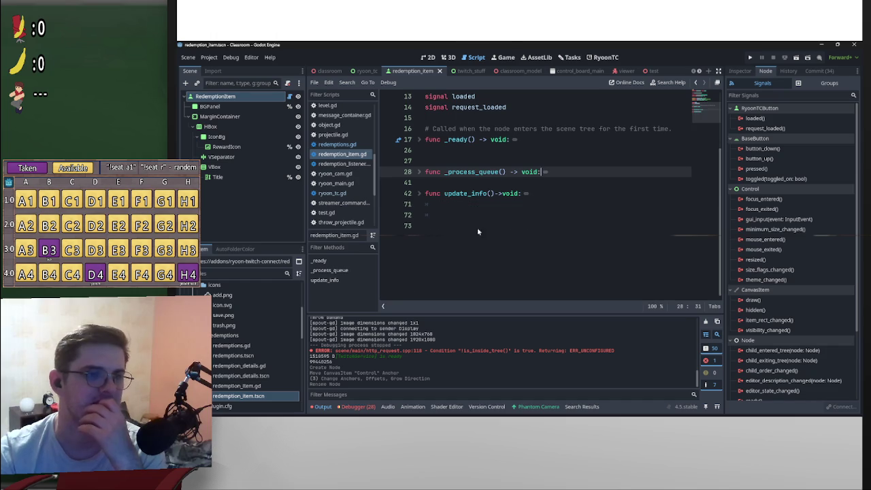
pyautogui.scroll(4, 477, 235)
pyautogui.scroll(-2, 478, 246)
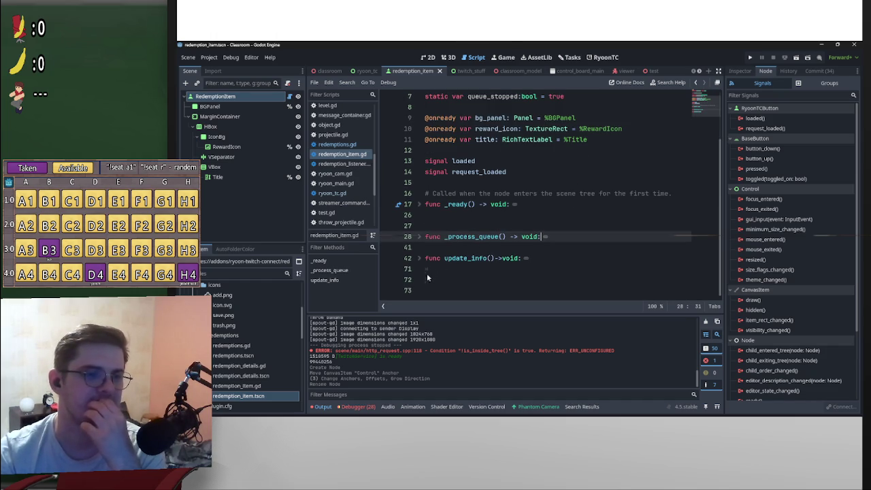
pyautogui.click(469, 290)
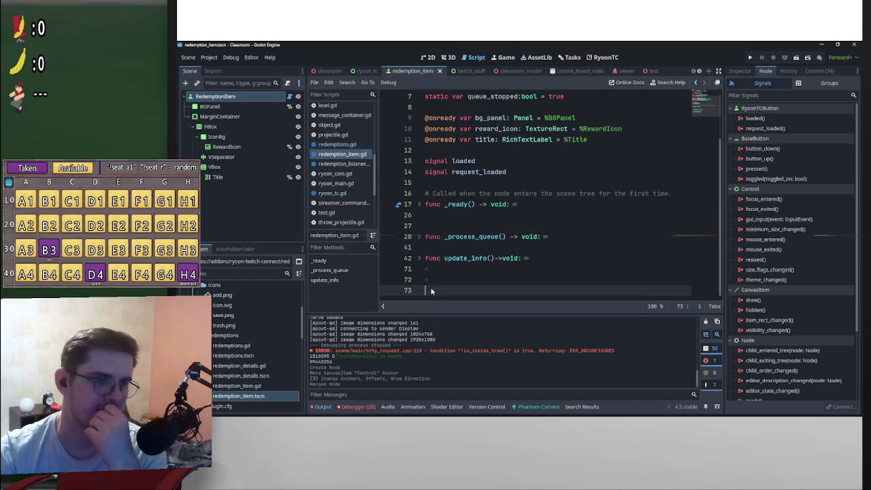
# Add func _unhandled_input(event: InputEvent) with a pass body at the end of redemption_item.gd
pyautogui.press('Return')
pyautogui.press('Return')
pyautogui.press('Up')
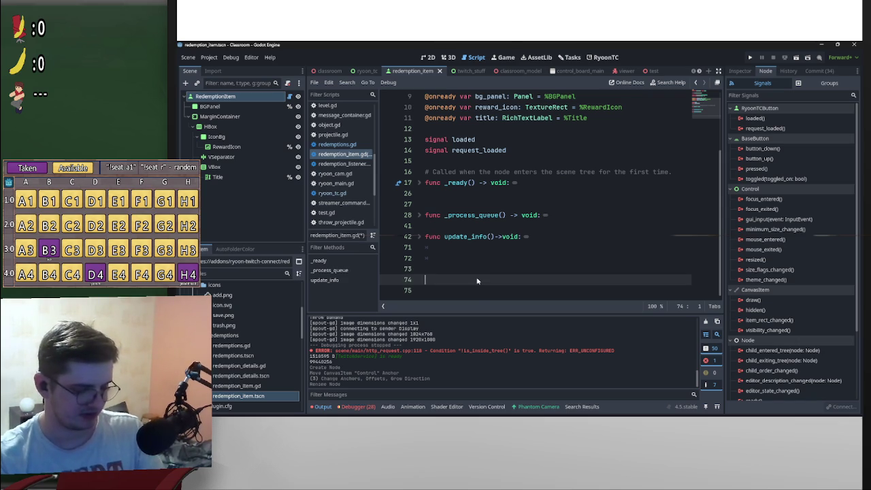
pyautogui.write('_u')
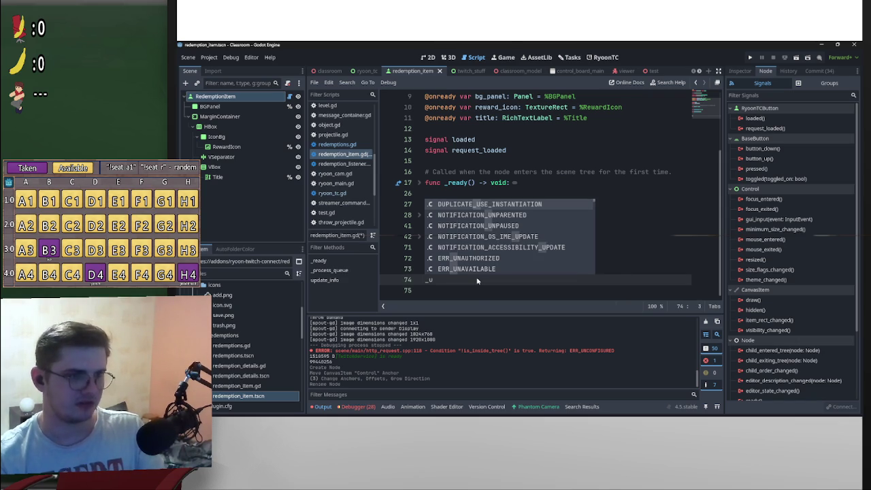
pyautogui.press('BackSpace')
pyautogui.press('BackSpace')
pyautogui.write('func _')
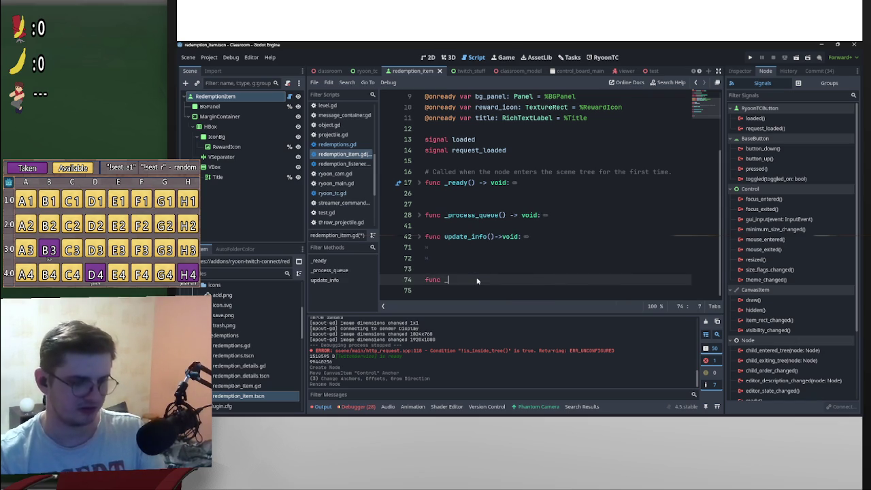
pyautogui.write('un')
pyautogui.press('Return')
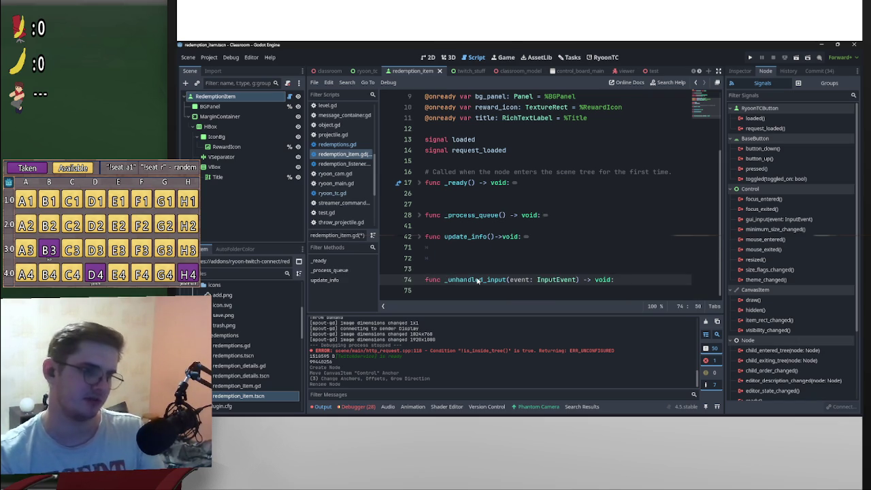
pyautogui.press('Return')
pyautogui.press('Return')
pyautogui.write('pass')
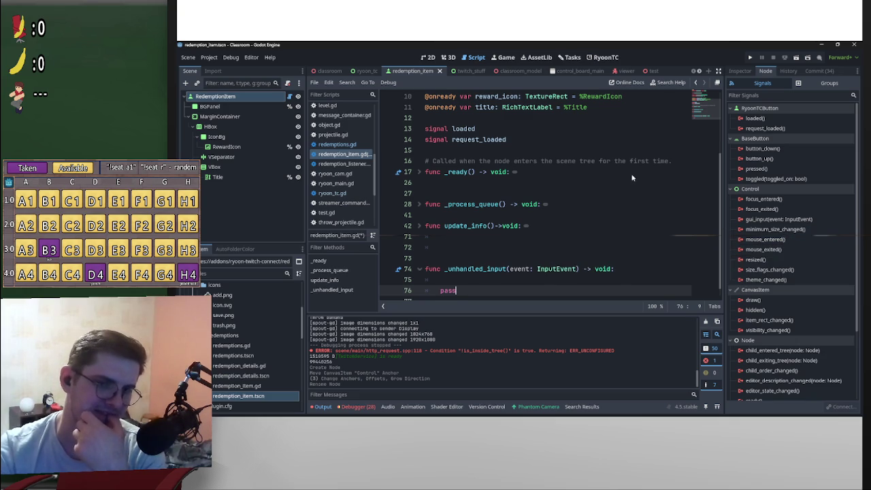
pyautogui.scroll(-1, 512, 258)
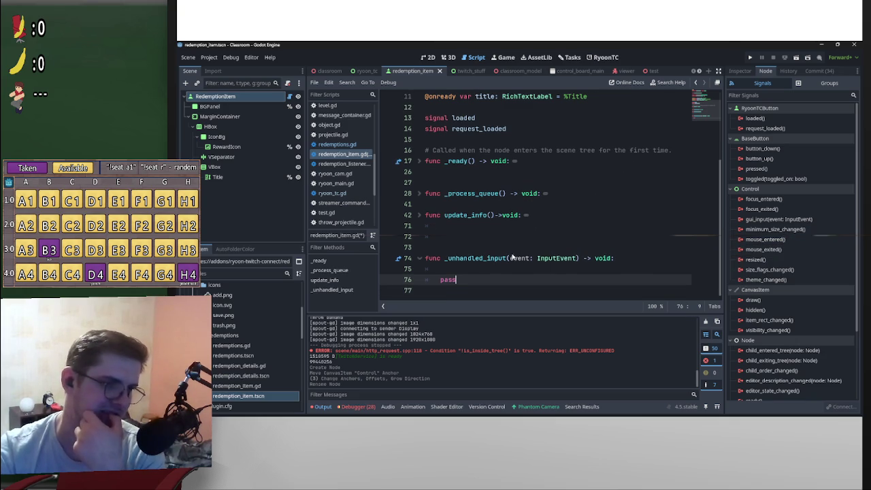
pyautogui.click(483, 268)
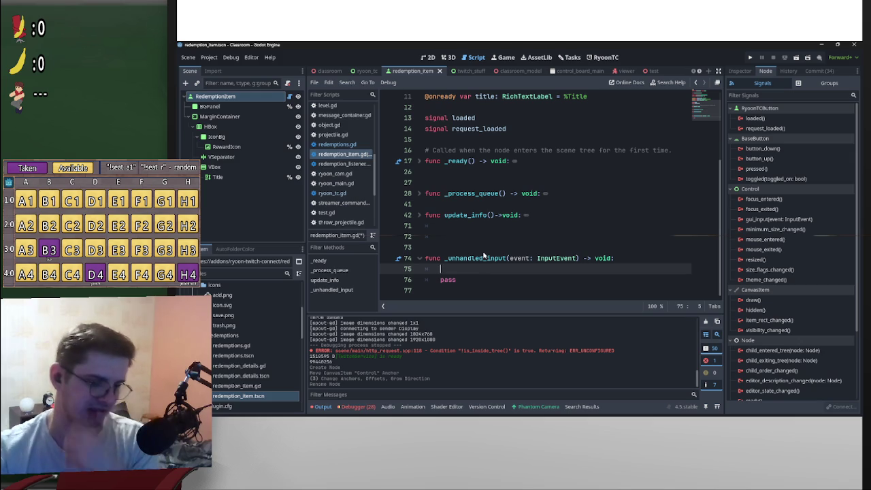
pyautogui.scroll(5, 484, 256)
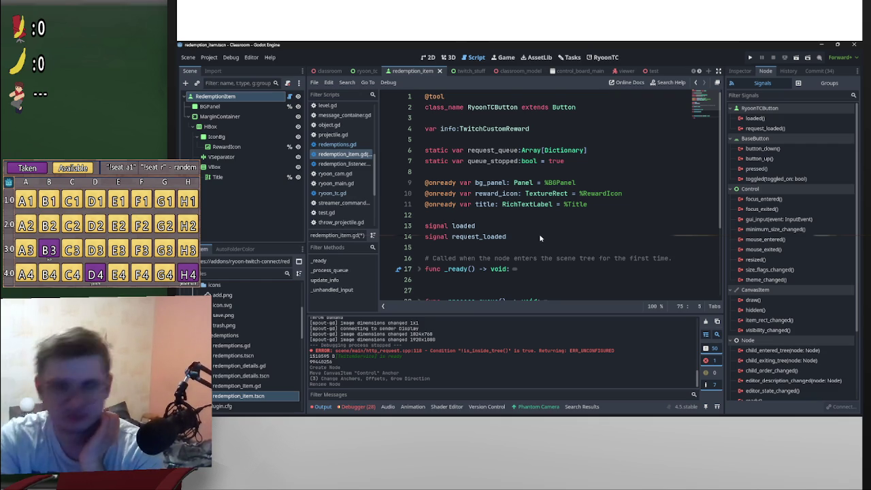
# Declare a signal named show_context_menu on line 15, below loaded and request_loaded
pyautogui.scroll(-3, 540, 238)
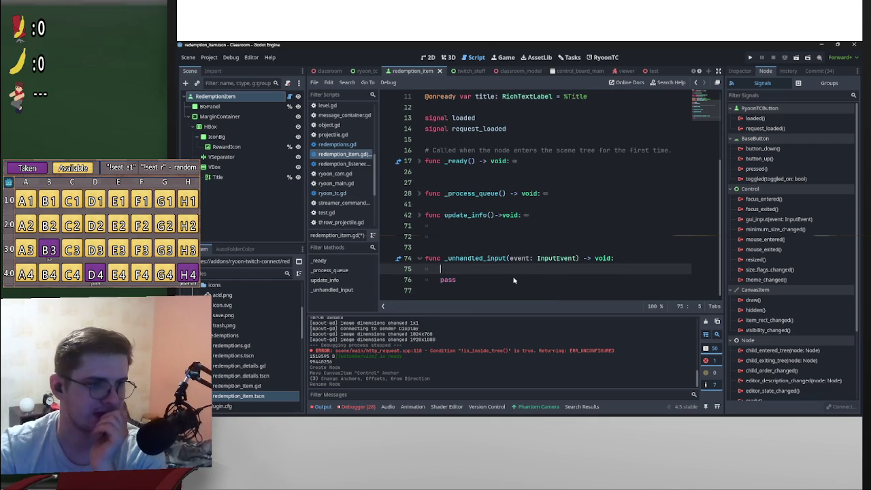
pyautogui.scroll(3, 507, 272)
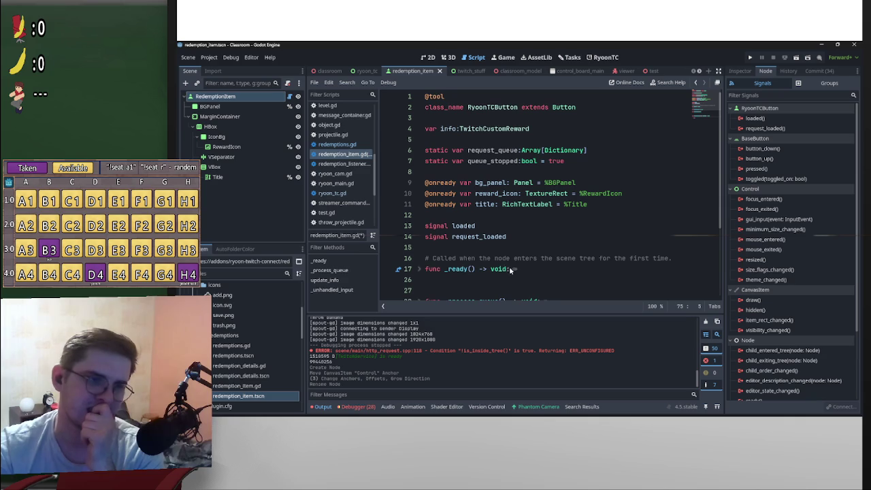
pyautogui.click(484, 246)
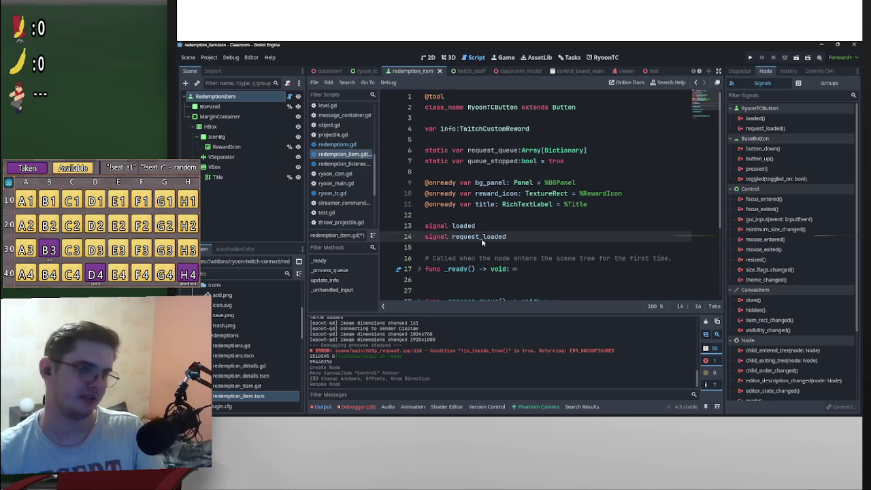
pyautogui.press('Return')
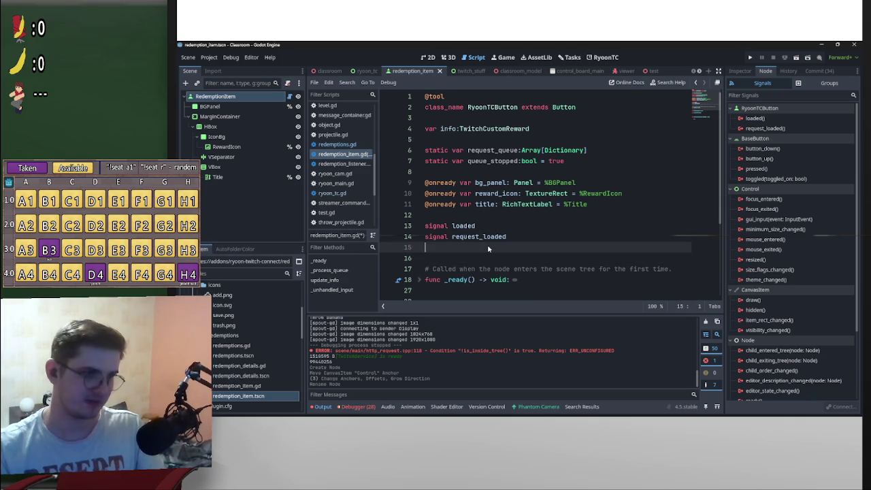
pyautogui.write('signal ')
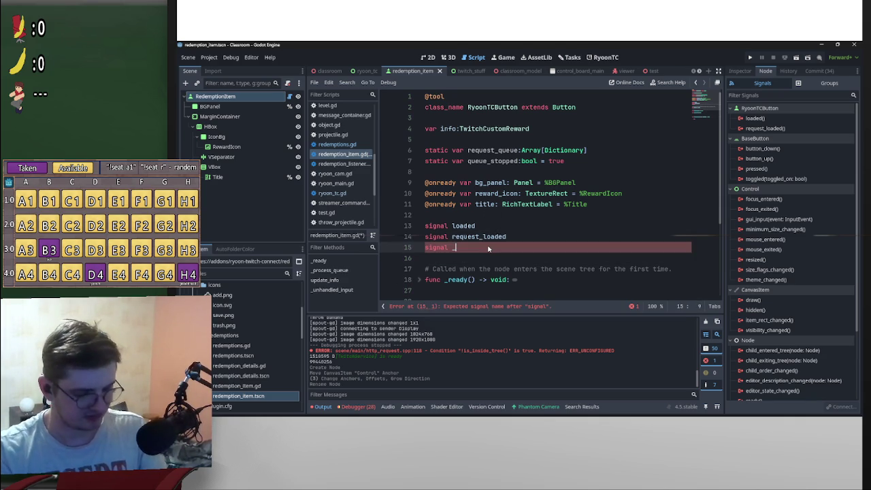
pyautogui.write('_')
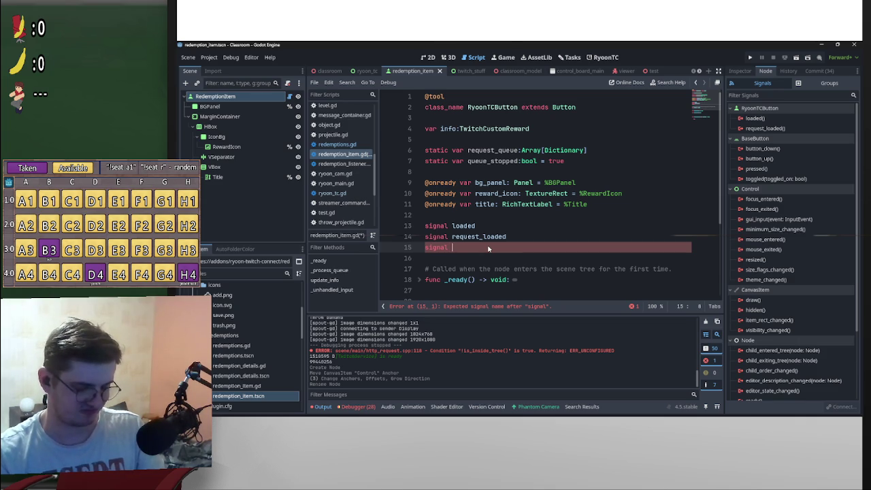
pyautogui.write('ta')
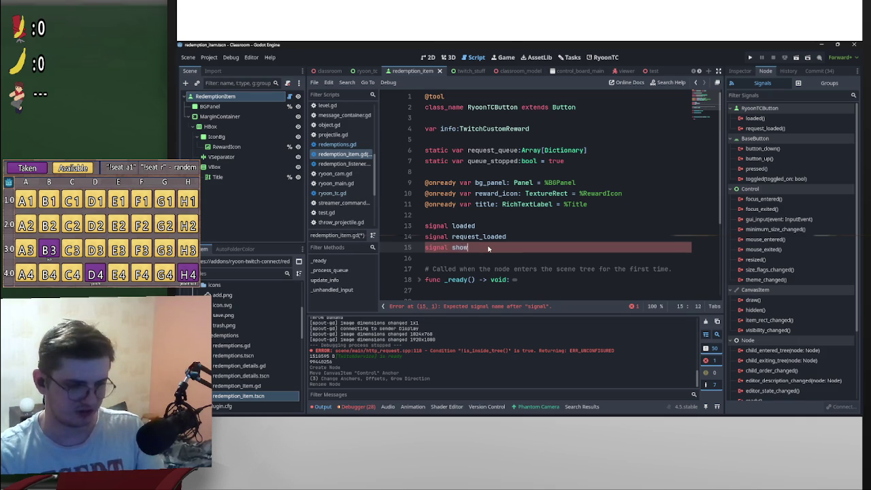
pyautogui.press('BackSpace')
pyautogui.press('BackSpace')
pyautogui.press('BackSpace')
pyautogui.write('ric')
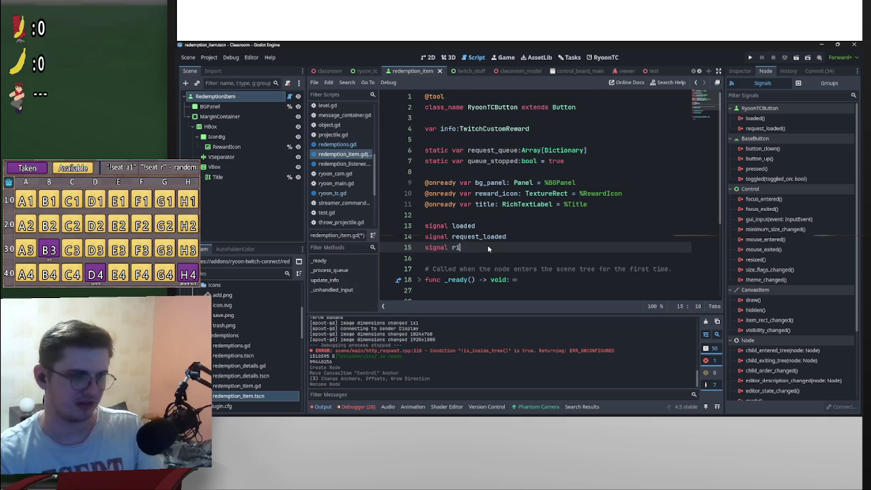
pyautogui.press('BackSpace')
pyautogui.press('BackSpace')
pyautogui.press('BackSpace')
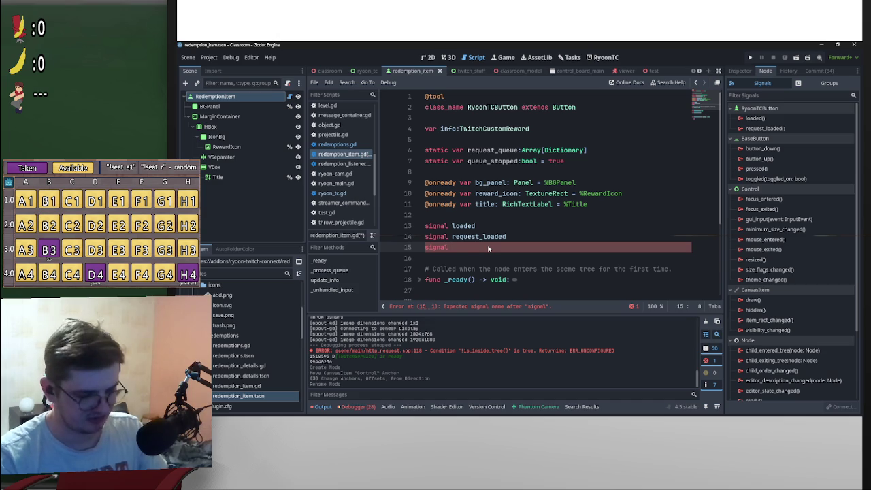
pyautogui.write('sho')
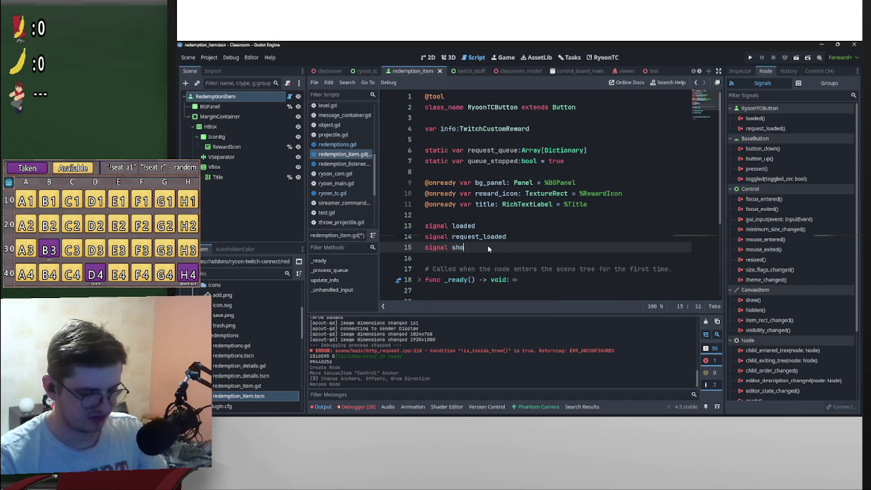
pyautogui.write('w_context_menu')
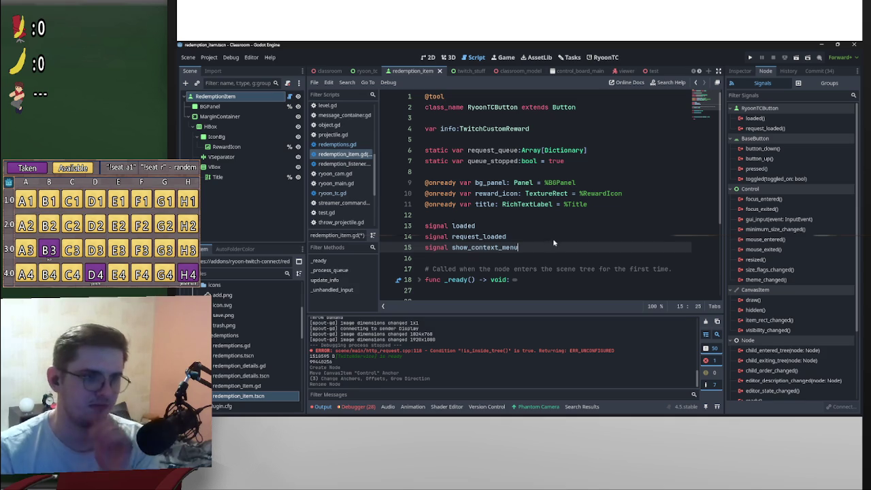
pyautogui.moveTo(524, 248); pyautogui.dragTo(452, 249)
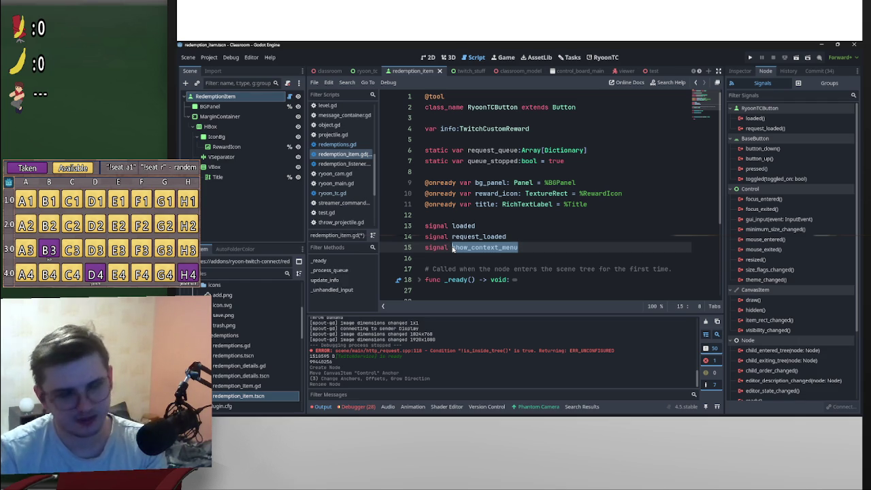
# Select mouse_entered in the Signals list and add blank lines above _unhandled_input
pyautogui.scroll(-2, 629, 235)
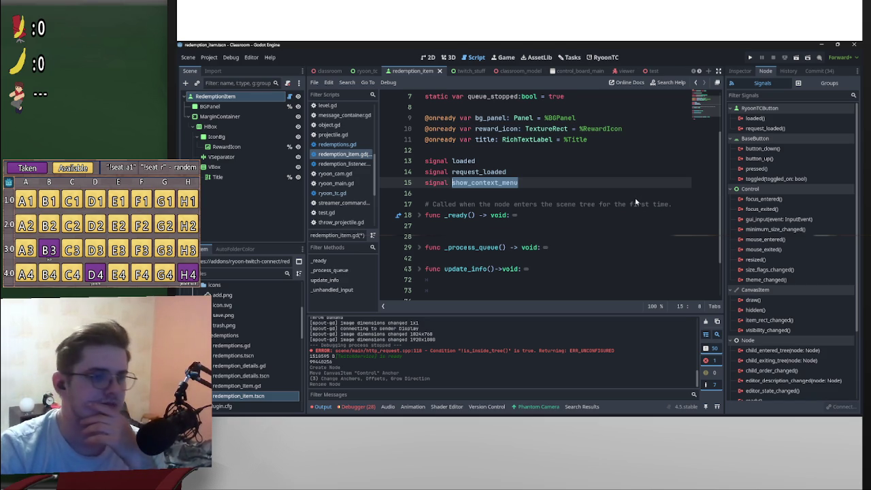
pyautogui.scroll(-2, 634, 197)
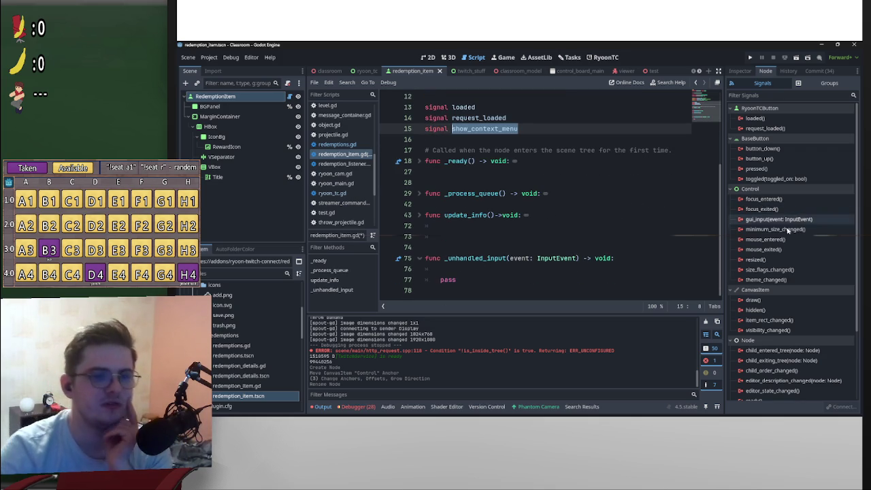
pyautogui.click(764, 240)
pyautogui.scroll(4, 570, 207)
pyautogui.scroll(-4, 582, 210)
pyautogui.scroll(2, 544, 217)
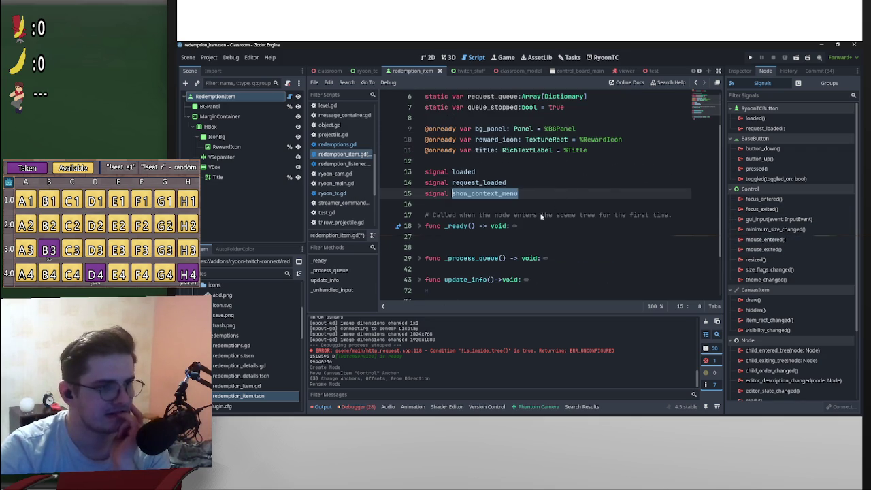
pyautogui.scroll(2, 681, 235)
pyautogui.scroll(-4, 647, 237)
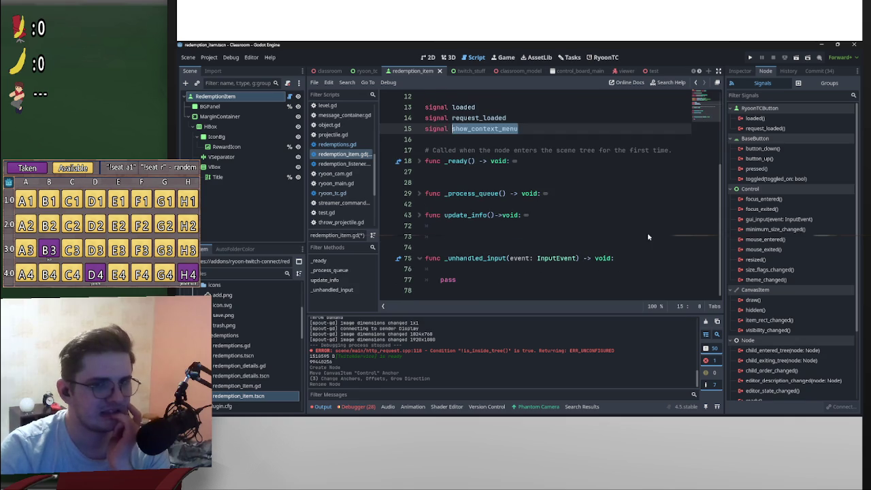
pyautogui.click(480, 253)
pyautogui.press('Return')
pyautogui.press('Return')
pyautogui.press('Up')
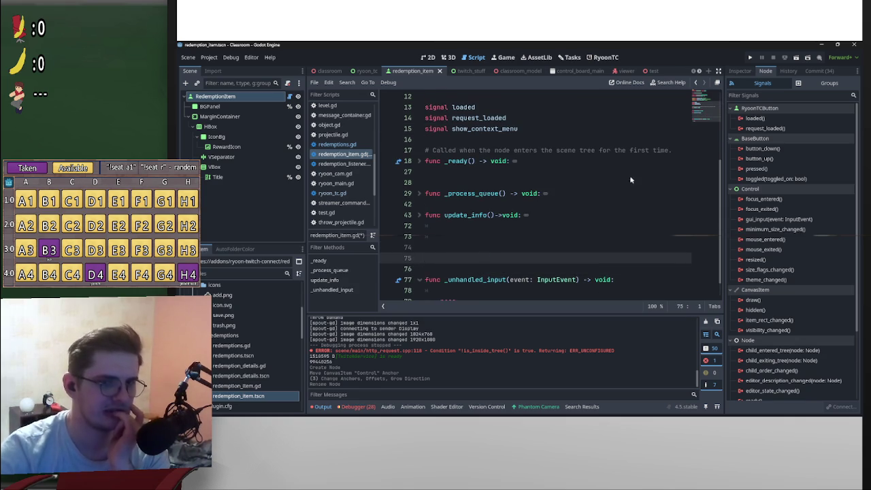
# Connect mouse_entered to a new _on_mouse_entered handler and move it above _unhandled_input
pyautogui.doubleClick(767, 240)
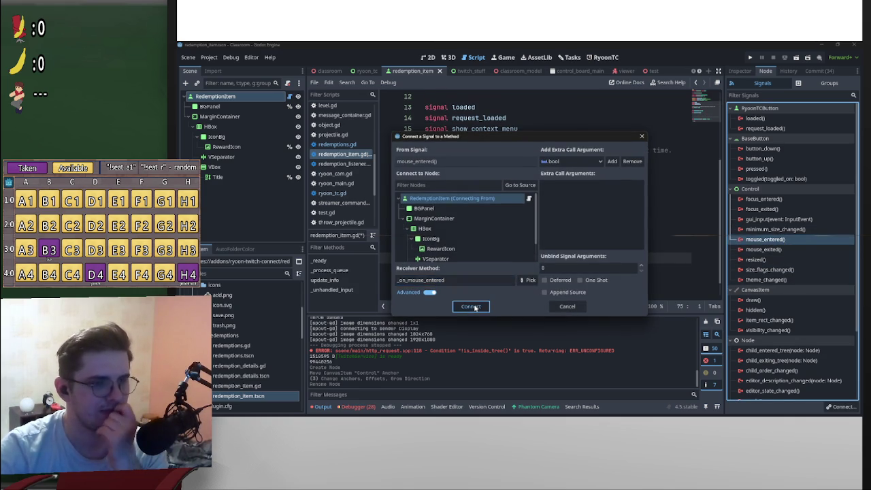
pyautogui.click(471, 306)
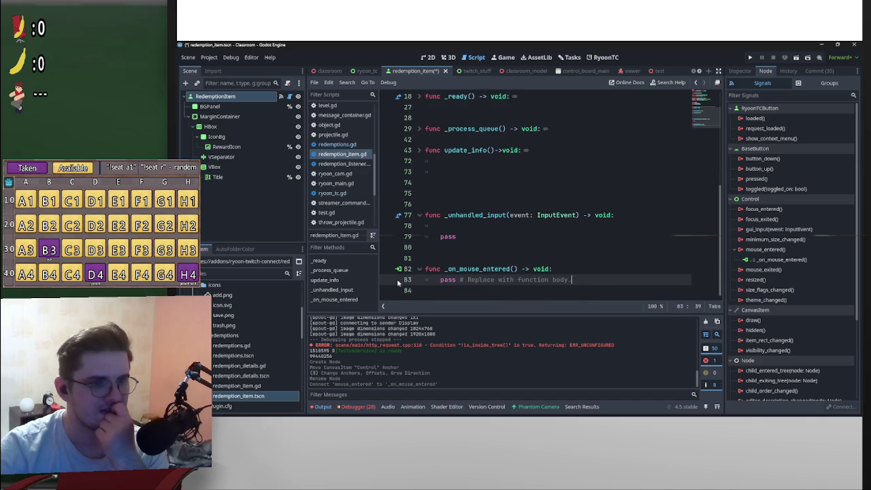
pyautogui.hotkey('alt', 'Up')
pyautogui.hotkey('alt', 'Up')
pyautogui.hotkey('alt', 'Up')
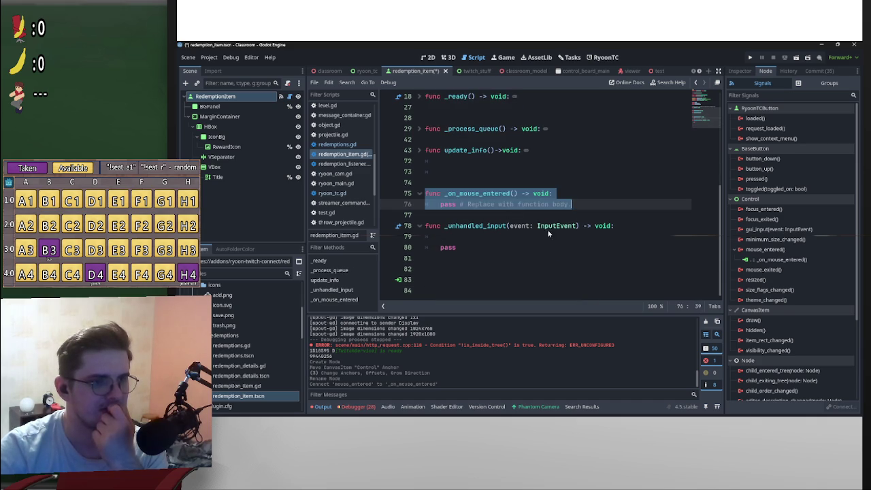
pyautogui.press('Return')
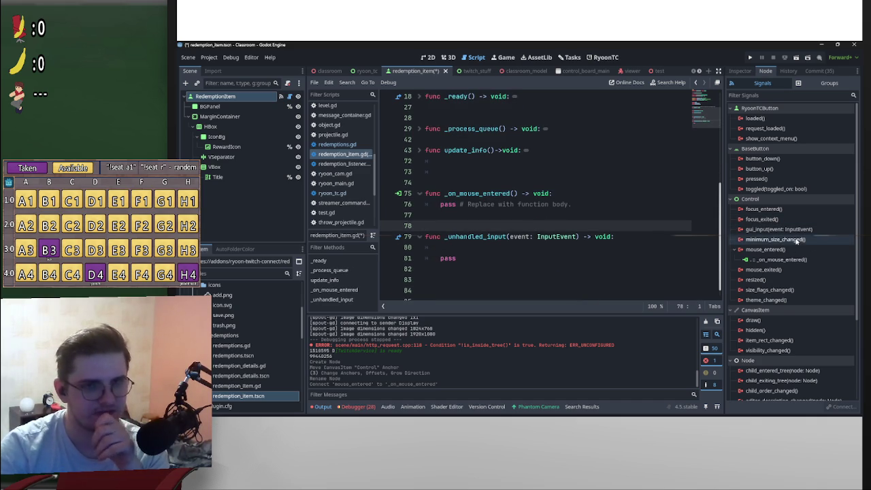
# Connect mouse_exited to _on_mouse_exited and place it below _on_mouse_entered
pyautogui.doubleClick(790, 269)
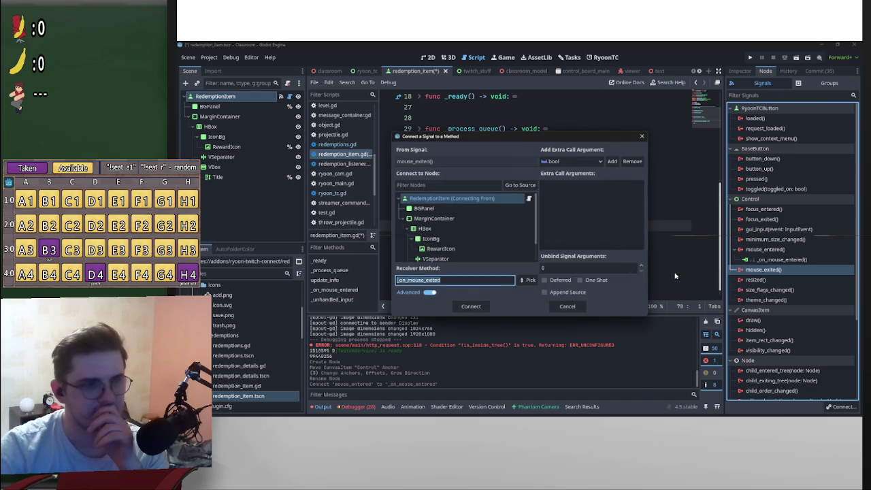
pyautogui.click(470, 307)
pyautogui.moveTo(573, 280)
pyautogui.mouseDown()
pyautogui.moveTo(426, 269)
pyautogui.moveTo(443, 176)
pyautogui.mouseUp()
pyautogui.click(585, 186)
pyautogui.press('Return')
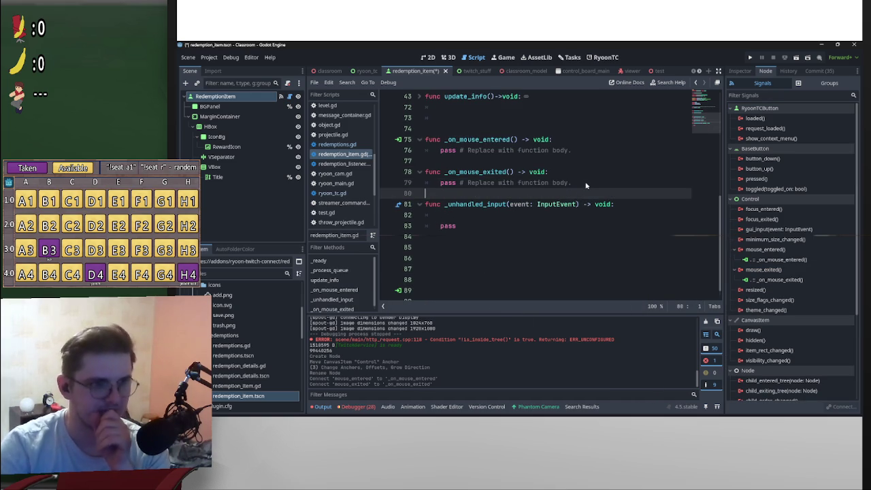
pyautogui.press('BackSpace')
pyautogui.press('BackSpace')
pyautogui.press('BackSpace')
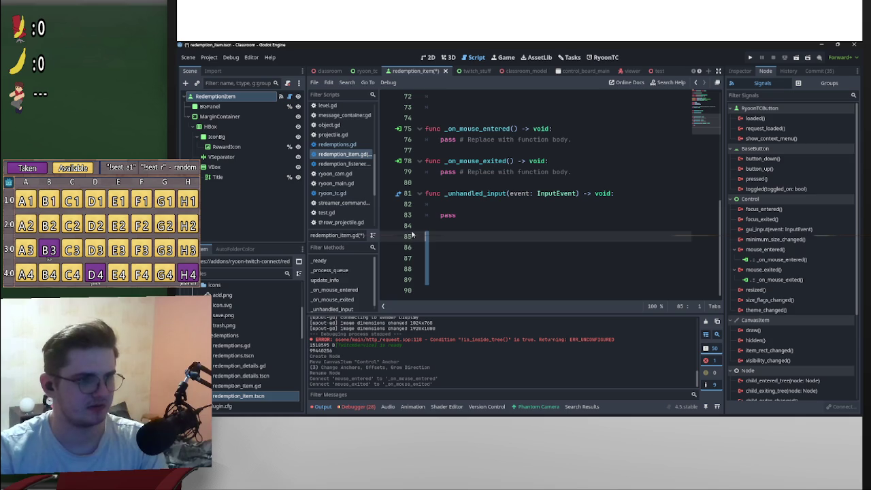
pyautogui.press('BackSpace')
# Tidy the blank lines around the two mouse handler functions
pyautogui.scroll(8, 503, 214)
pyautogui.scroll(-4, 432, 202)
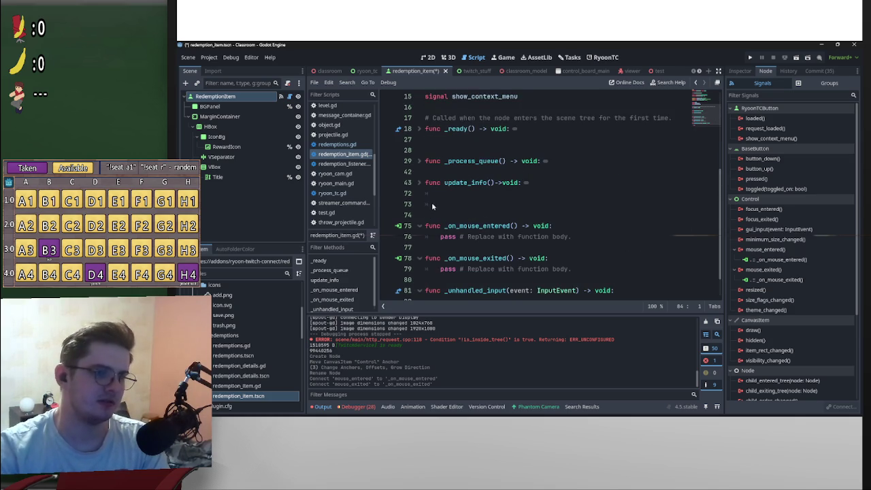
pyautogui.click(459, 207)
pyautogui.press('BackSpace')
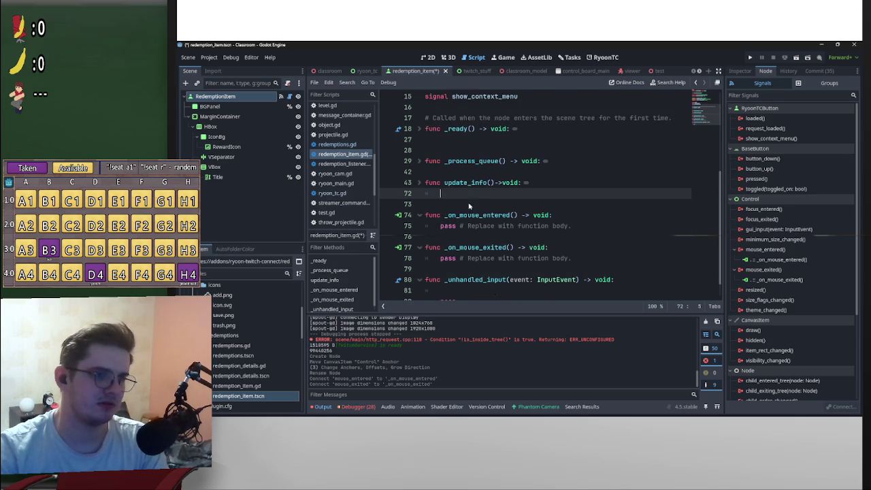
pyautogui.scroll(-1, 460, 215)
pyautogui.click(462, 252)
pyautogui.press('Return')
pyautogui.click(460, 217)
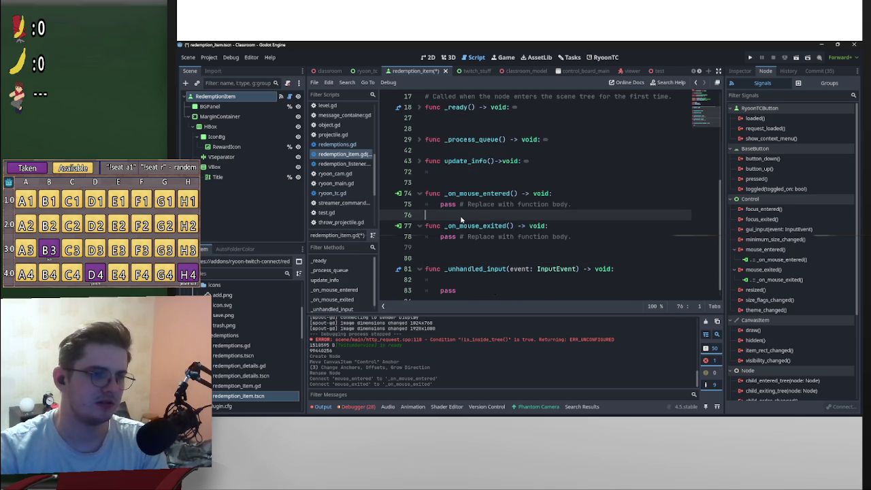
pyautogui.press('Return')
pyautogui.click(469, 183)
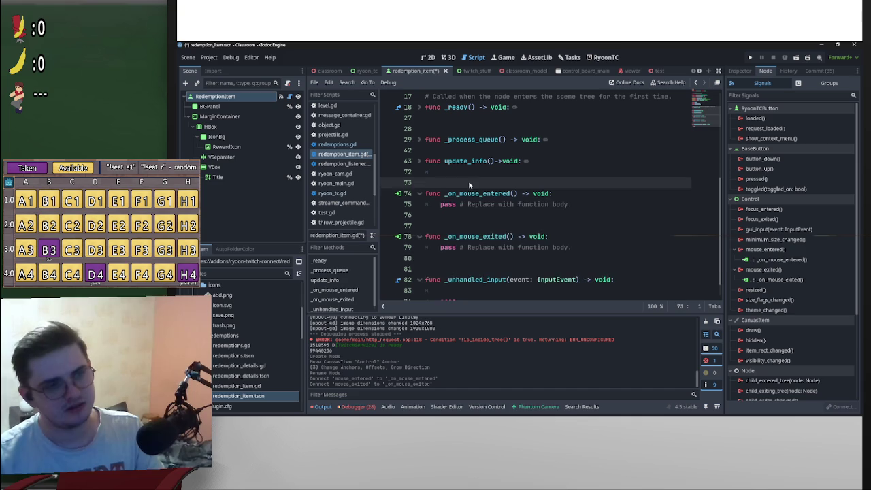
pyautogui.press('Return')
pyautogui.scroll(-1, 495, 207)
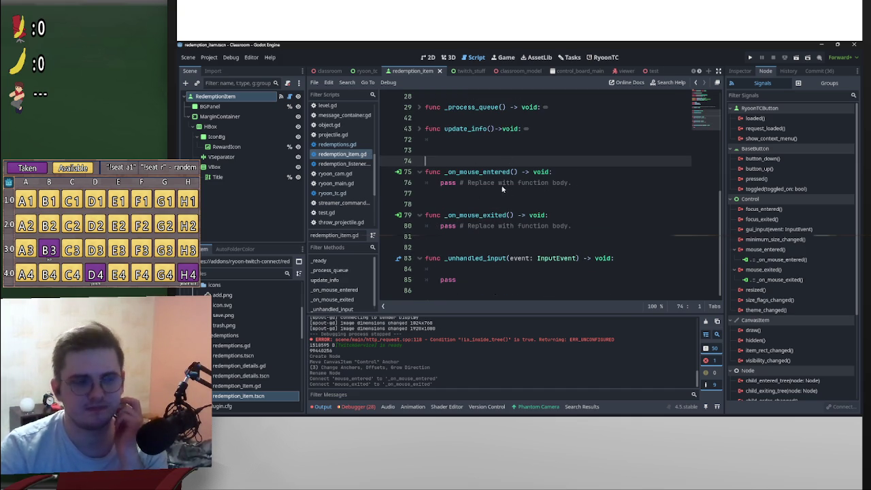
# Wrap the has_focus() call on line 84 of _unhandled_input in print()
pyautogui.scroll(5, 503, 189)
pyautogui.scroll(-5, 550, 200)
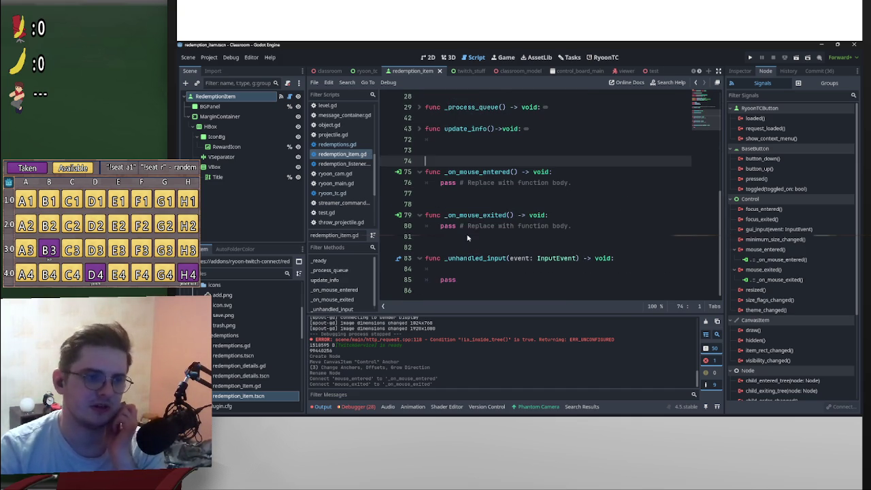
pyautogui.click(481, 270)
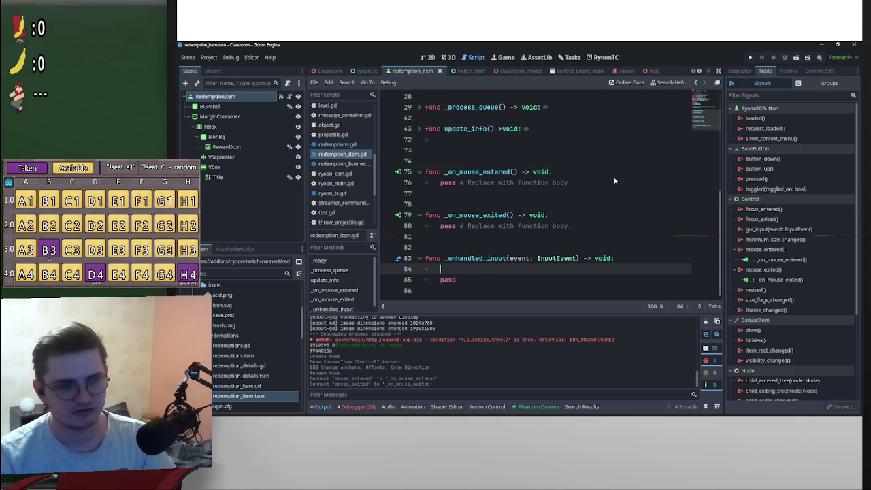
pyautogui.write('foc')
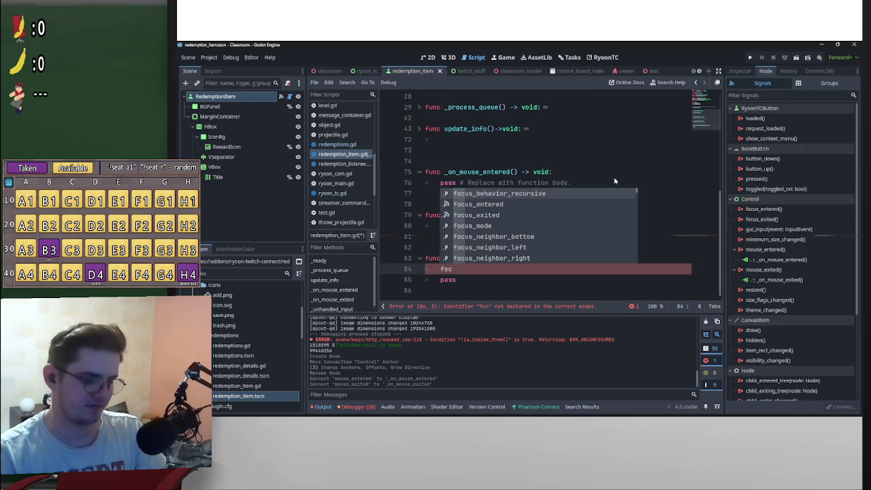
pyautogui.write('us')
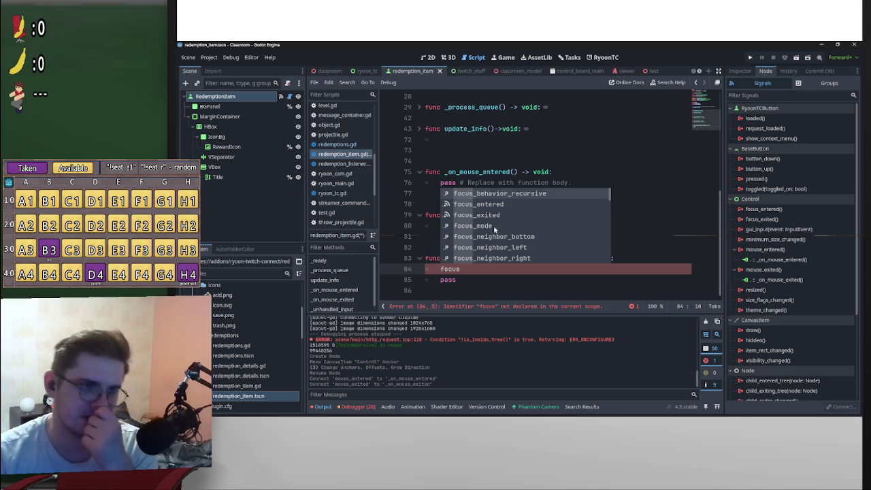
pyautogui.scroll(-2, 496, 229)
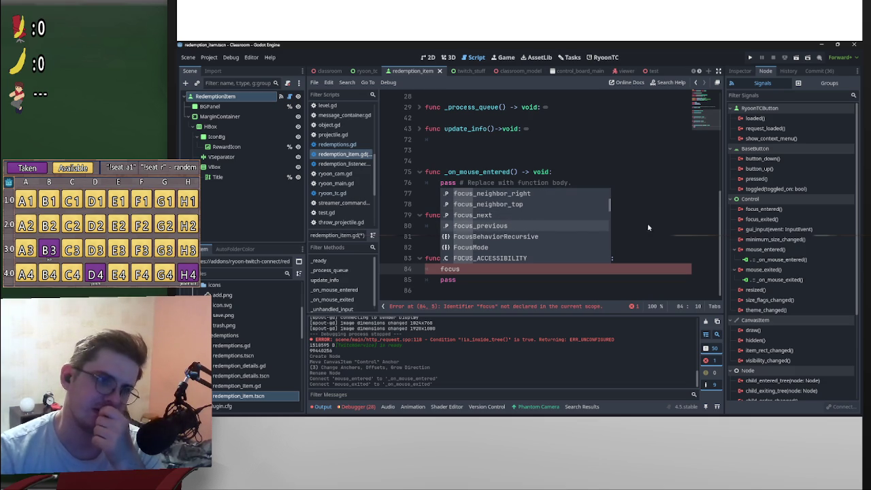
pyautogui.scroll(1, 570, 255)
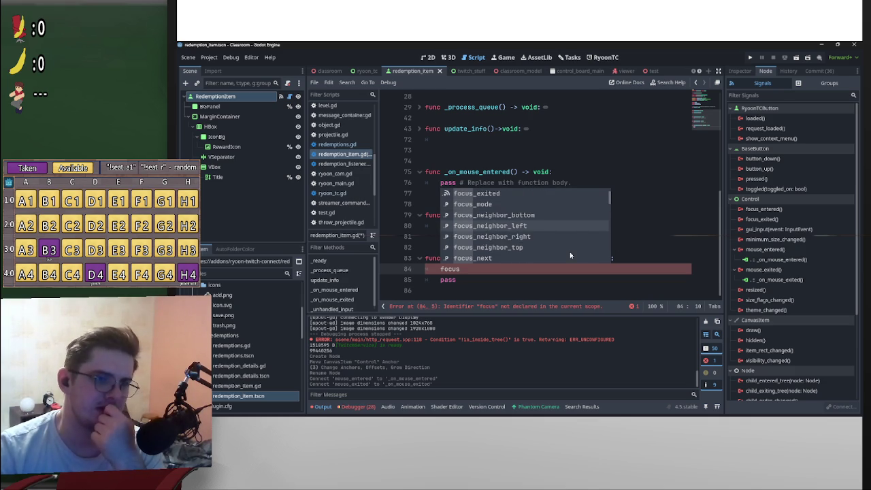
pyautogui.scroll(2, 582, 250)
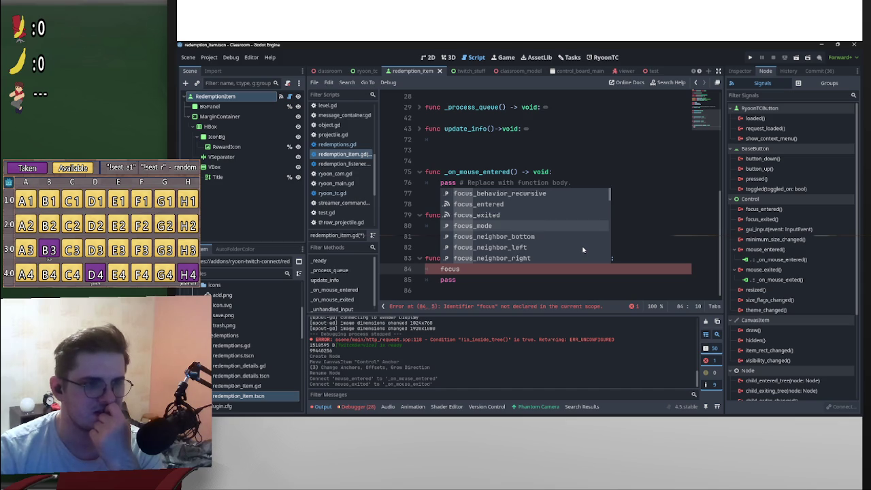
pyautogui.scroll(-5, 582, 249)
pyautogui.scroll(-1, 583, 248)
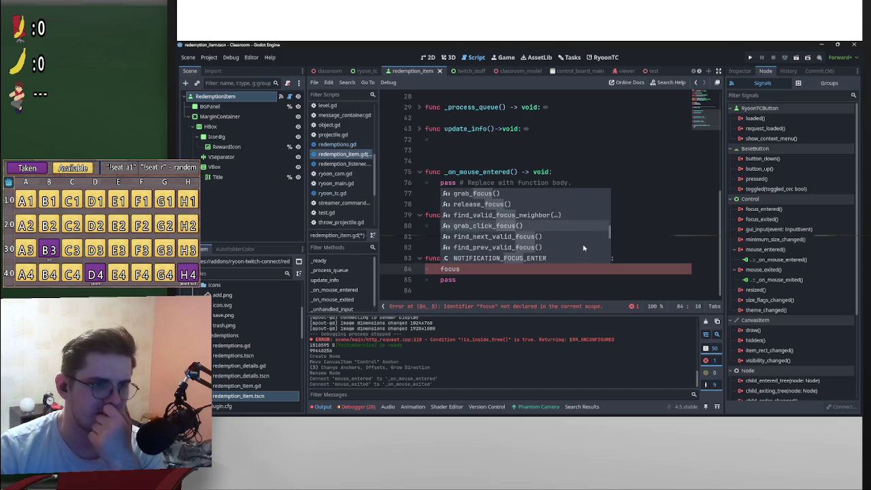
pyautogui.click(487, 227)
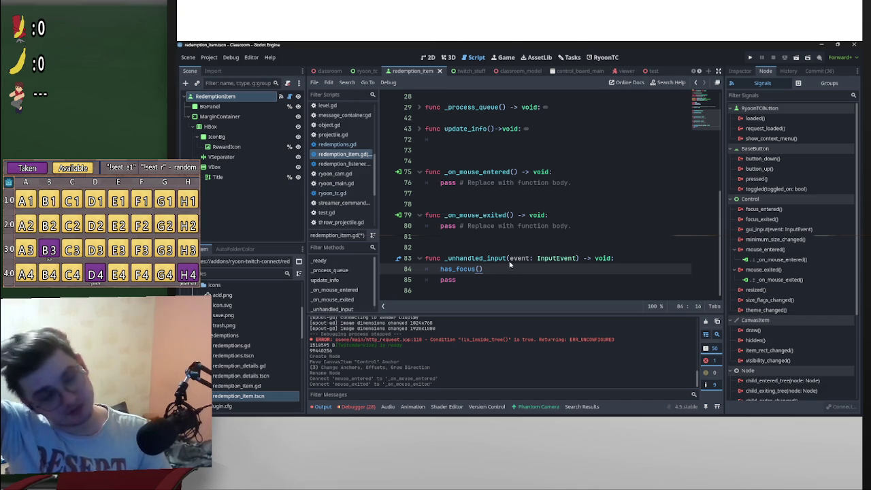
pyautogui.click(440, 269)
pyautogui.write('print(')
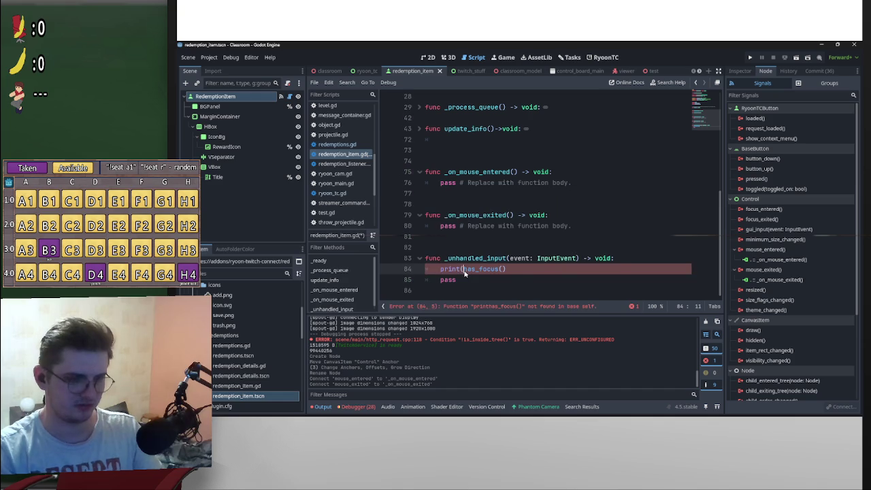
pyautogui.click(537, 270)
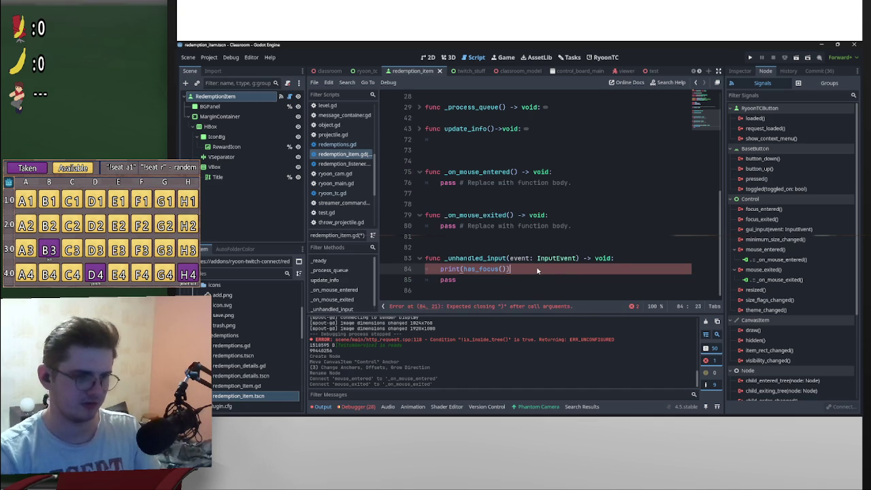
pyautogui.write(')')
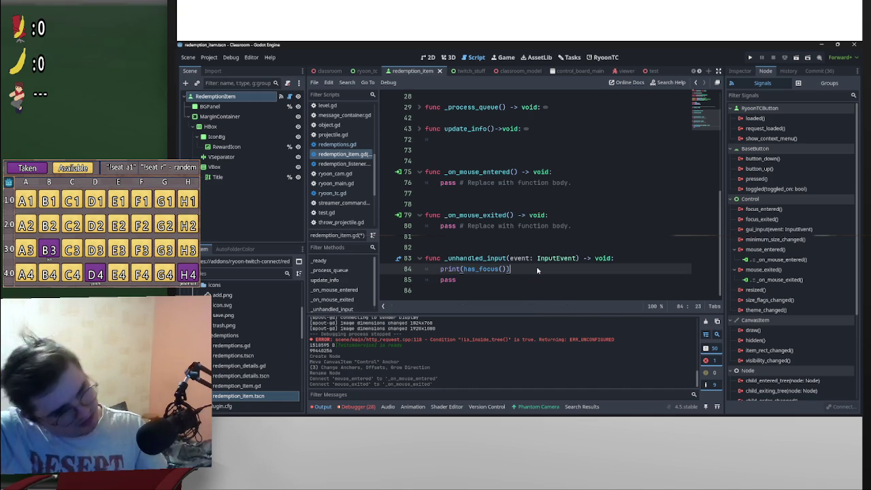
# Add print(title.text) on the line below and save redemption_item.gd
pyautogui.press('Return')
pyautogui.write('pr')
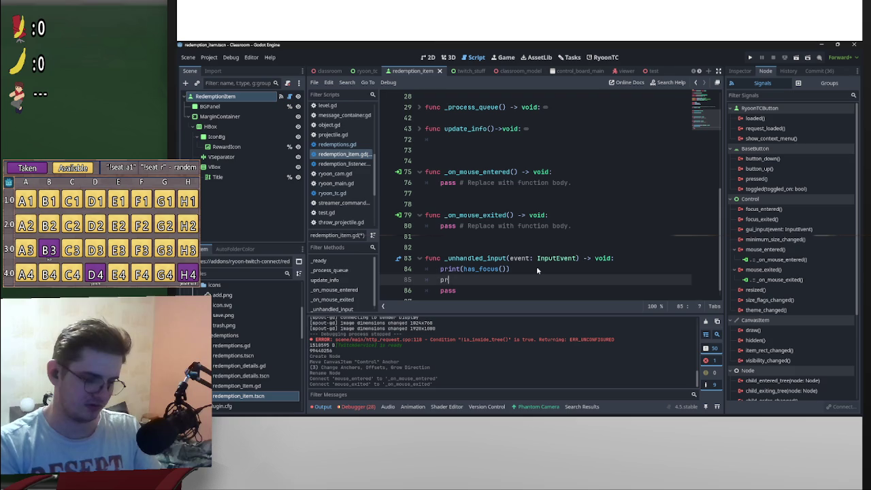
pyautogui.write('int(')
pyautogui.scroll(9, 536, 266)
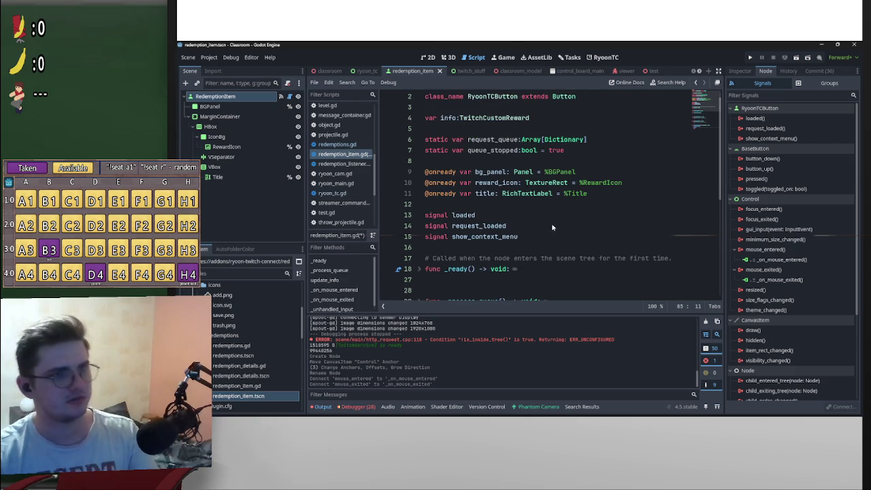
pyautogui.moveTo(496, 195); pyautogui.dragTo(477, 195)
pyautogui.hotkey('ctrl', 'c')
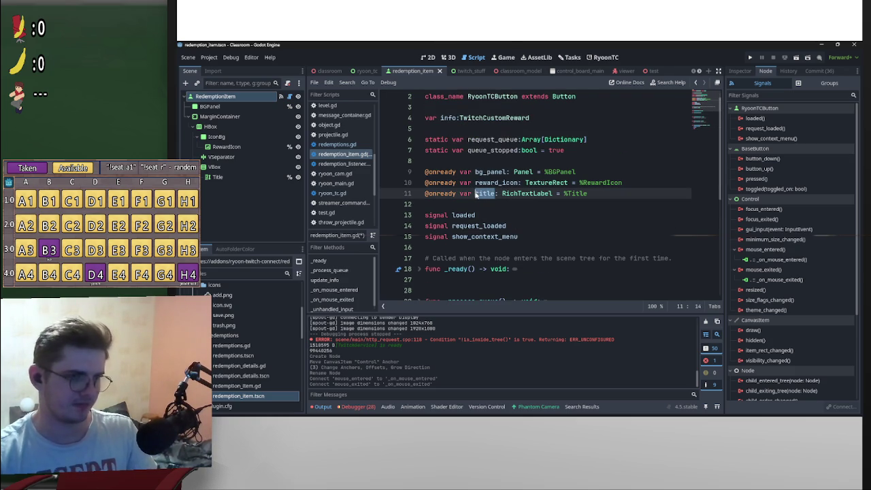
pyautogui.scroll(-2, 519, 216)
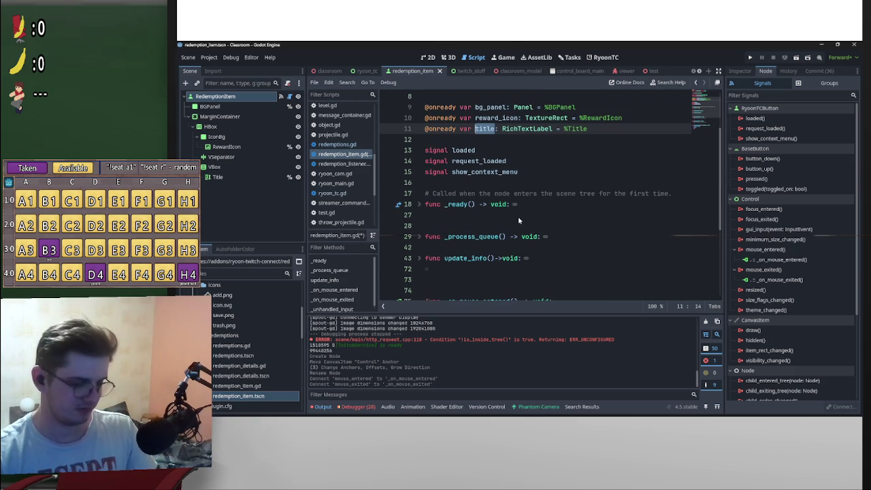
pyautogui.scroll(3, 537, 228)
pyautogui.scroll(-5, 535, 232)
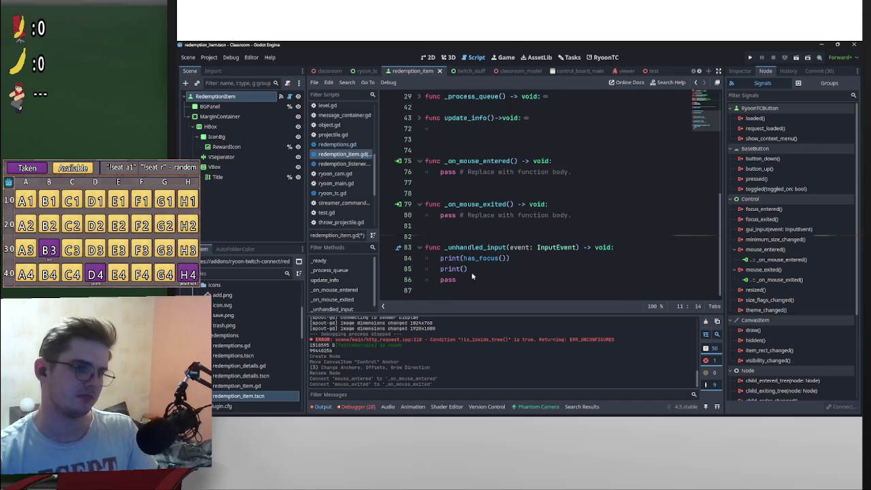
pyautogui.click(465, 269)
pyautogui.hotkey('ctrl', 'v')
pyautogui.write('.te')
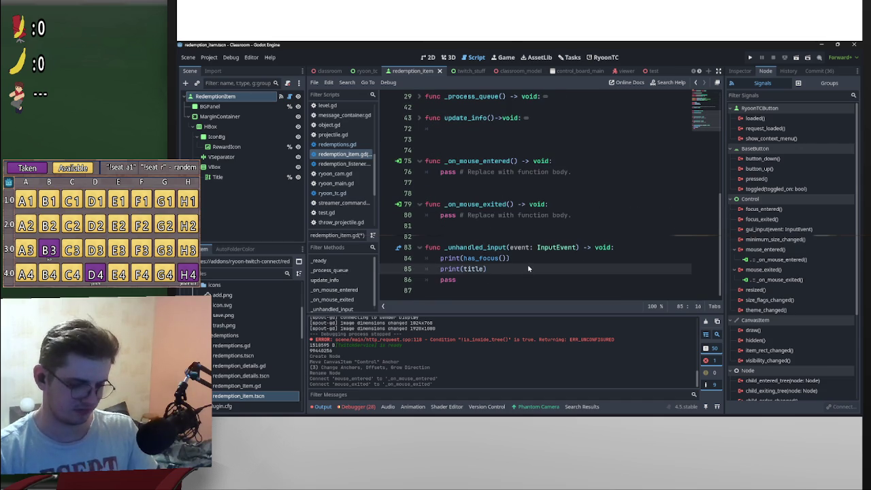
pyautogui.write('xt')
pyautogui.click(430, 236)
pyautogui.hotkey('ctrl', 's')
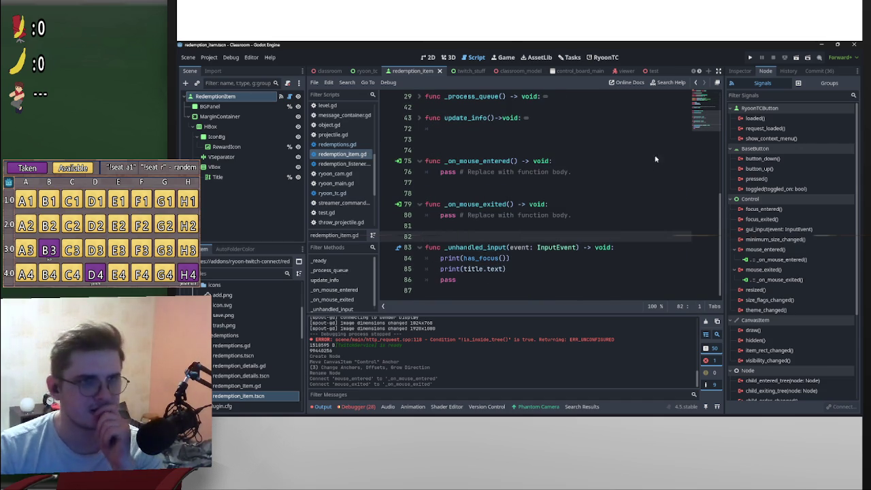
# Disable and re-enable the RyoonTC plugin in Project Settings > Plugins
pyautogui.click(211, 58)
pyautogui.click(212, 60)
pyautogui.click(230, 58)
pyautogui.click(230, 58)
pyautogui.click(211, 58)
pyautogui.click(220, 68)
pyautogui.click(300, 256)
pyautogui.click(300, 255)
pyautogui.click(496, 377)
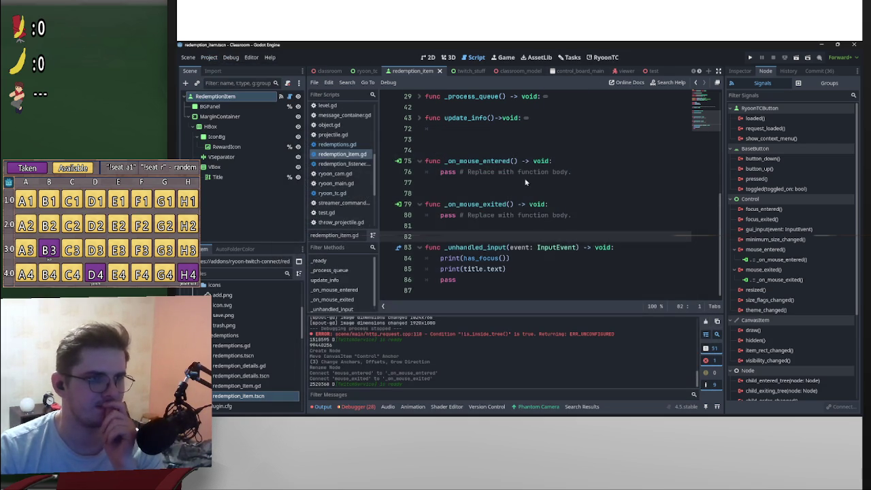
# Show the RyoonTC Redemptions screen, then switch back to the classroom scene
pyautogui.click(603, 58)
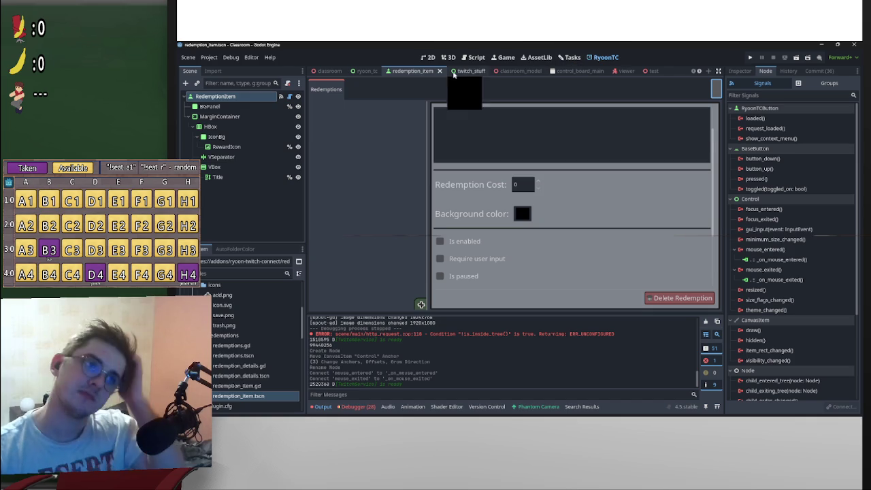
pyautogui.click(327, 71)
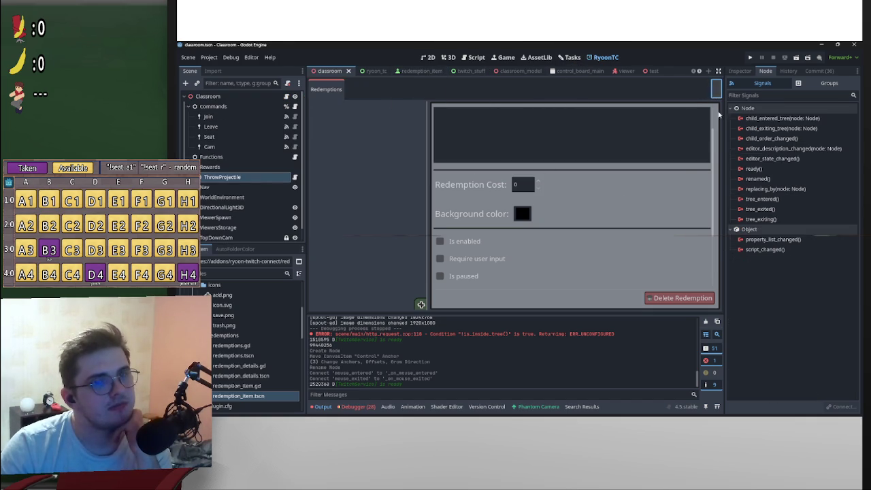
pyautogui.click(209, 57)
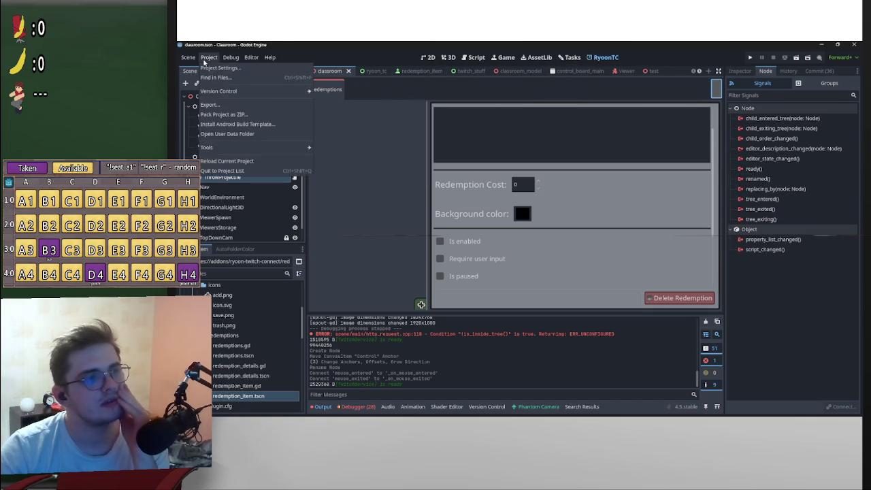
# Toggle the RyoonTC plugin in Plugins and return to the RyoonTC screen
pyautogui.click(224, 69)
pyautogui.click(300, 255)
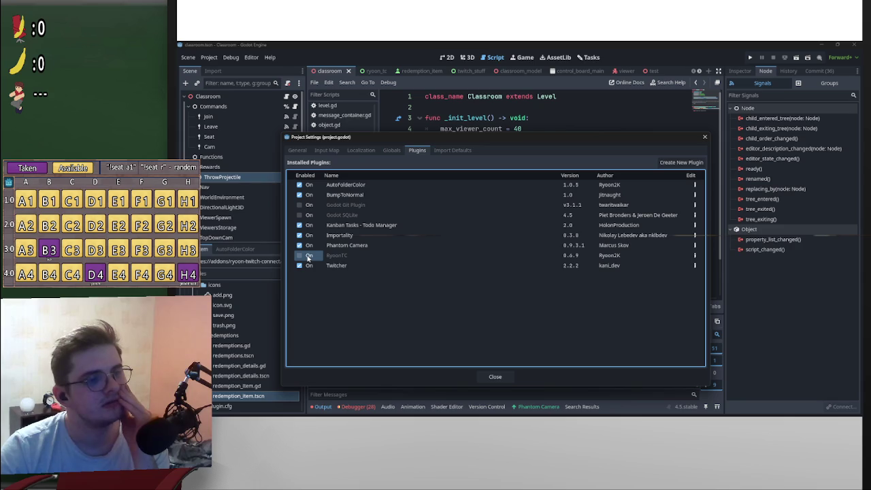
pyautogui.click(495, 376)
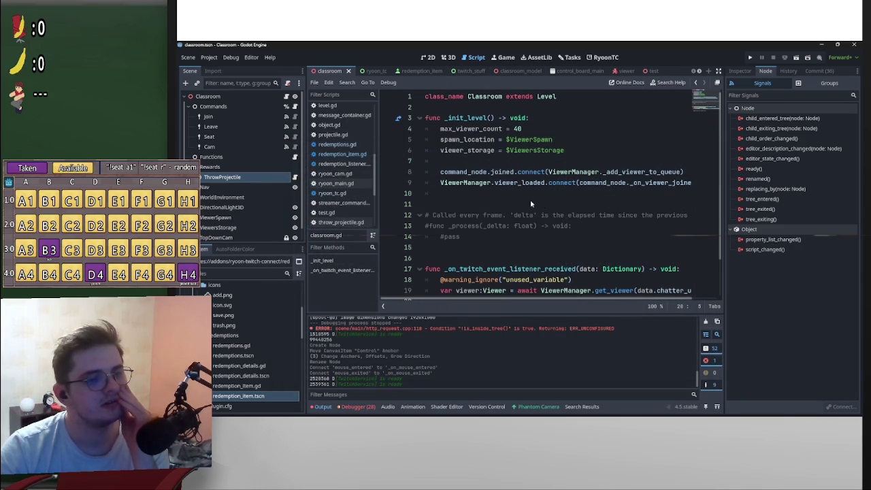
pyautogui.click(605, 57)
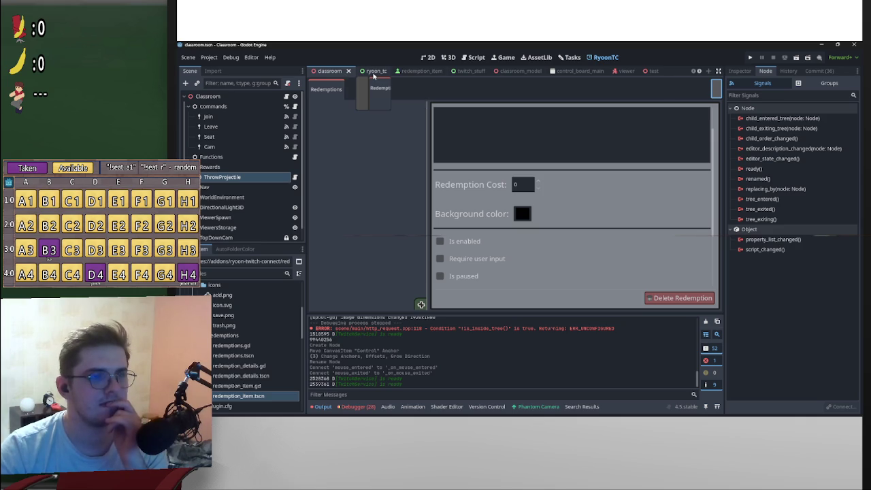
# Clear the Debugger error list and the Output log
pyautogui.click(716, 91)
pyautogui.click(376, 406)
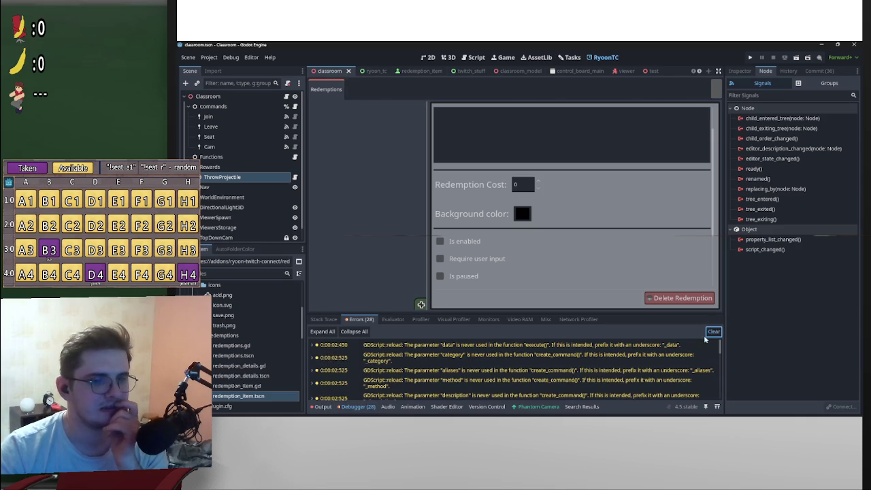
pyautogui.click(713, 333)
pyautogui.click(323, 406)
pyautogui.click(705, 321)
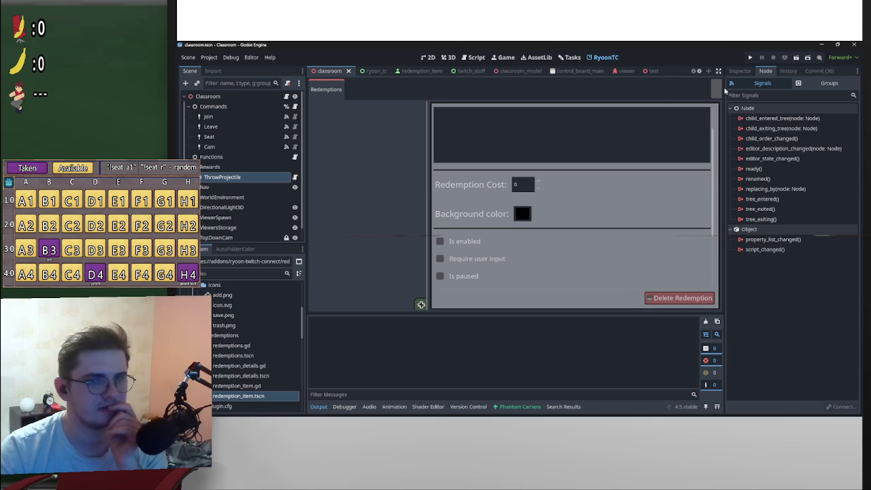
# Disable and re-enable RyoonTC again, then switch to the ryoon_tc scene
pyautogui.click(208, 57)
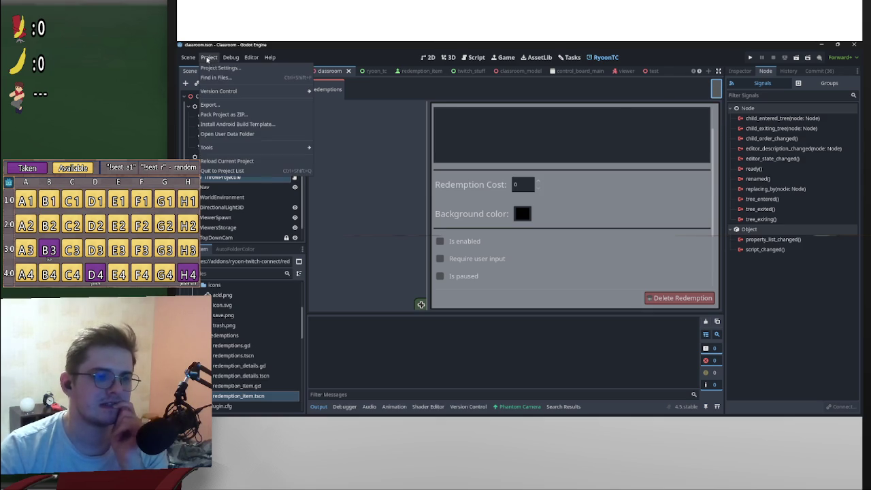
pyautogui.click(221, 68)
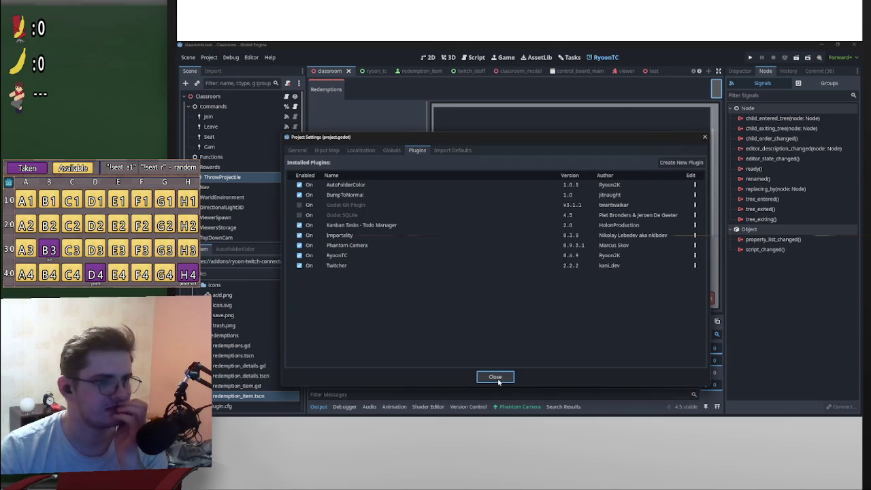
pyautogui.click(300, 255)
pyautogui.click(300, 256)
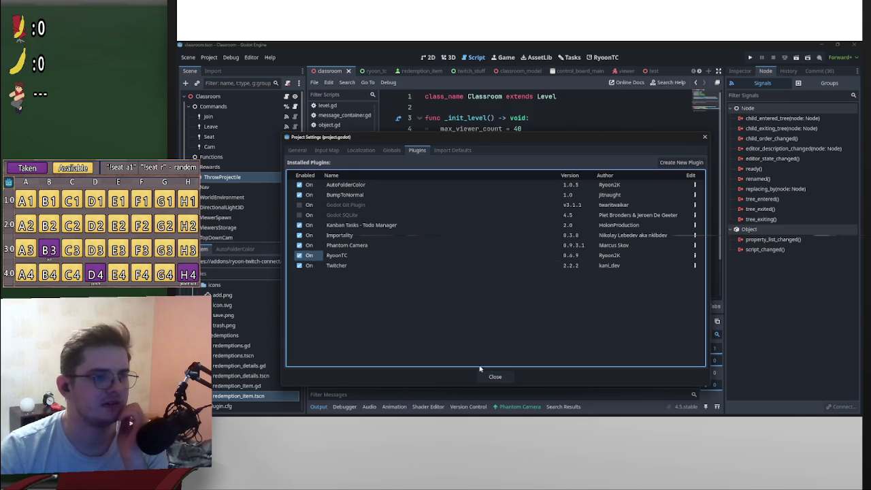
pyautogui.click(494, 377)
pyautogui.click(604, 57)
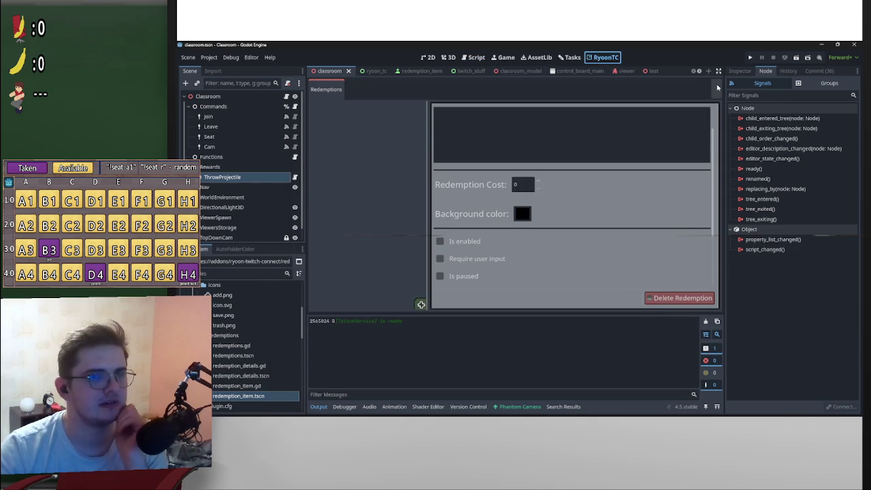
pyautogui.click(368, 72)
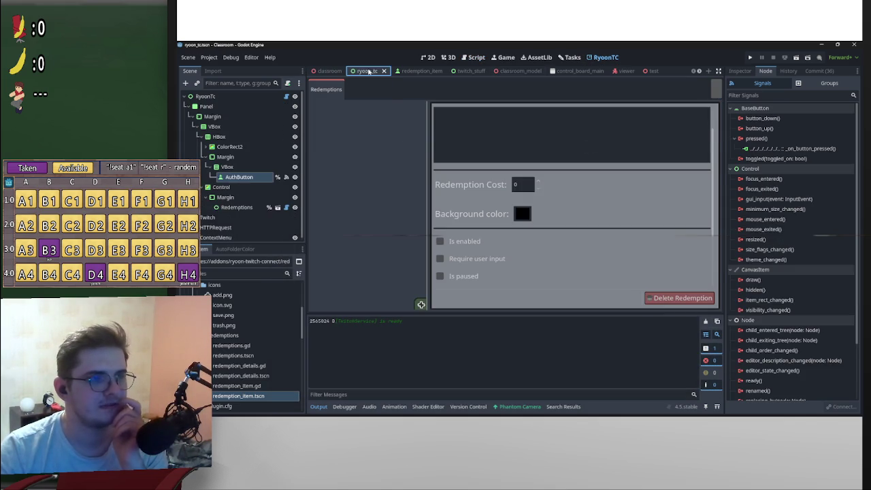
# Add a new redemption item, toggle RyoonTC off and on, and clear Output
pyautogui.click(421, 304)
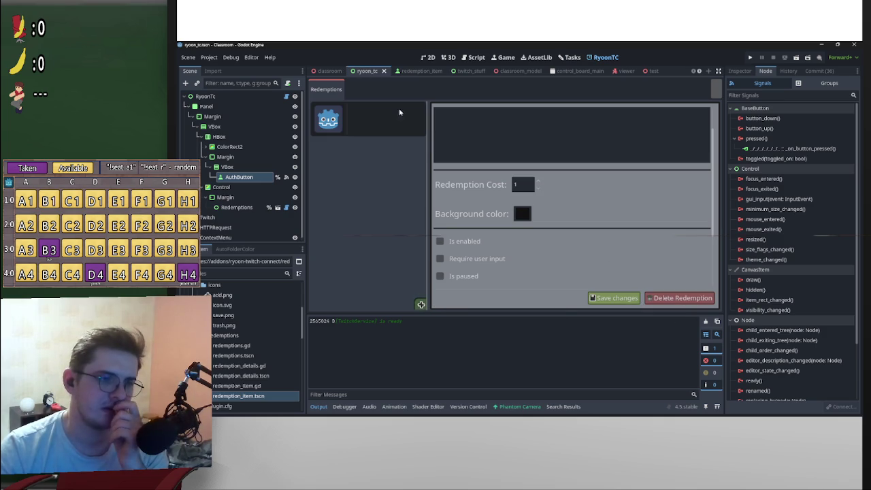
pyautogui.click(208, 57)
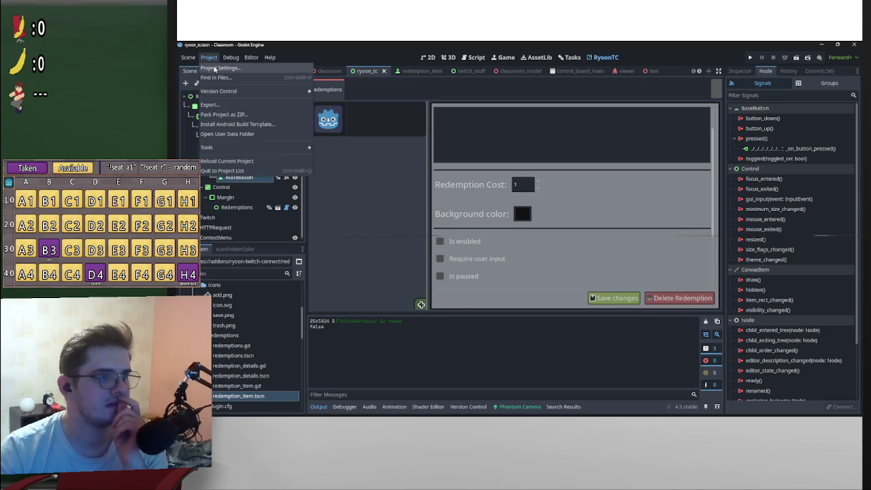
pyautogui.click(216, 68)
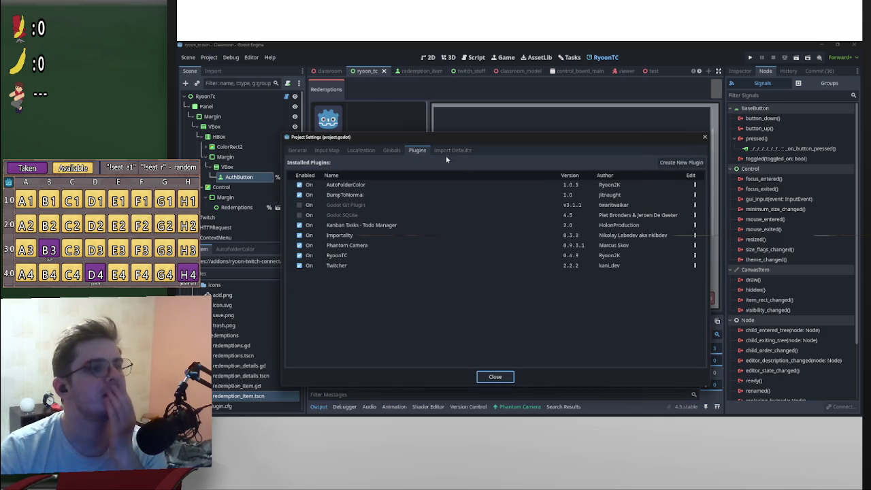
pyautogui.click(704, 137)
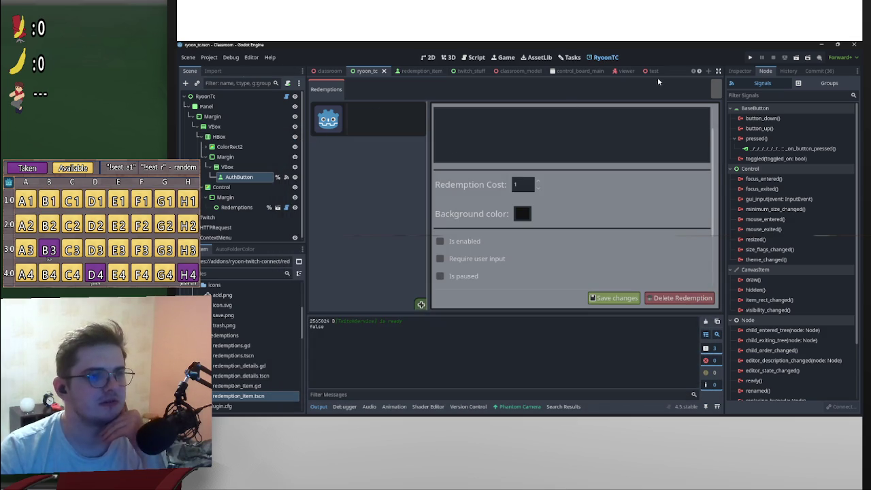
pyautogui.click(209, 57)
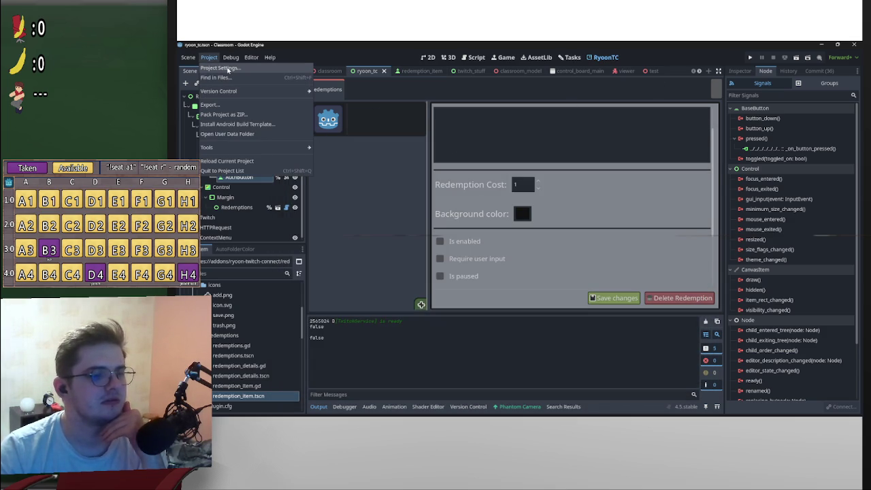
pyautogui.click(228, 69)
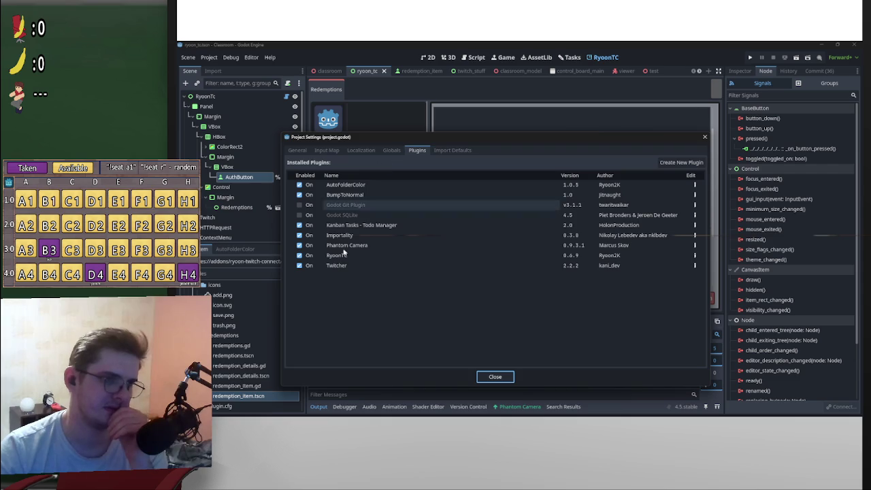
pyautogui.click(309, 256)
pyautogui.click(320, 258)
pyautogui.click(491, 377)
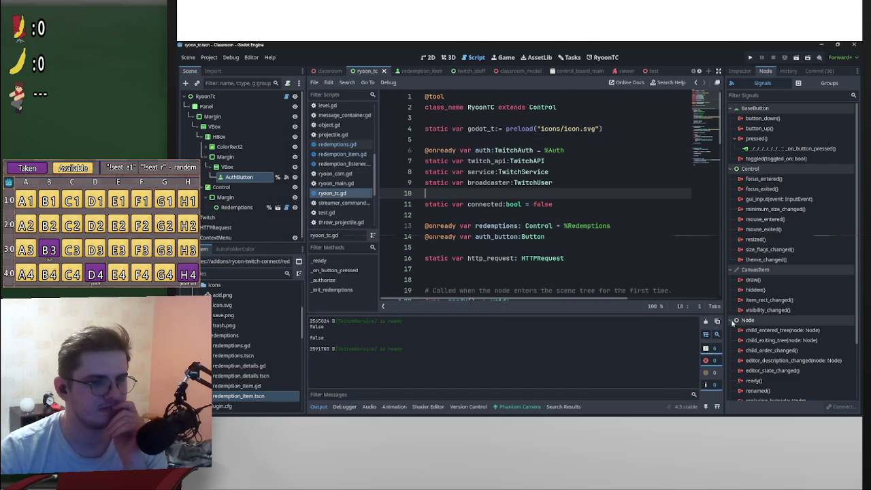
pyautogui.click(705, 321)
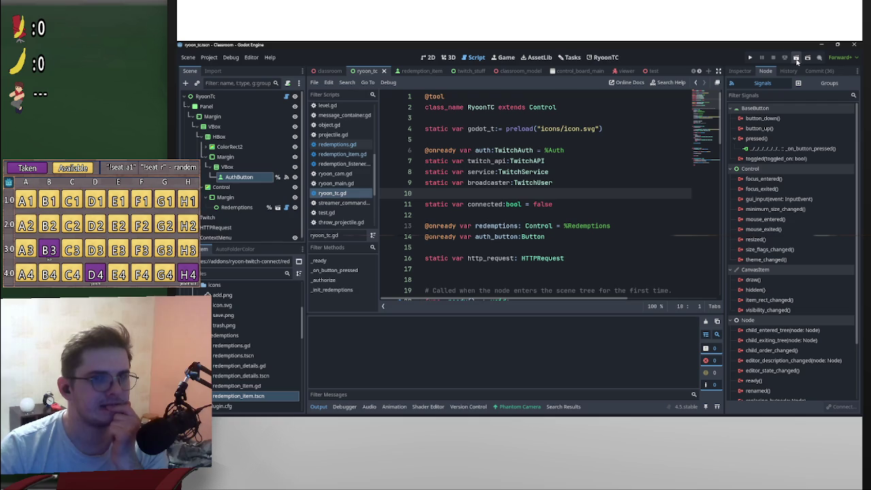
# Leave the RyoonTC plugin disabled and run the Classroom project
pyautogui.click(716, 89)
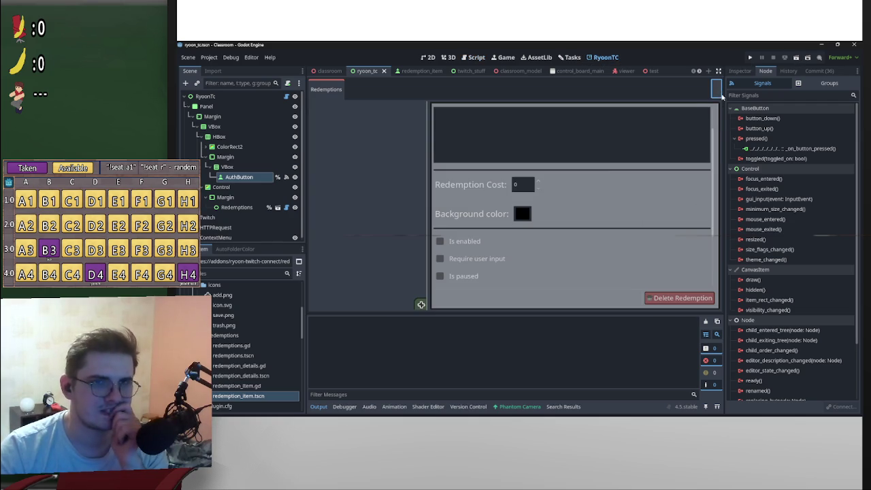
pyautogui.click(209, 57)
pyautogui.hotkey('ctrl', 'shift', 'f')
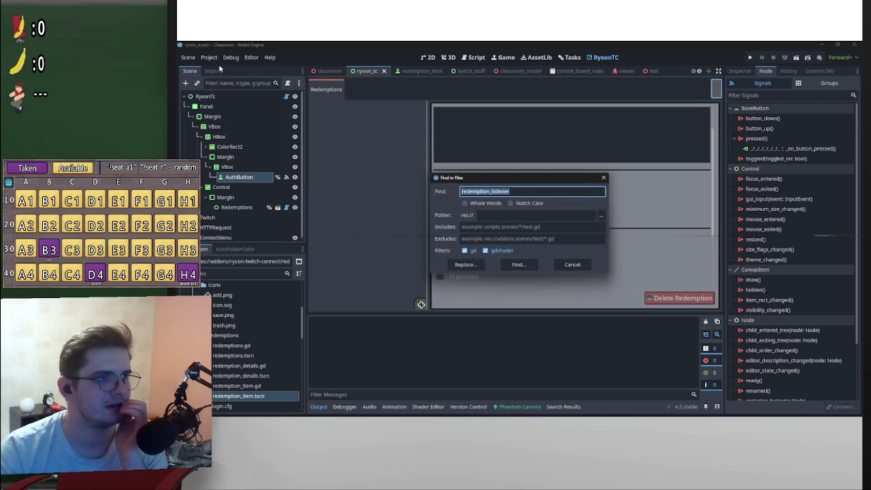
pyautogui.click(577, 264)
pyautogui.click(209, 57)
pyautogui.click(224, 77)
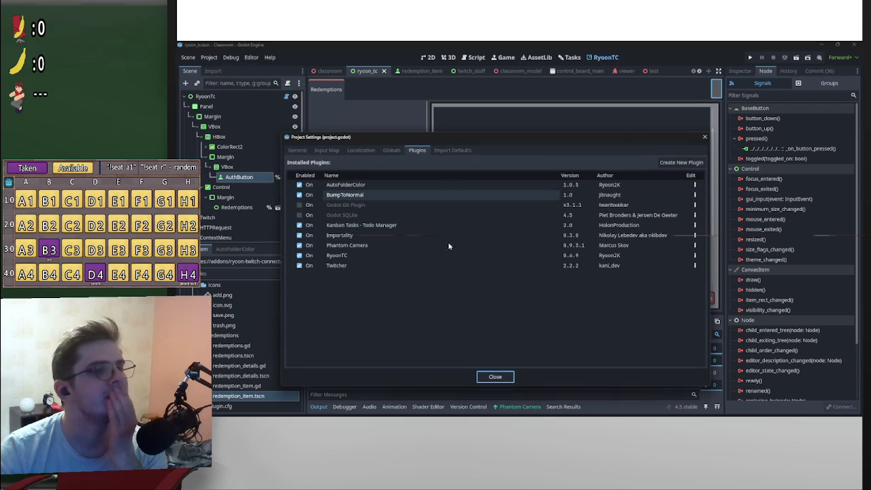
pyautogui.click(313, 256)
pyautogui.click(495, 376)
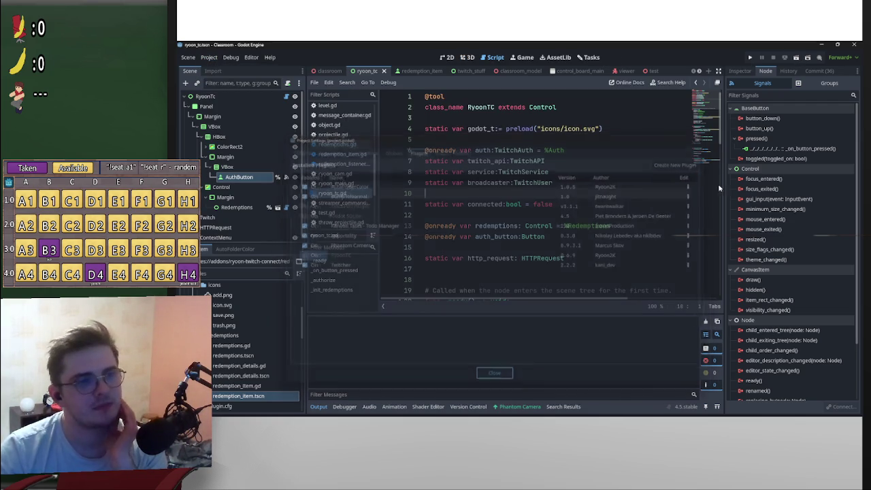
pyautogui.click(796, 58)
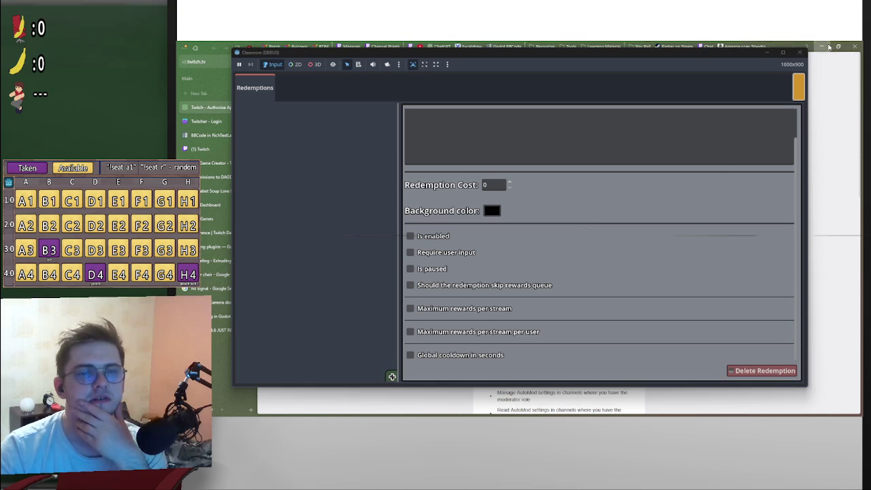
# Move the game window aside and Authorize the app on the Twitch authorization page
pyautogui.click(823, 45)
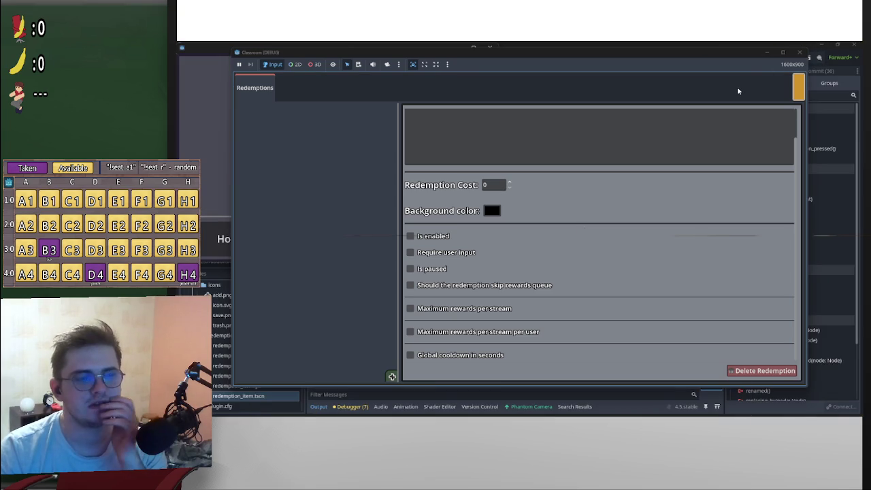
pyautogui.moveTo(582, 53); pyautogui.dragTo(870, 85)
pyautogui.moveTo(806, 408); pyautogui.dragTo(870, 408)
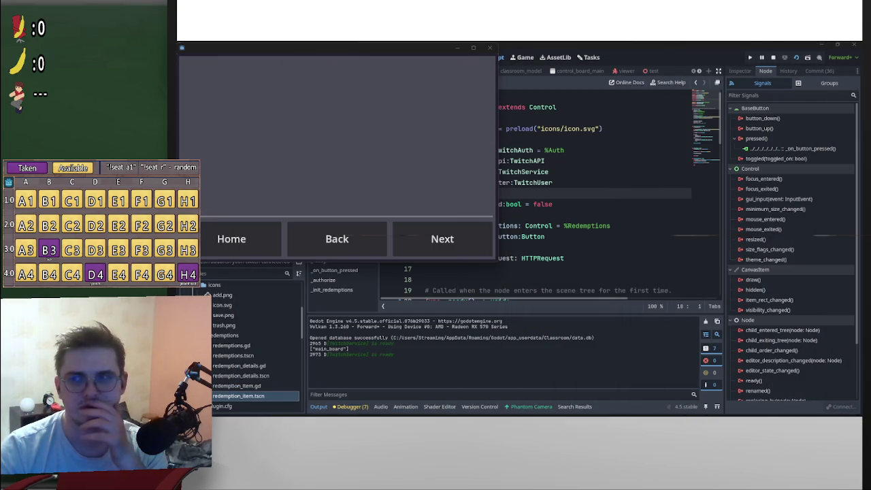
pyautogui.moveTo(462, 415)
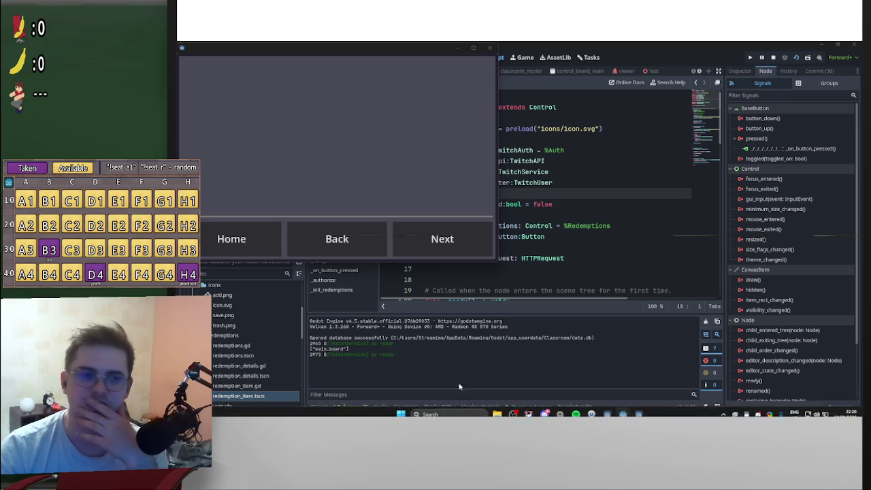
pyautogui.click(575, 411)
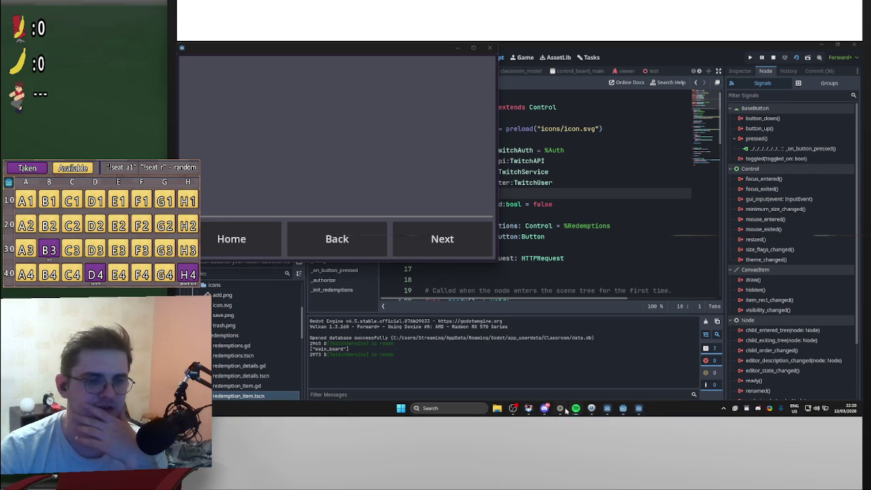
pyautogui.scroll(-10, 577, 336)
pyautogui.click(577, 337)
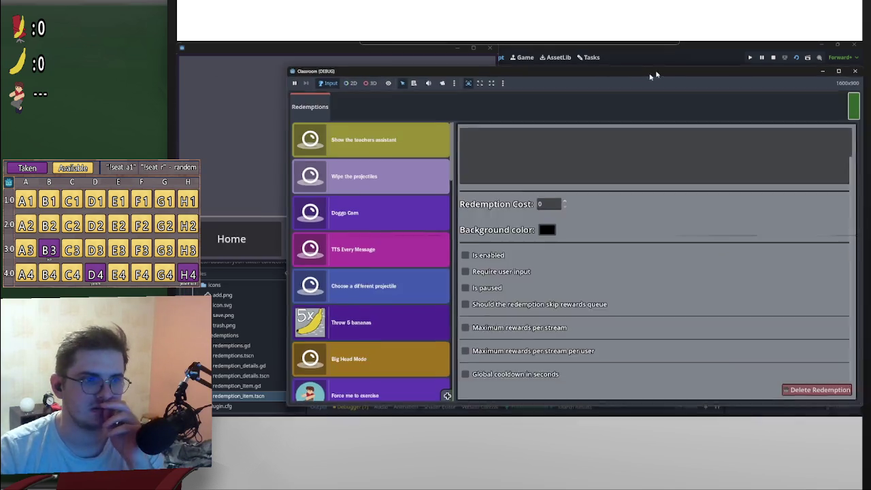
pyautogui.moveTo(649, 75)
pyautogui.mouseDown()
pyautogui.moveTo(638, 78)
pyautogui.moveTo(751, 73)
pyautogui.mouseUp()
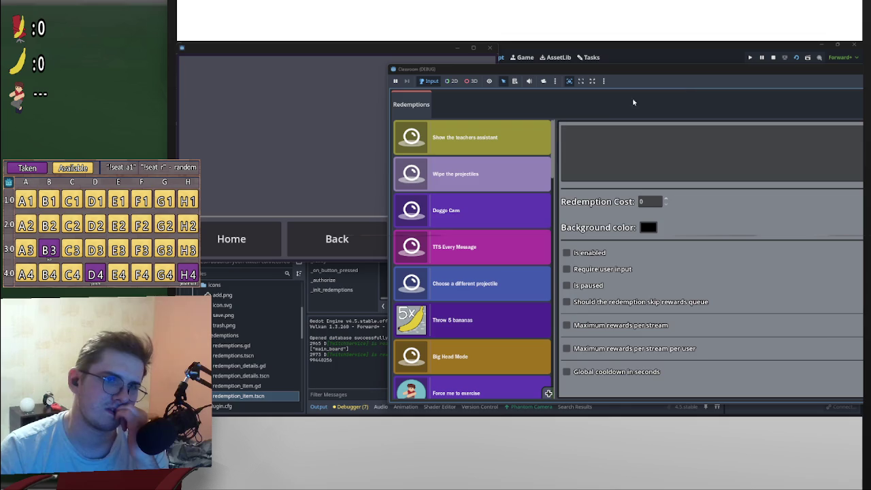
# Reposition the game window, clear Output, and try the 3D and 2D selection modes
pyautogui.moveTo(720, 68)
pyautogui.mouseDown()
pyautogui.moveTo(544, 111)
pyautogui.moveTo(558, 76)
pyautogui.mouseUp()
pyautogui.click(438, 210)
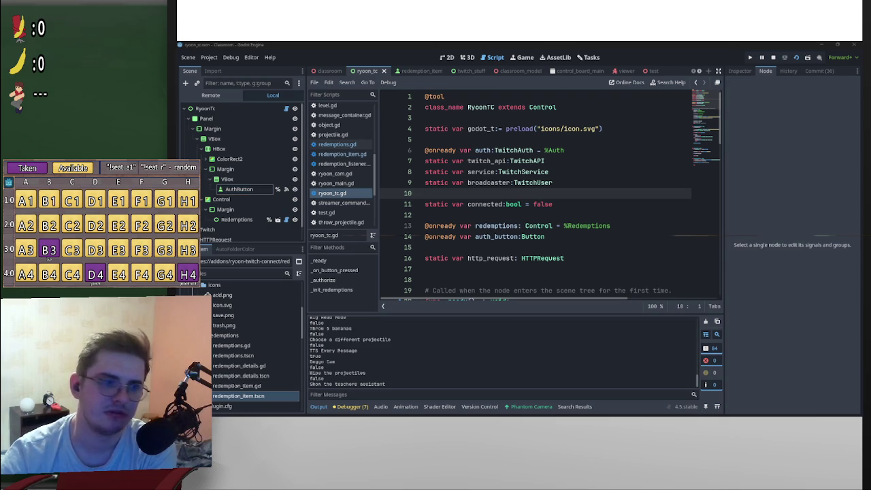
pyautogui.click(705, 335)
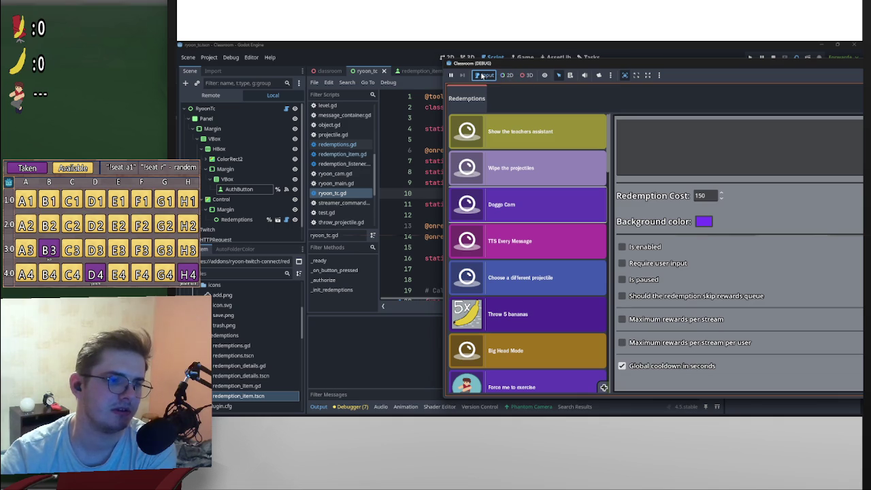
pyautogui.click(525, 75)
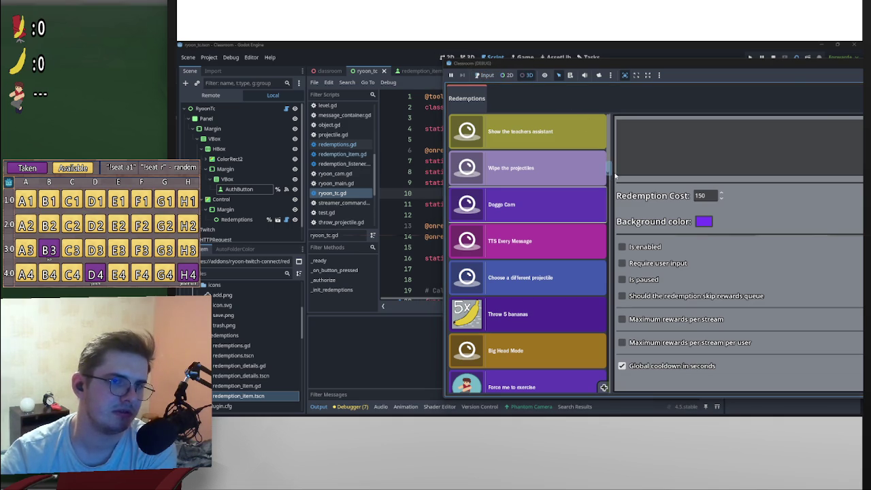
pyautogui.click(507, 75)
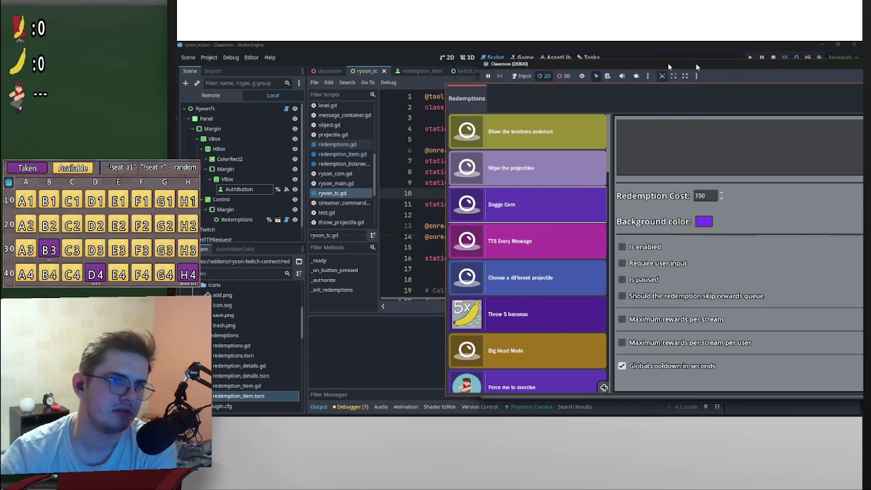
pyautogui.moveTo(667, 62); pyautogui.dragTo(751, 62)
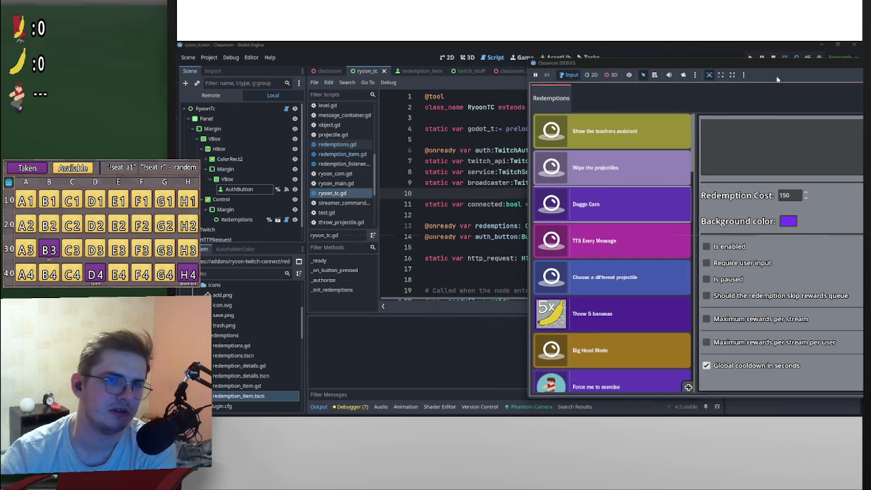
# Open 'Show the teachers assistant', check the printed focus states, then hide the game with F8
pyautogui.click(601, 130)
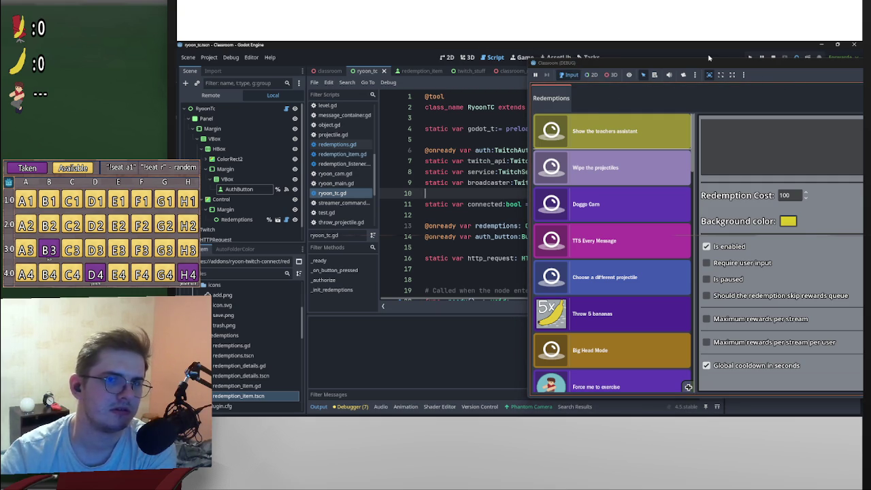
pyautogui.click(591, 75)
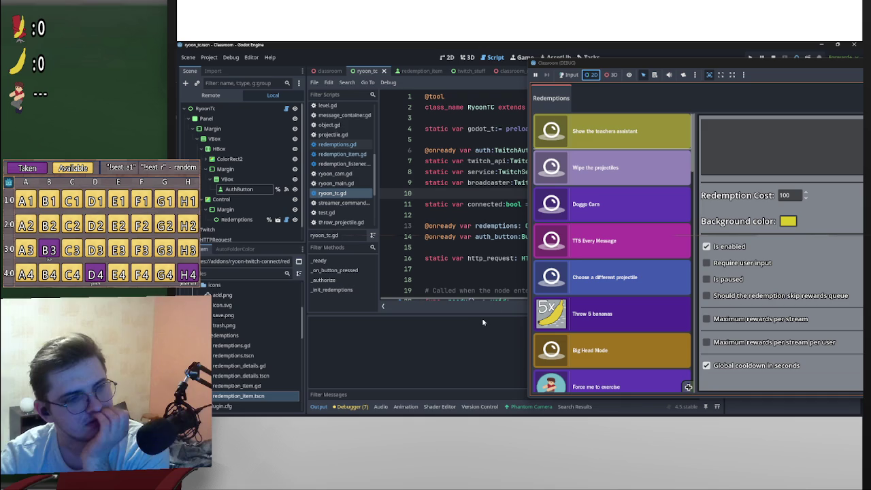
pyautogui.click(562, 75)
pyautogui.click(569, 75)
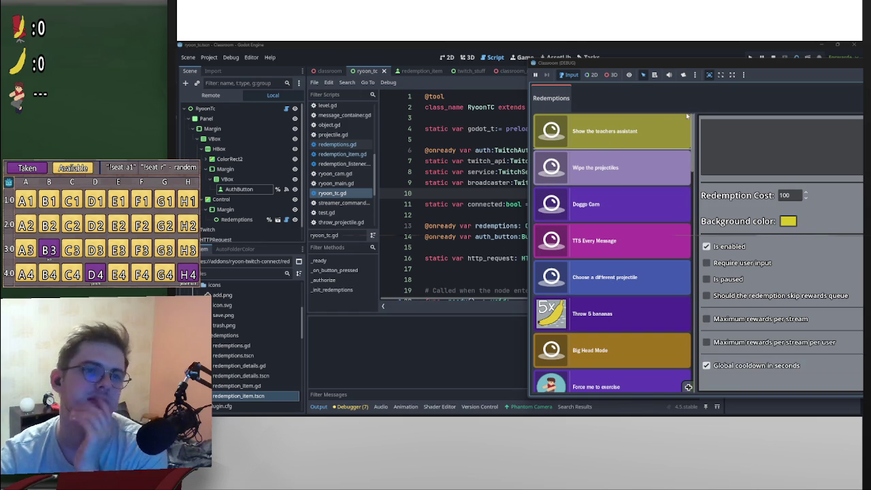
pyautogui.scroll(-3, 694, 136)
pyautogui.scroll(3, 694, 136)
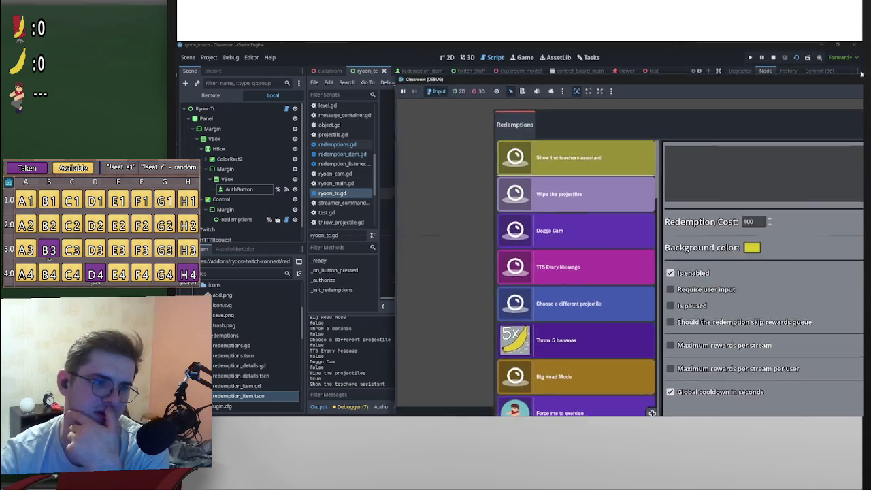
pyautogui.press('F8')
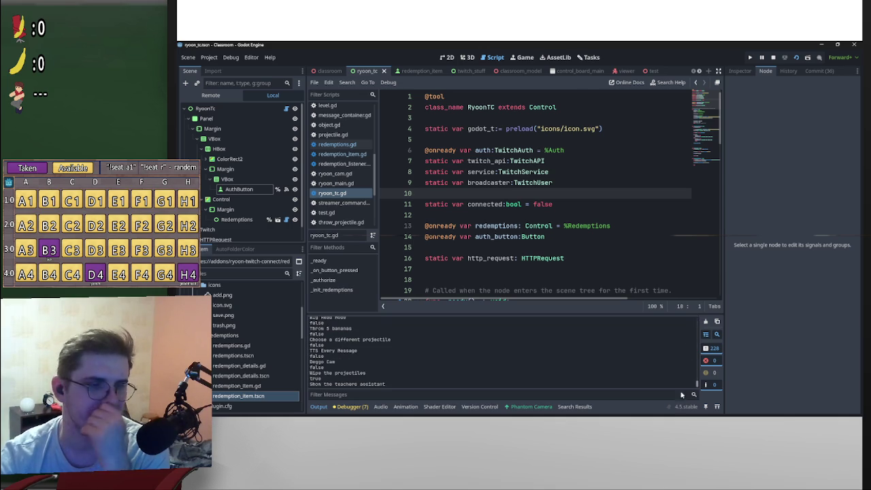
# Clear the output log and stop the running Classroom game
pyautogui.click(705, 321)
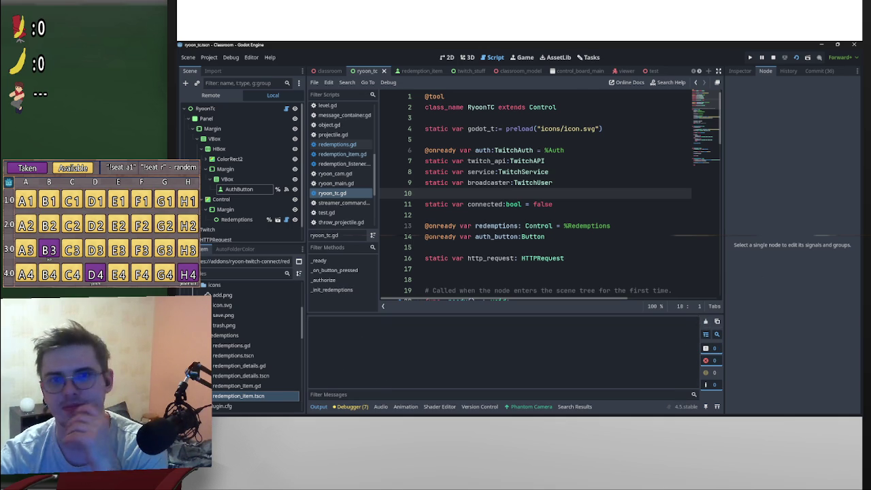
pyautogui.click(773, 57)
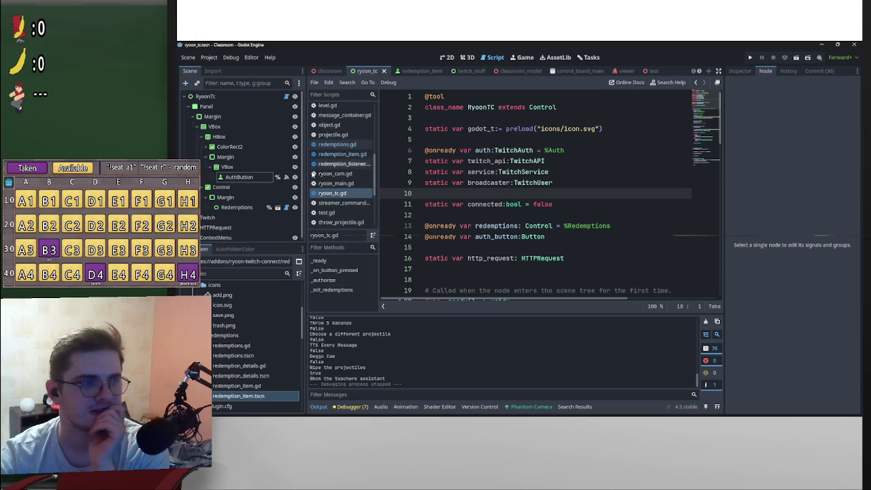
pyautogui.scroll(-10, 546, 237)
pyautogui.scroll(-9, 548, 236)
pyautogui.scroll(4, 553, 269)
pyautogui.scroll(15, 553, 269)
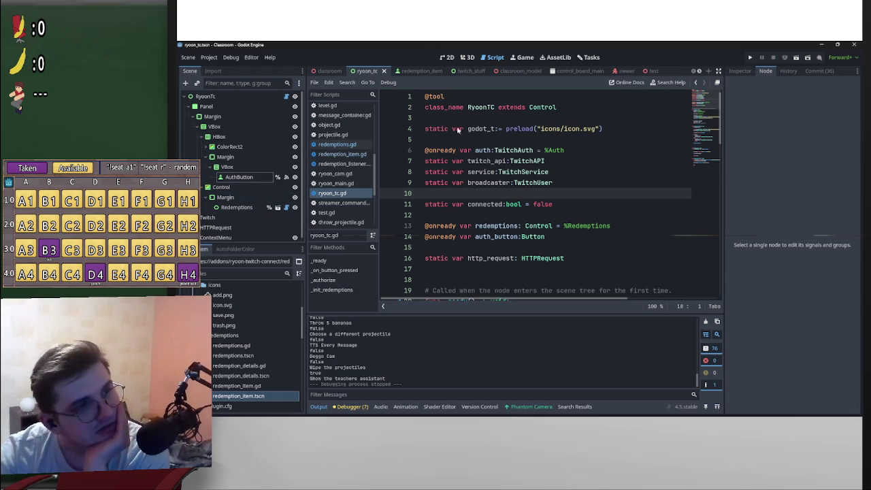
# In redemption_item.gd, insert a blank line after the signal declarations
pyautogui.click(419, 72)
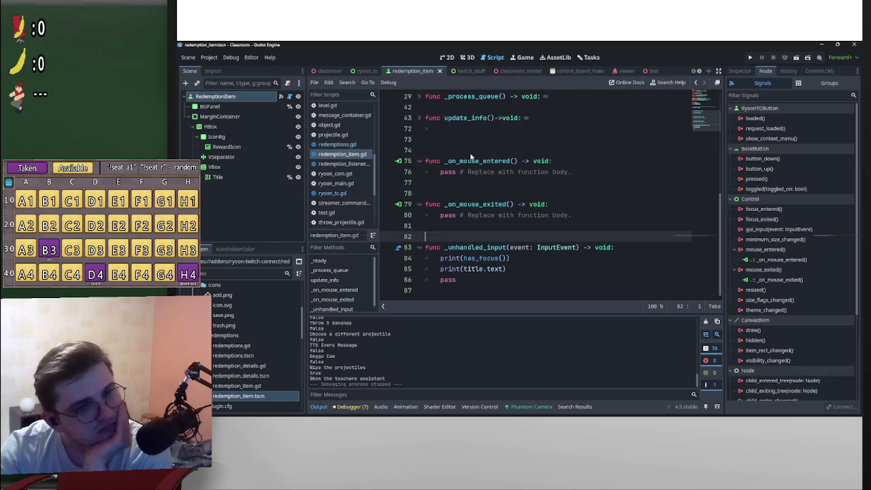
pyautogui.moveTo(720, 228)
pyautogui.mouseDown()
pyautogui.moveTo(722, 169)
pyautogui.moveTo(705, 154)
pyautogui.moveTo(684, 217)
pyautogui.moveTo(684, 171)
pyautogui.moveTo(675, 176)
pyautogui.moveTo(659, 232)
pyautogui.moveTo(669, 144)
pyautogui.mouseUp()
pyautogui.click(476, 219)
pyautogui.press('Return')
pyautogui.press('Return')
pyautogui.press('Up')
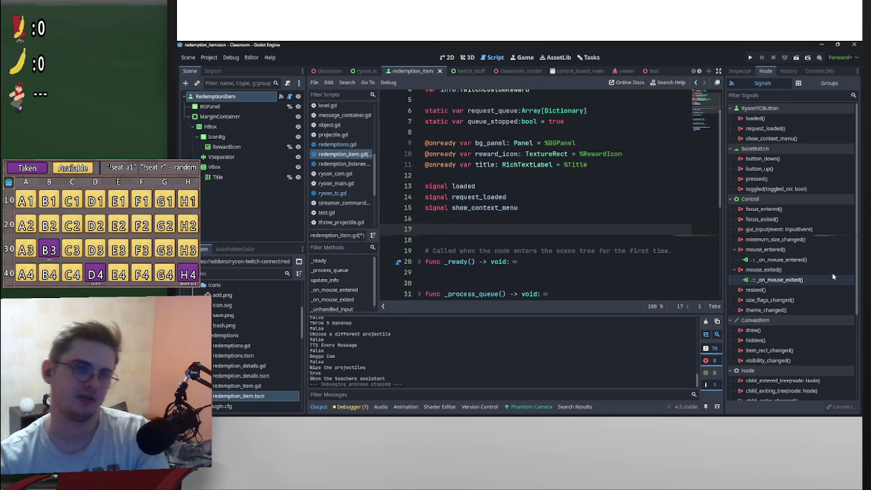
pyautogui.moveTo(824, 272)
pyautogui.scroll(-3, 823, 271)
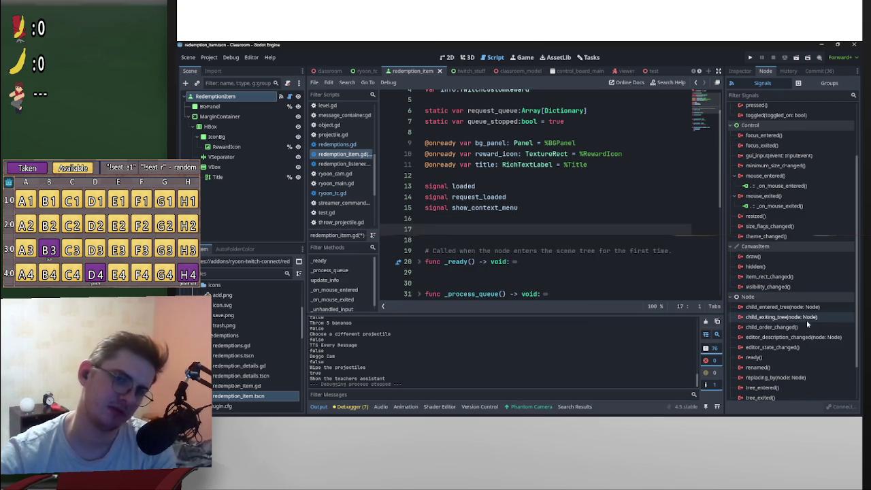
pyautogui.moveTo(806, 320)
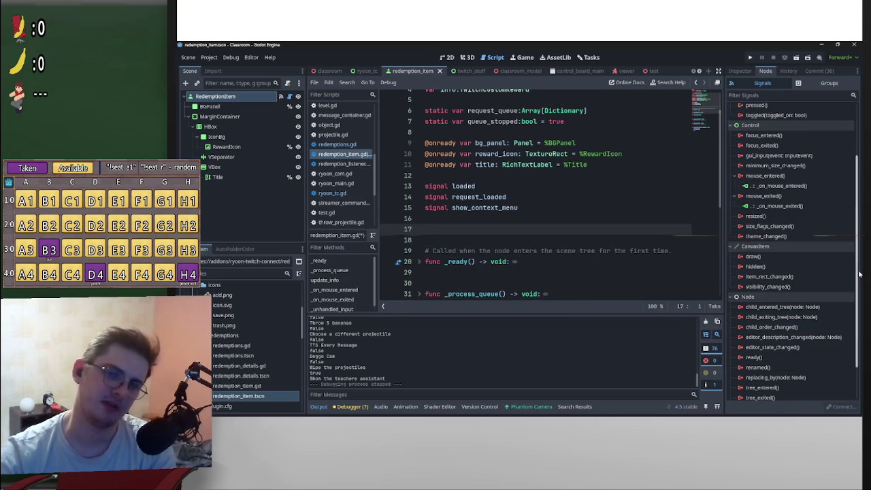
pyautogui.scroll(-2, 859, 306)
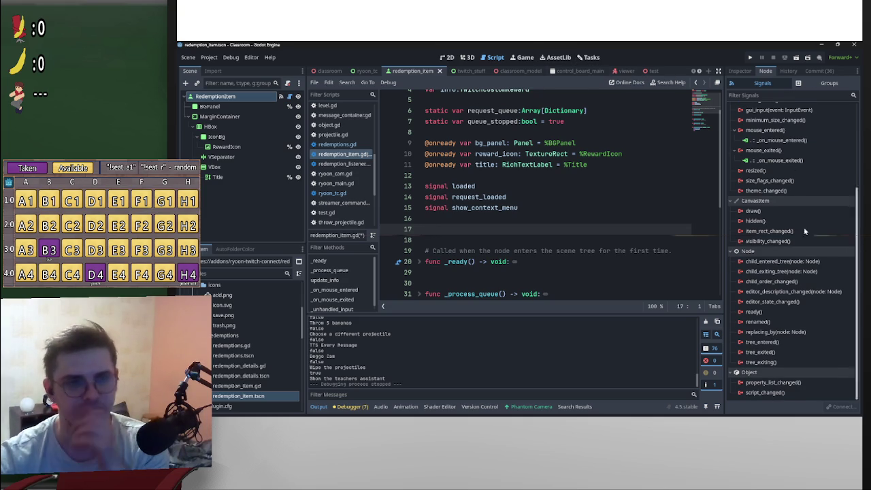
pyautogui.scroll(-6, 476, 265)
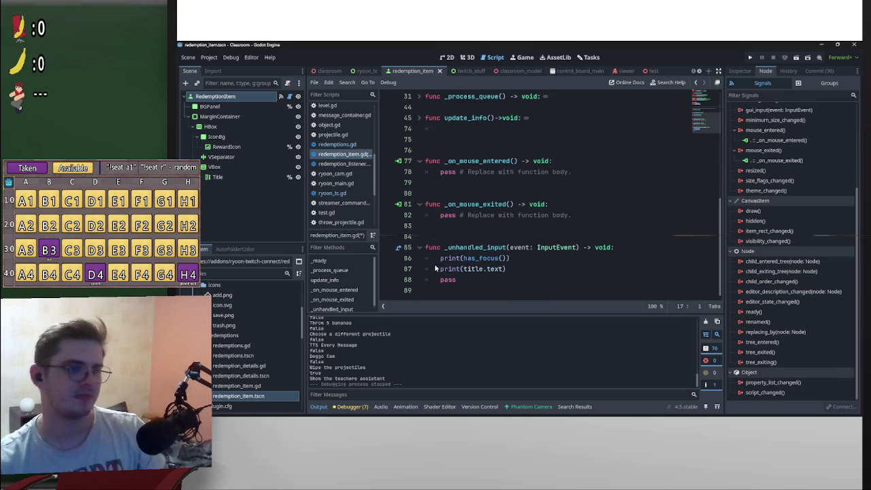
# Change print(has_focus()) to print(is_hovered()) in _unhandled_input
pyautogui.click(441, 259)
pyautogui.press('Return')
pyautogui.press('Up')
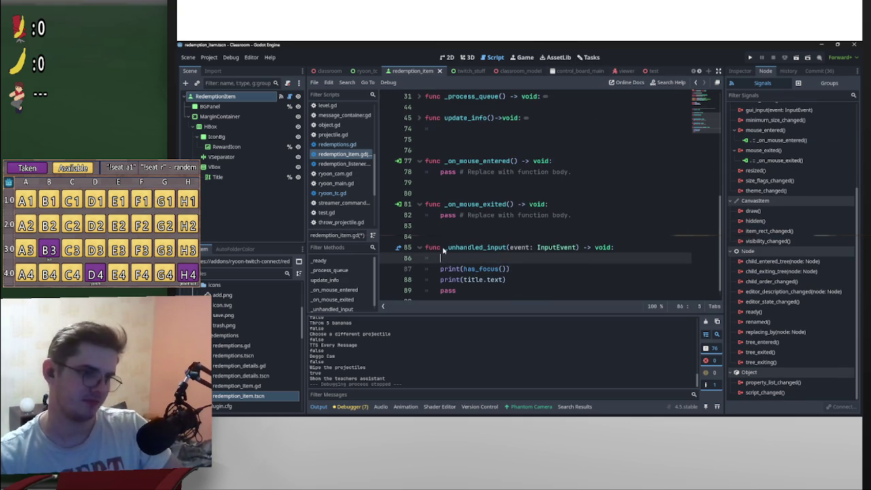
pyautogui.write('i')
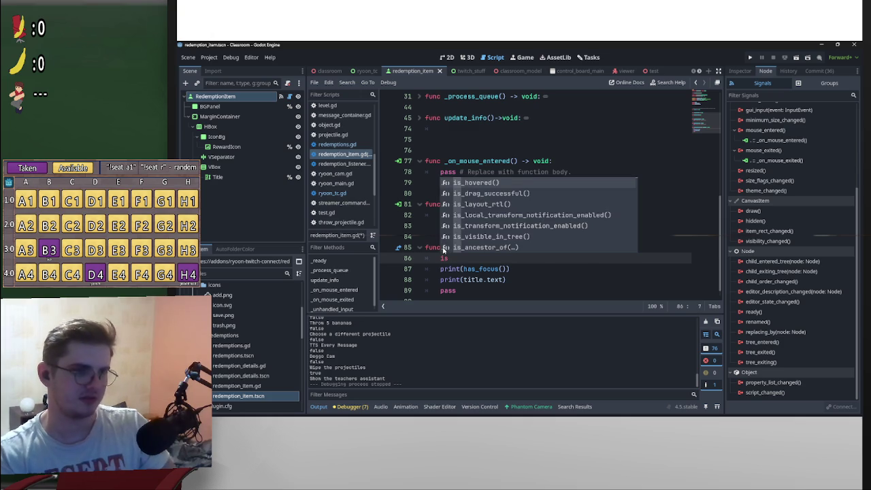
pyautogui.press('BackSpace')
pyautogui.write('is')
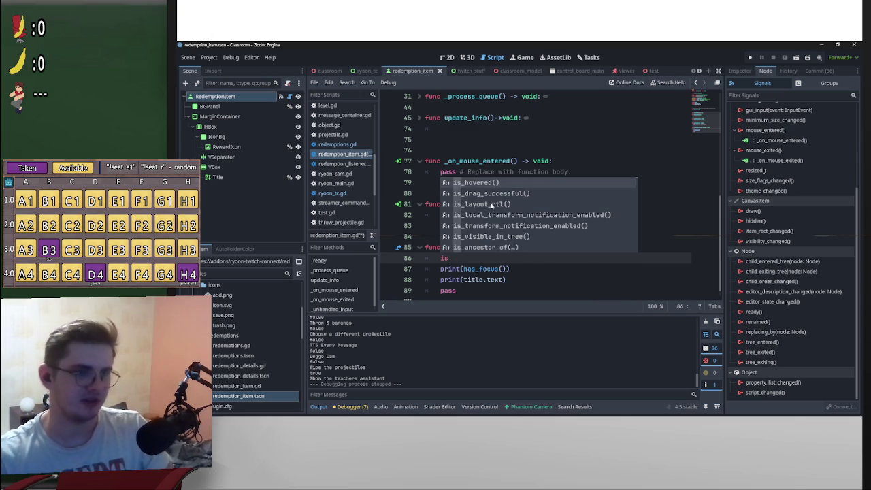
pyautogui.click(488, 182)
pyautogui.moveTo(497, 258); pyautogui.dragTo(441, 258)
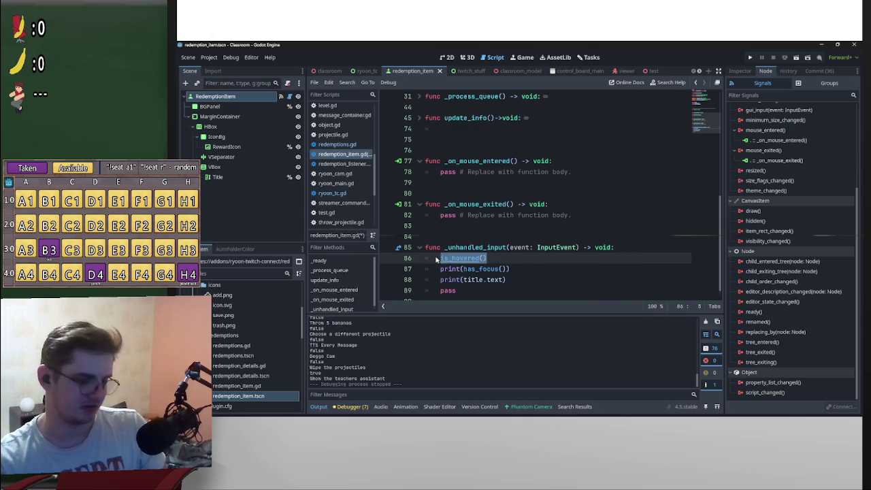
pyautogui.press('BackSpace')
pyautogui.press('BackSpace')
pyautogui.press('BackSpace')
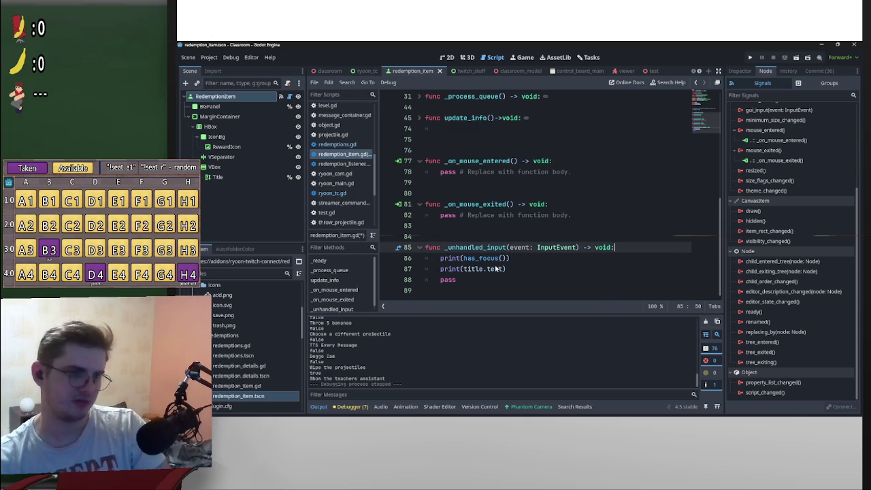
pyautogui.moveTo(507, 258); pyautogui.dragTo(462, 258)
pyautogui.write('is_hovered()')
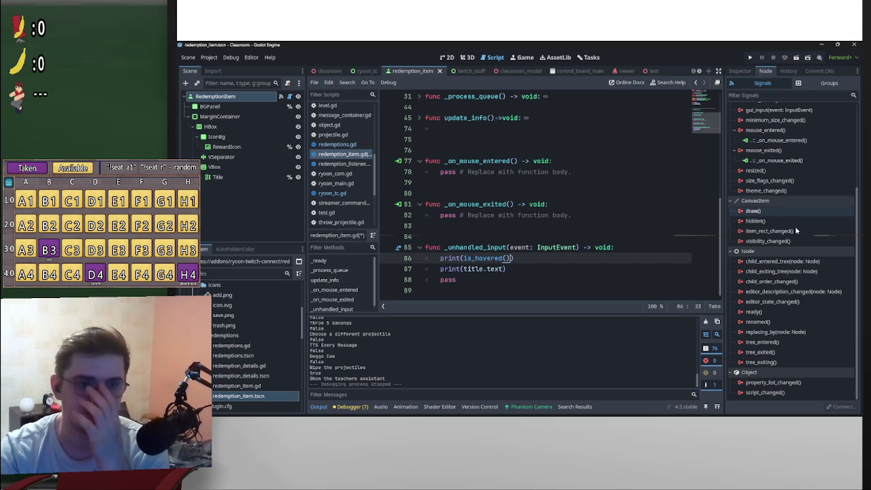
pyautogui.scroll(3, 795, 232)
pyautogui.scroll(2, 795, 232)
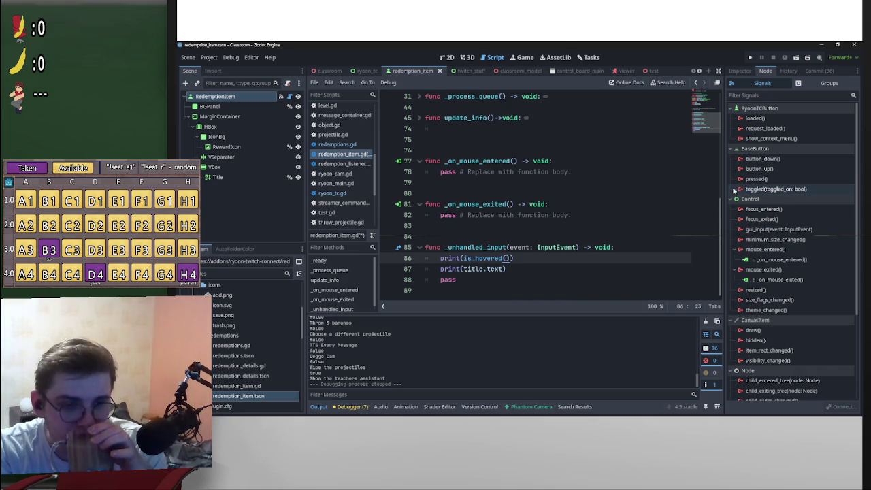
# Enable Mouse Right in the RedemptionItem button's Button Mask
pyautogui.click(741, 70)
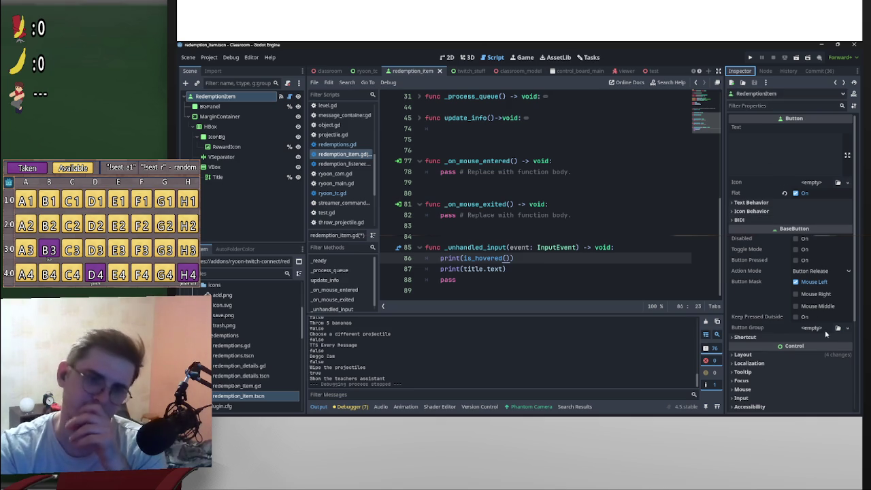
pyautogui.click(760, 338)
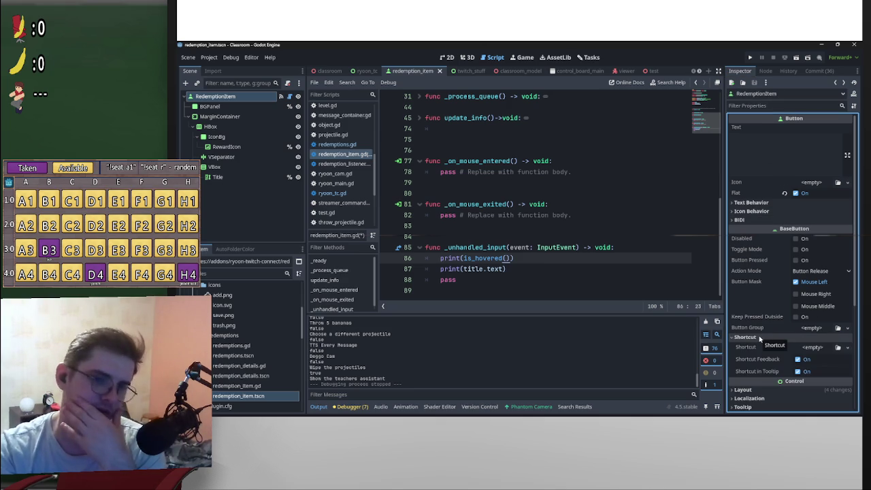
pyautogui.click(760, 338)
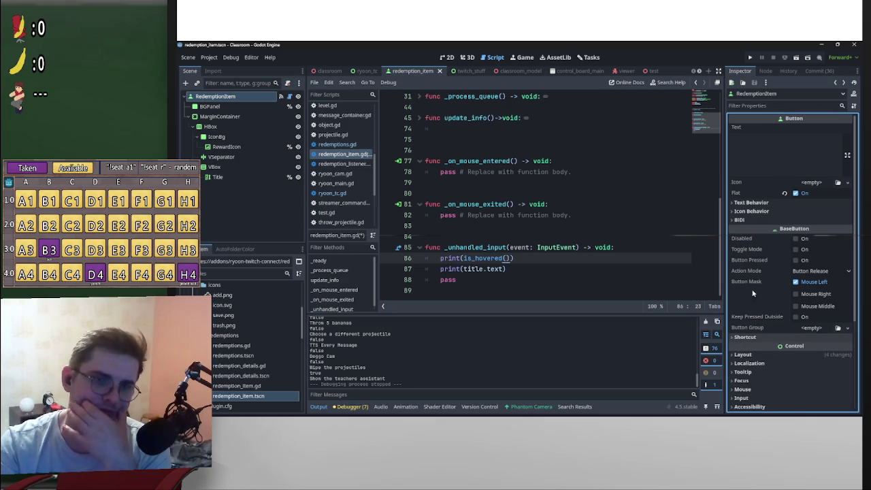
pyautogui.click(754, 220)
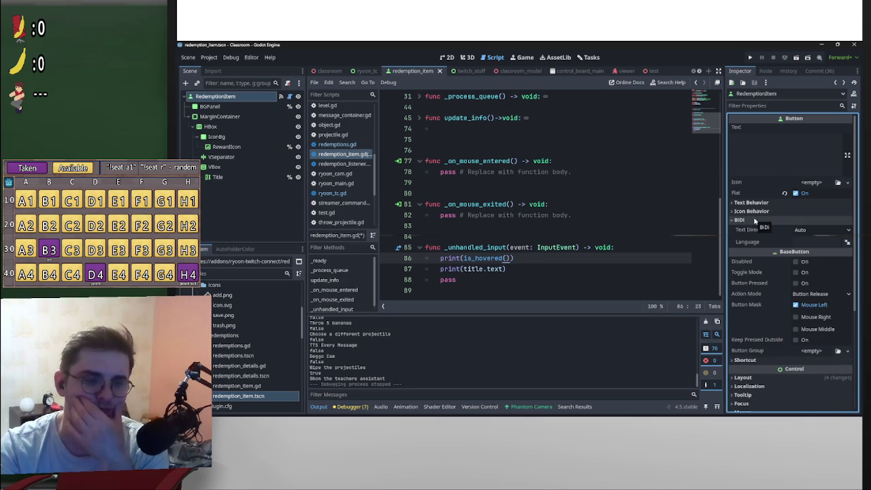
pyautogui.click(754, 220)
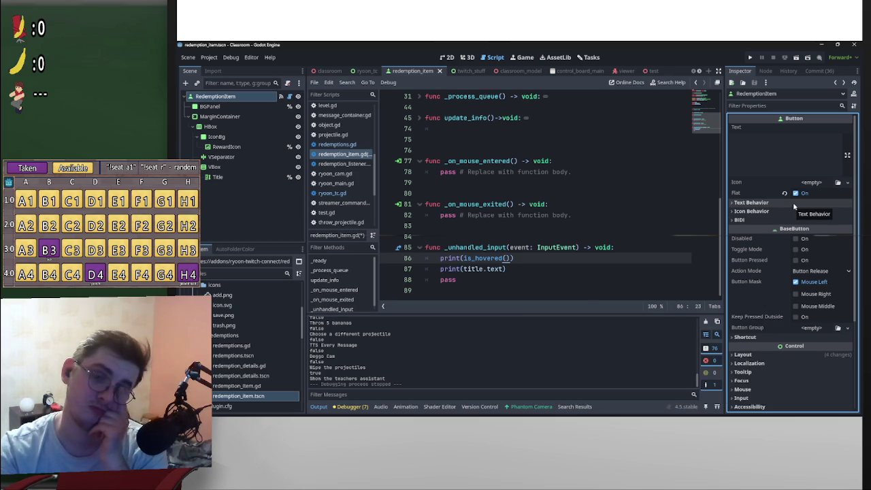
pyautogui.click(796, 295)
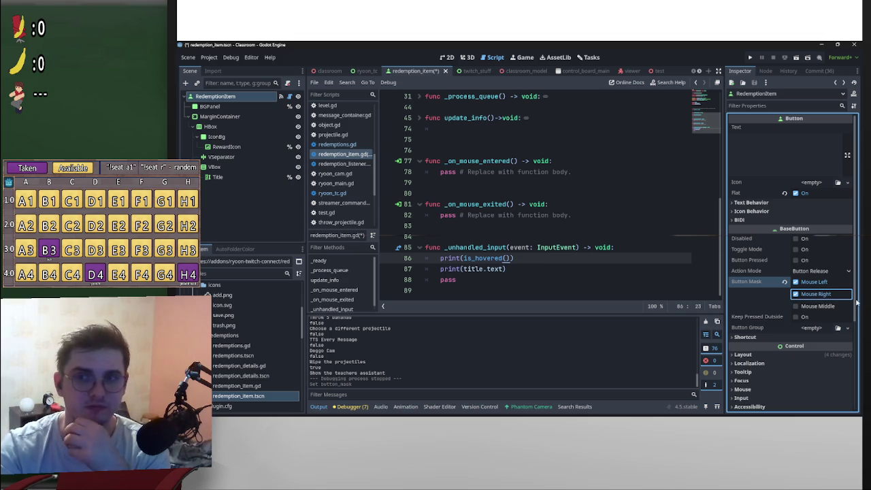
pyautogui.click(767, 71)
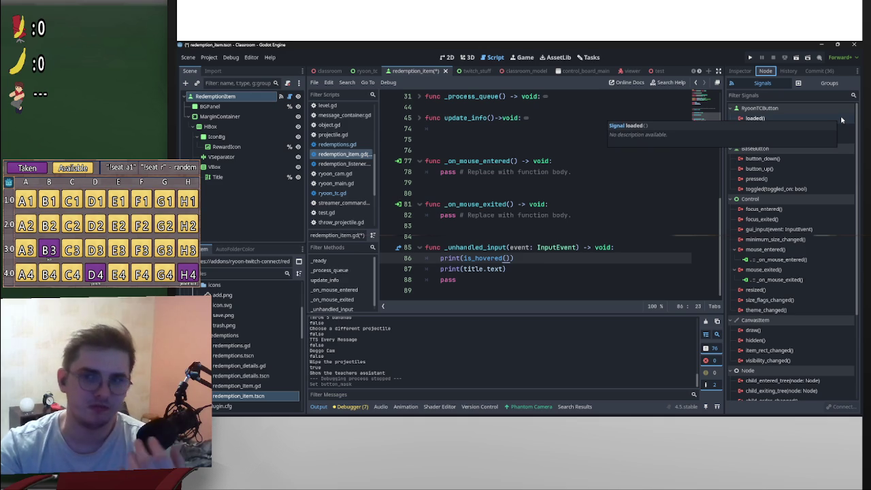
pyautogui.click(736, 72)
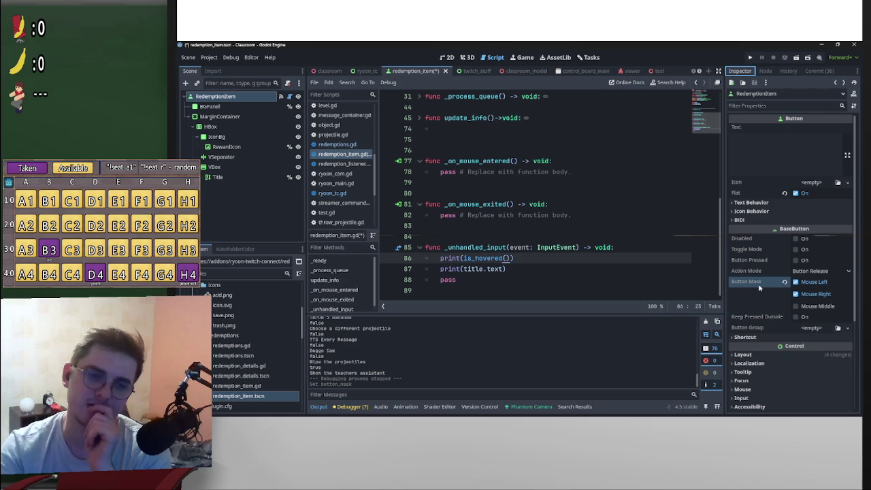
# Set Mouse > Default Cursor Shape to Pointing Hand, save, and run the project
pyautogui.moveTo(760, 288)
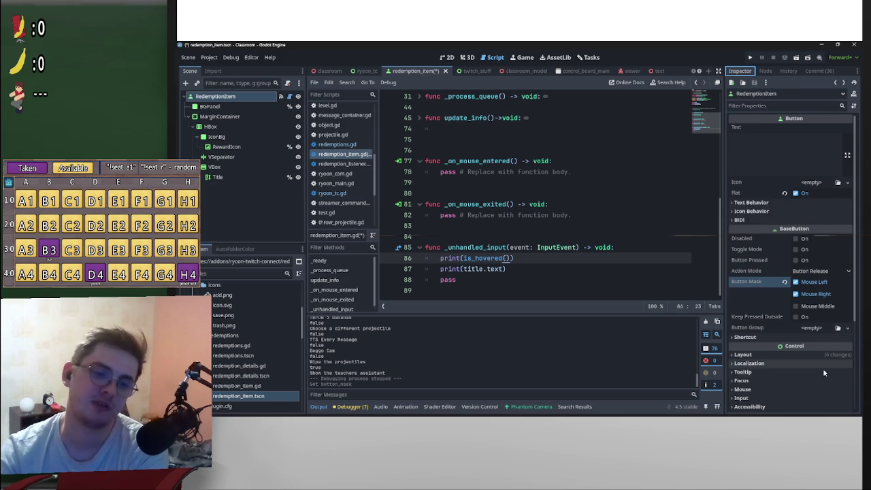
pyautogui.scroll(-2, 768, 333)
pyautogui.click(752, 316)
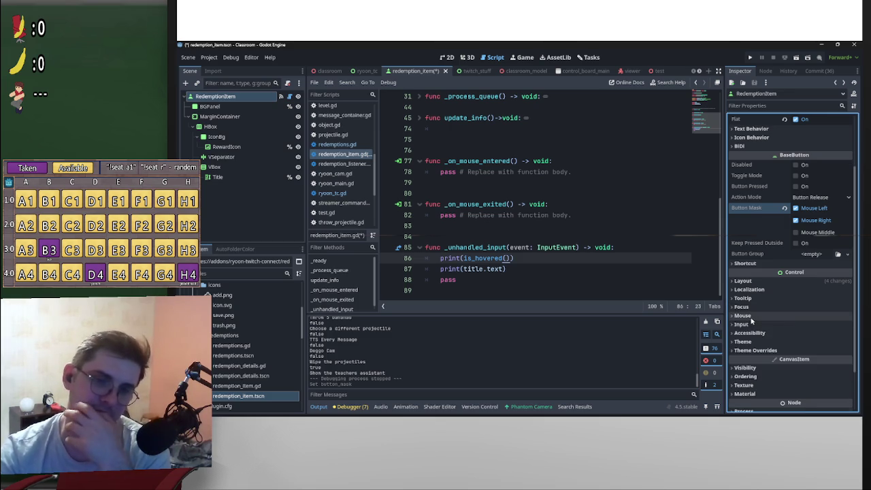
pyautogui.click(808, 362)
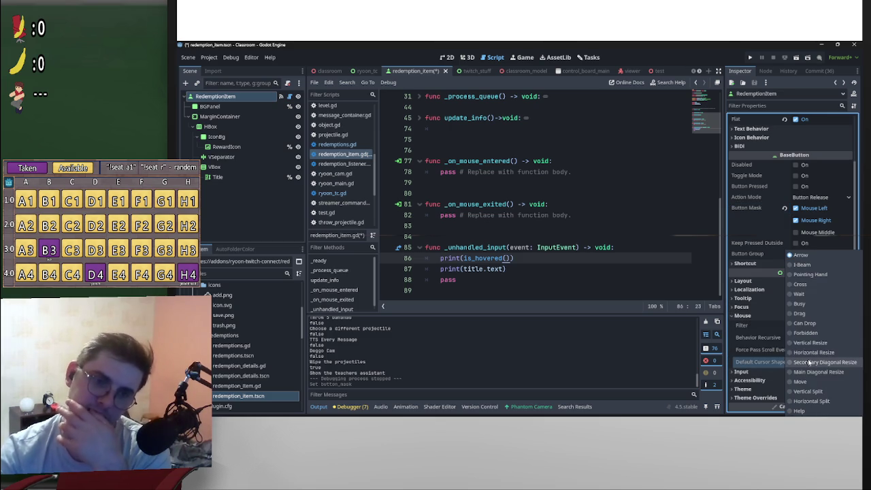
pyautogui.click(816, 274)
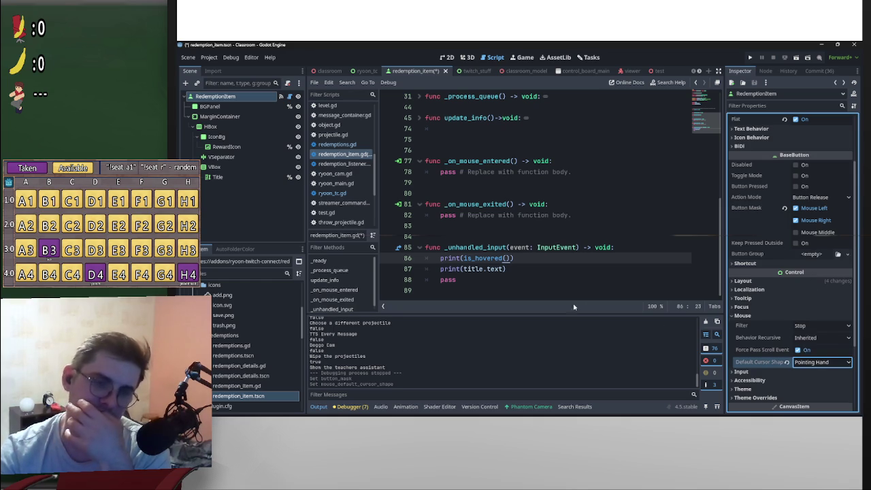
pyautogui.hotkey('ctrl', 's')
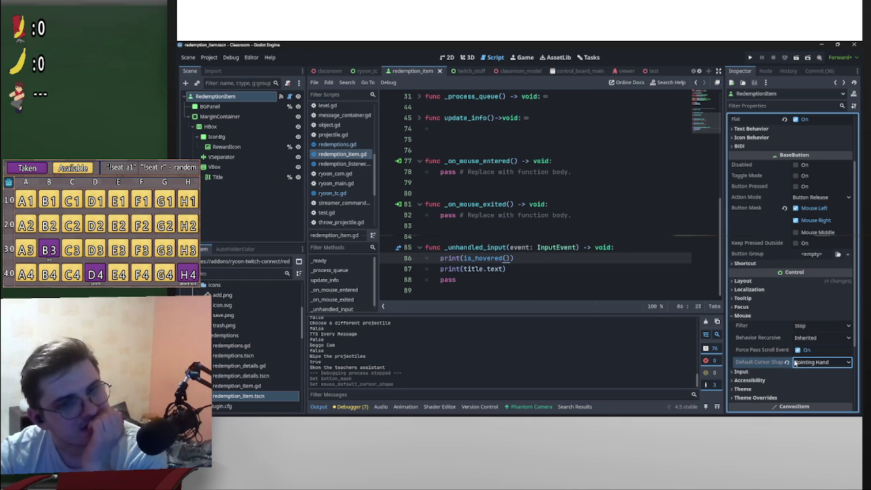
pyautogui.click(837, 362)
pyautogui.click(750, 351)
pyautogui.click(797, 58)
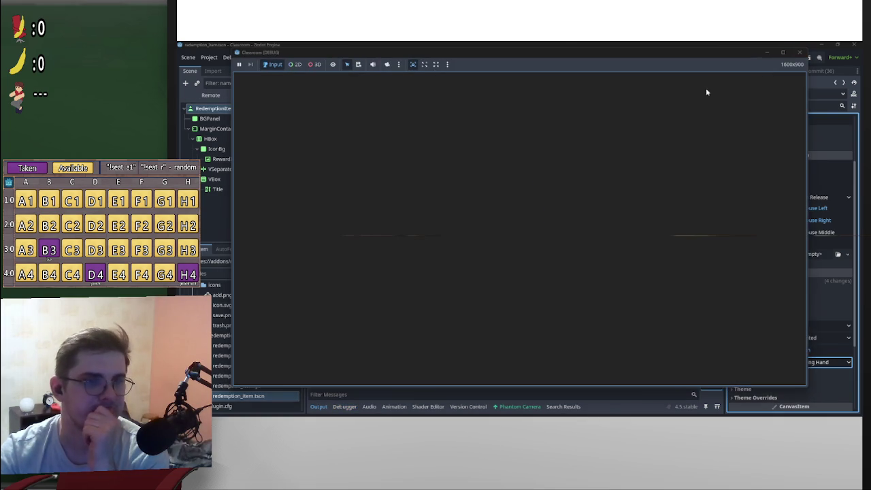
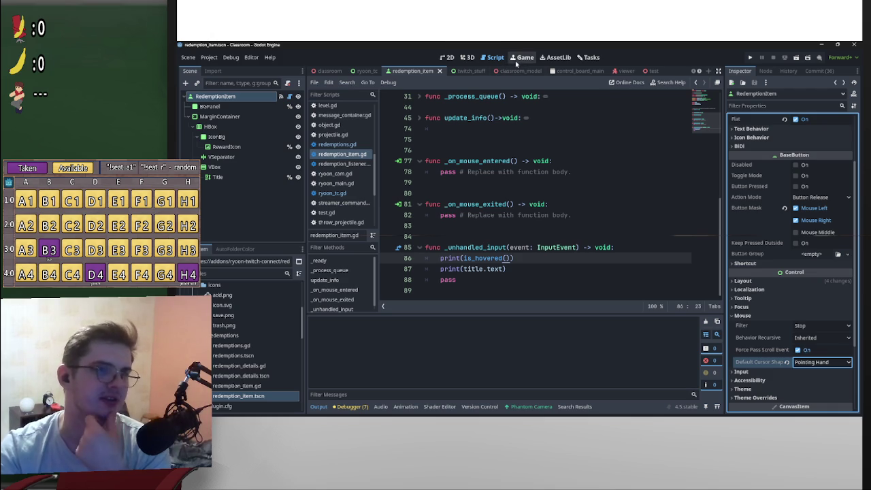
# Insert a new _input function above _unhandled_input using the autocomplete signature
pyautogui.click(460, 234)
pyautogui.press('Return')
pyautogui.press('Return')
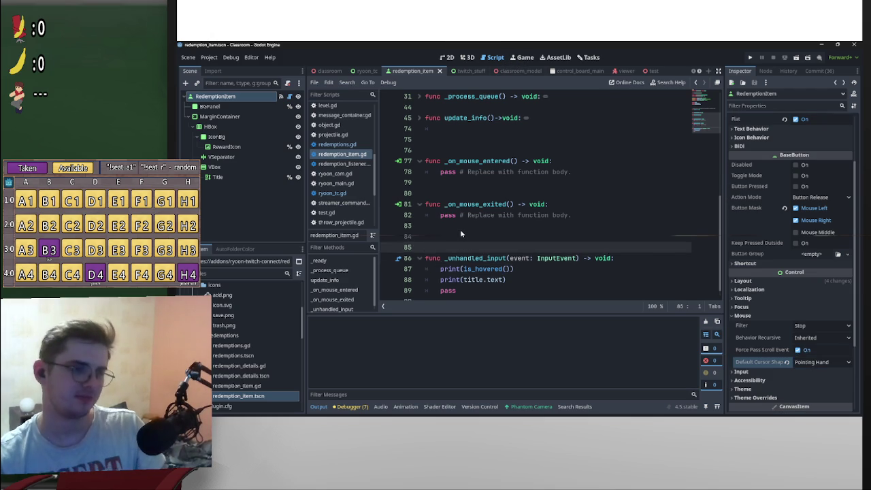
pyautogui.press('Up')
pyautogui.write('f')
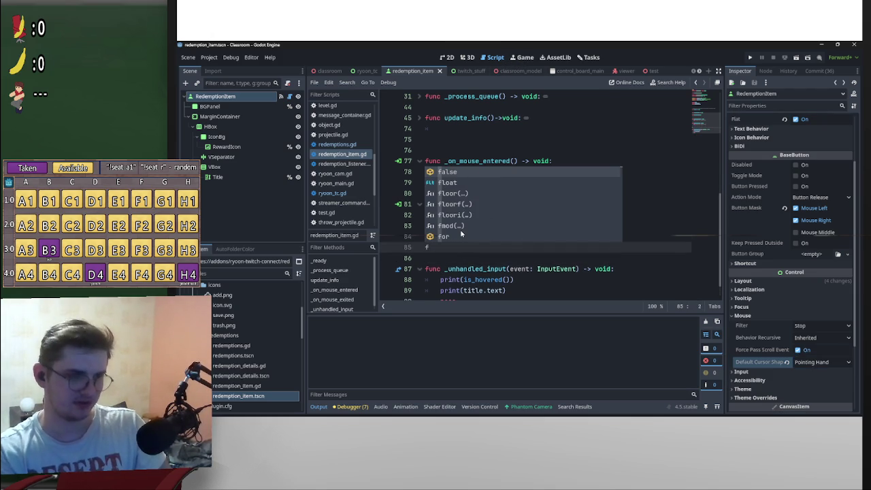
pyautogui.press('BackSpace')
pyautogui.write('func ')
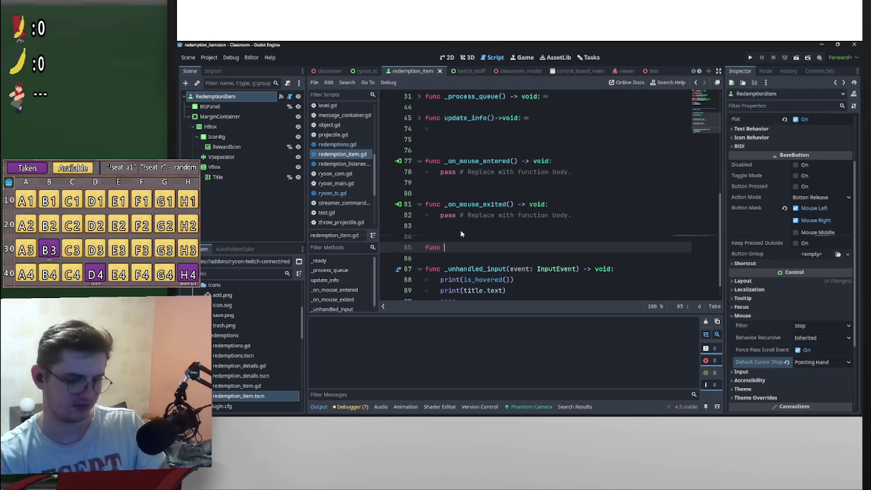
pyautogui.write('input')
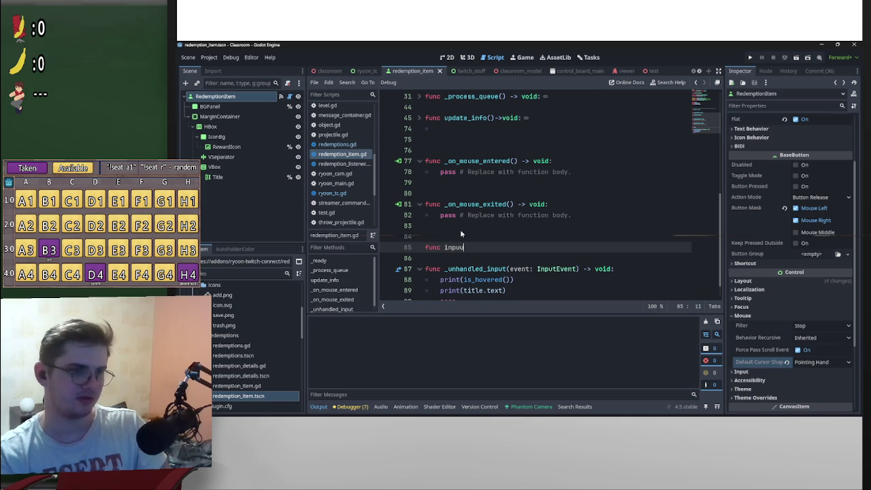
pyautogui.press('BackSpace')
pyautogui.press('BackSpace')
pyautogui.press('BackSpace')
pyautogui.write('input')
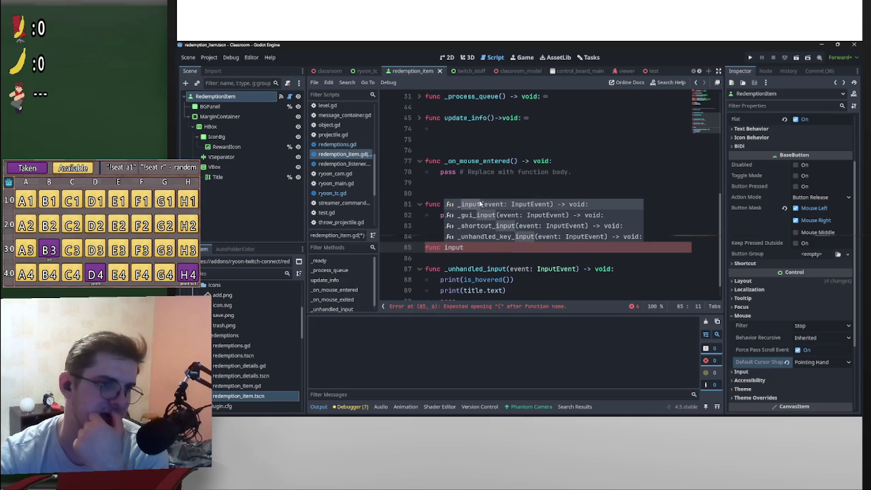
pyautogui.click(474, 208)
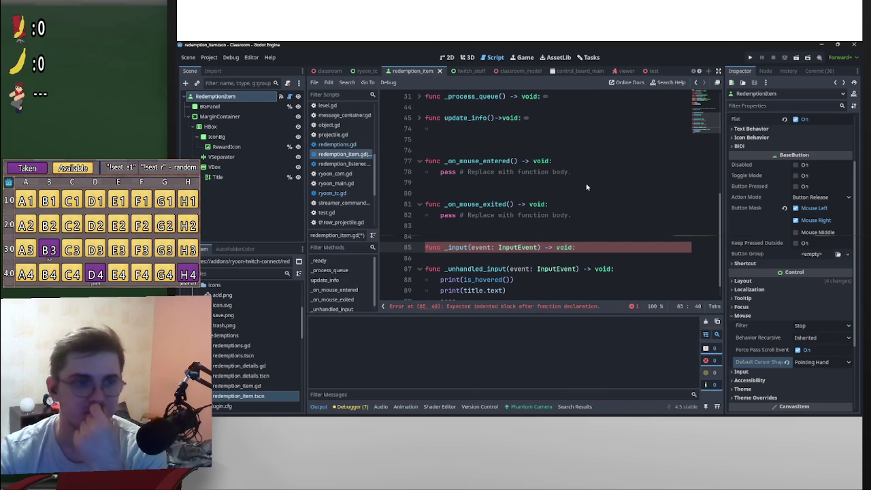
pyautogui.press('Return')
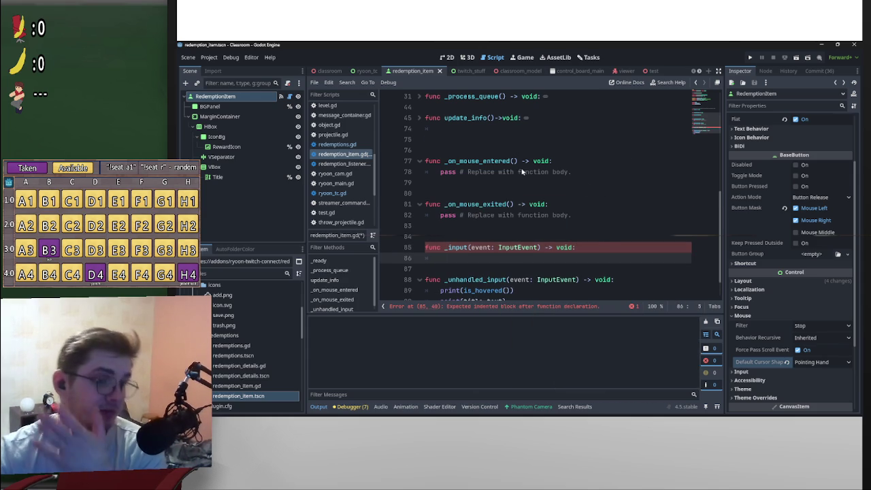
# Copy the is_hovered() and title.text print lines into the _input body
pyautogui.scroll(-1, 534, 198)
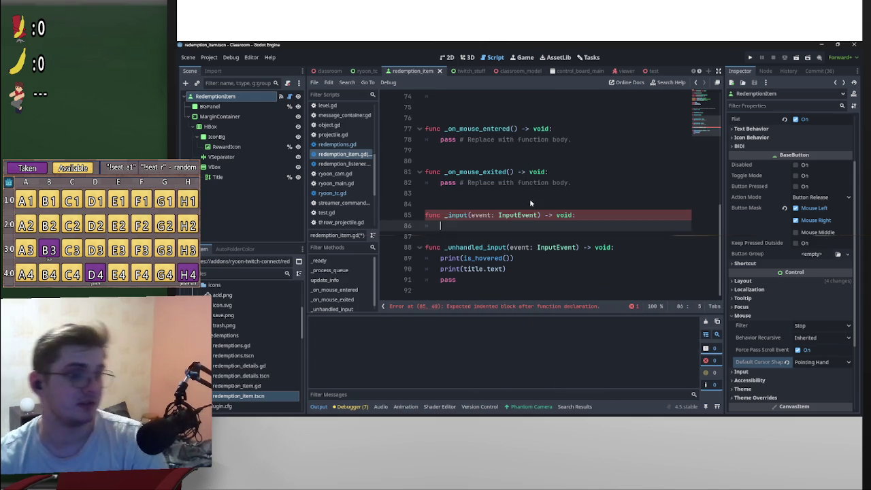
pyautogui.moveTo(521, 269)
pyautogui.mouseDown()
pyautogui.moveTo(440, 258)
pyautogui.moveTo(463, 227)
pyautogui.mouseUp()
pyautogui.click(477, 292)
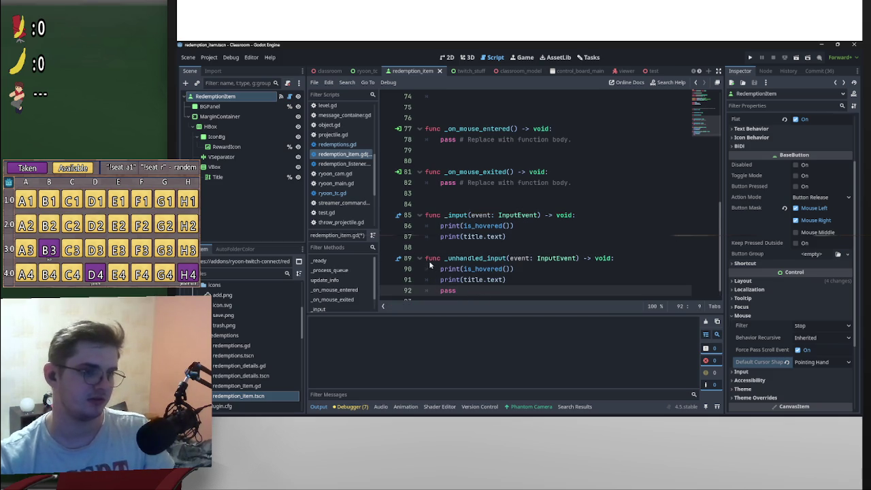
pyautogui.click(476, 248)
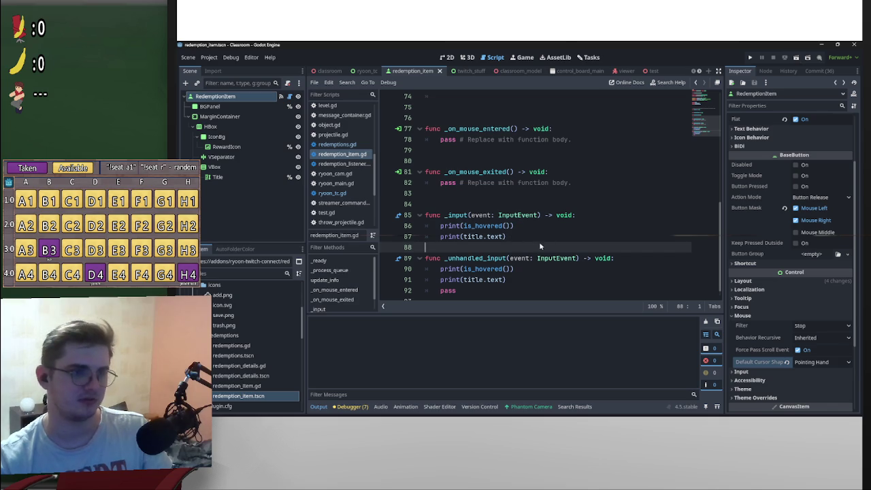
pyautogui.click(538, 239)
# Add print("INPUT") in _input and print("UNHANDLED") in _unhandled_input
pyautogui.press('Return')
pyautogui.write('print(')
pyautogui.write('"INPUT')
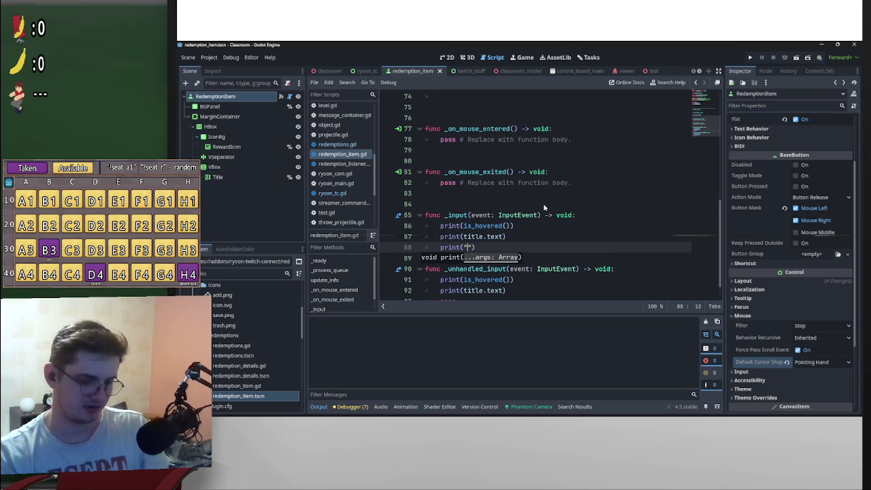
pyautogui.hotkey('shift', 'Home')
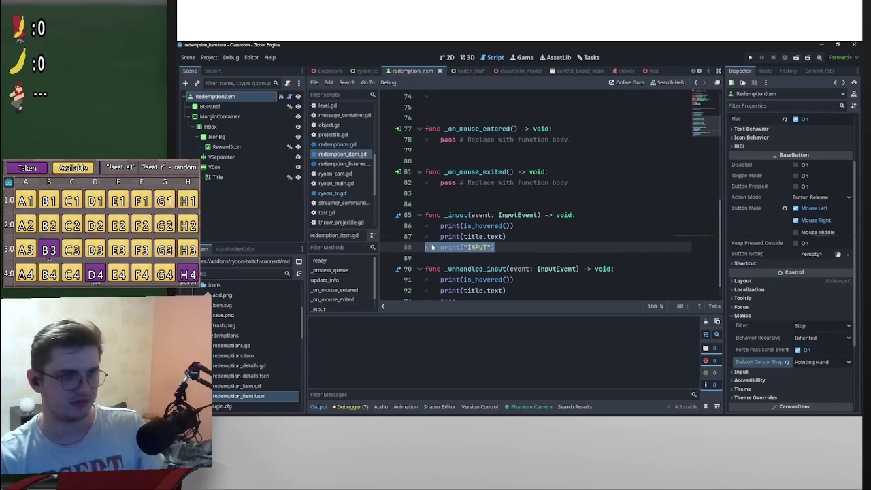
pyautogui.scroll(-1, 477, 258)
pyautogui.hotkey('ctrl', 'c')
pyautogui.click(525, 268)
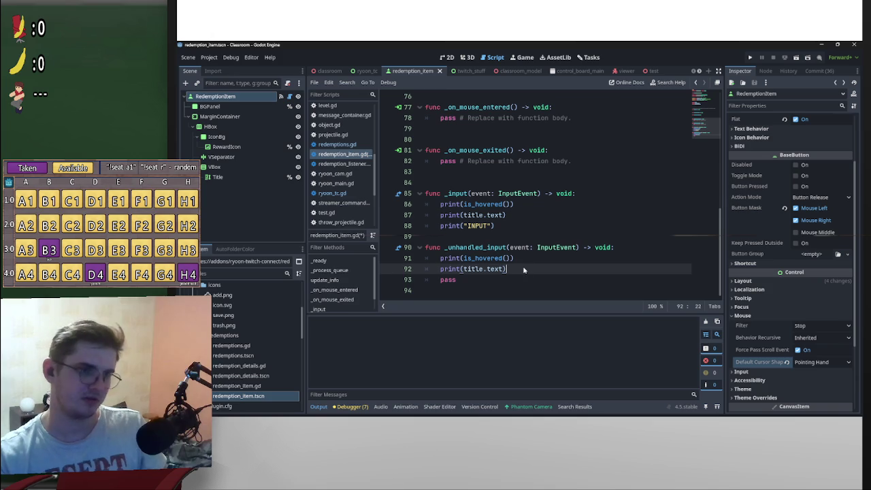
pyautogui.press('Return')
pyautogui.hotkey('ctrl', 'v')
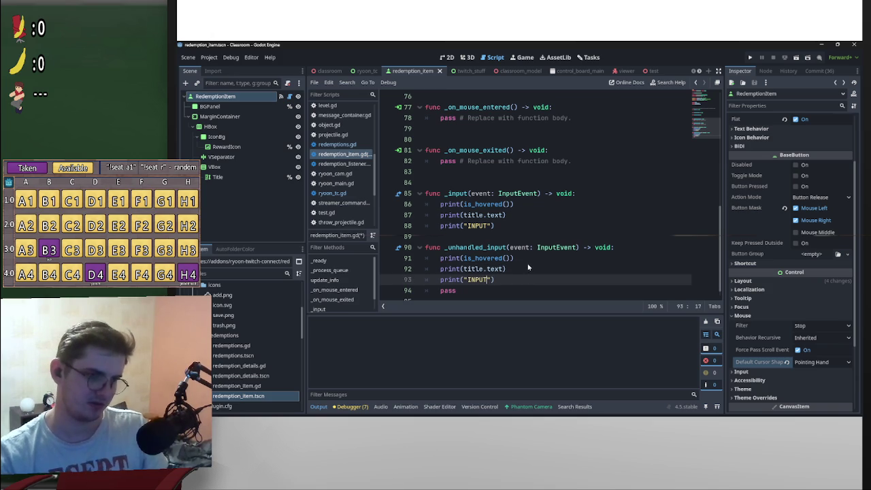
pyautogui.press('BackSpace')
pyautogui.press('BackSpace')
pyautogui.press('BackSpace')
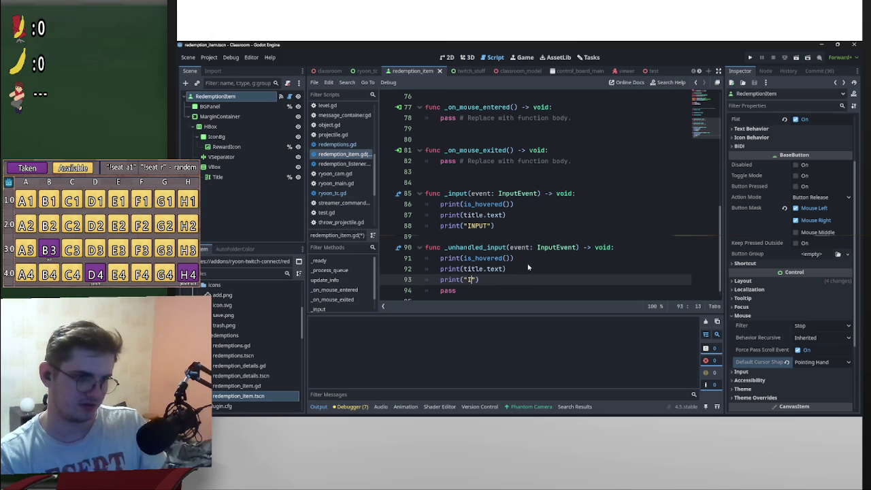
pyautogui.write('UNHANDLE')
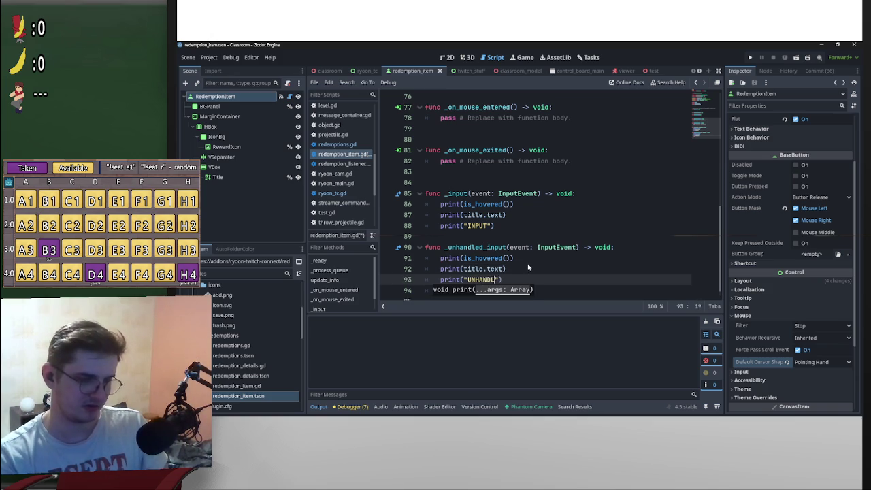
pyautogui.write('D')
# Add an empty print("") line below print("UNHANDLED")
pyautogui.moveTo(539, 280); pyautogui.dragTo(440, 281)
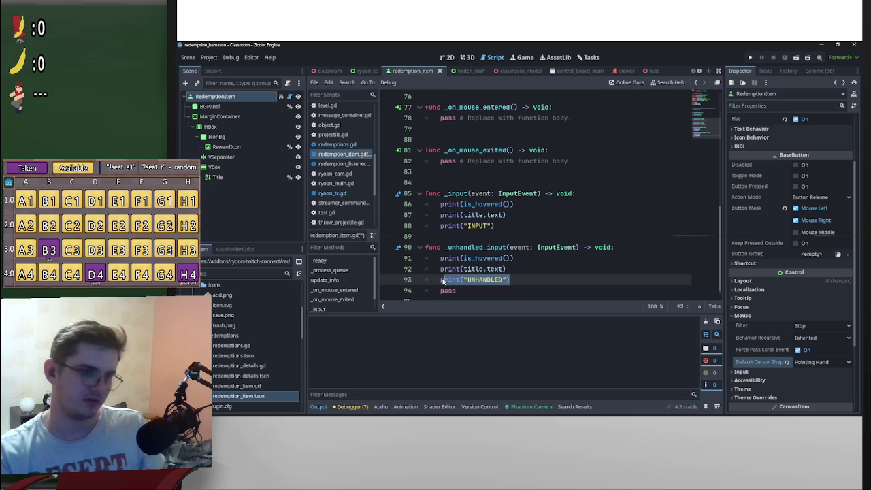
pyautogui.click(543, 278)
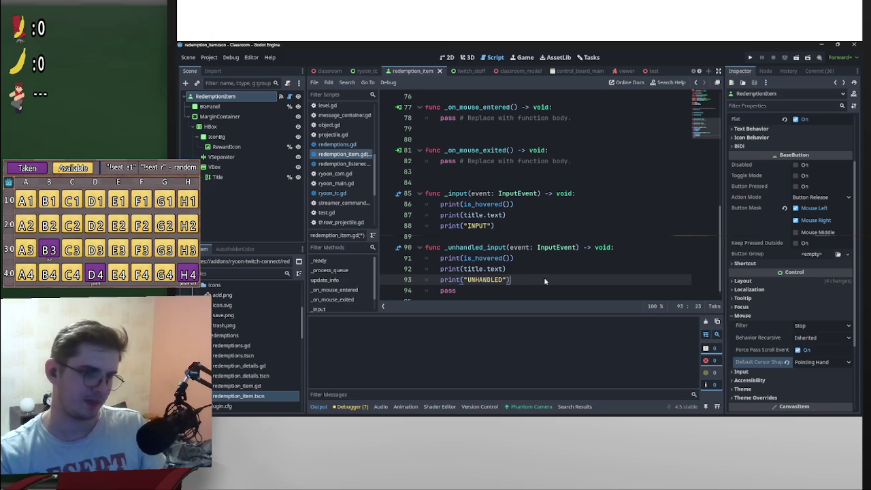
pyautogui.press('Return')
pyautogui.hotkey('ctrl', 'v')
pyautogui.moveTo(503, 290); pyautogui.dragTo(468, 291)
pyautogui.press('BackSpace')
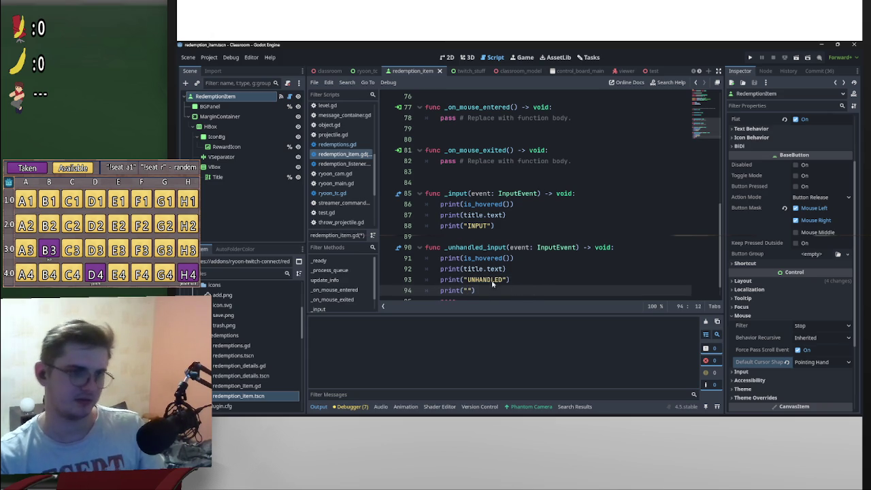
# Move print("UNHANDLED") and print("INPUT") to the top of their functions
pyautogui.click(441, 259)
pyautogui.press('Return')
pyautogui.press('Down')
pyautogui.press('Down')
pyautogui.hotkey('shift', 'End')
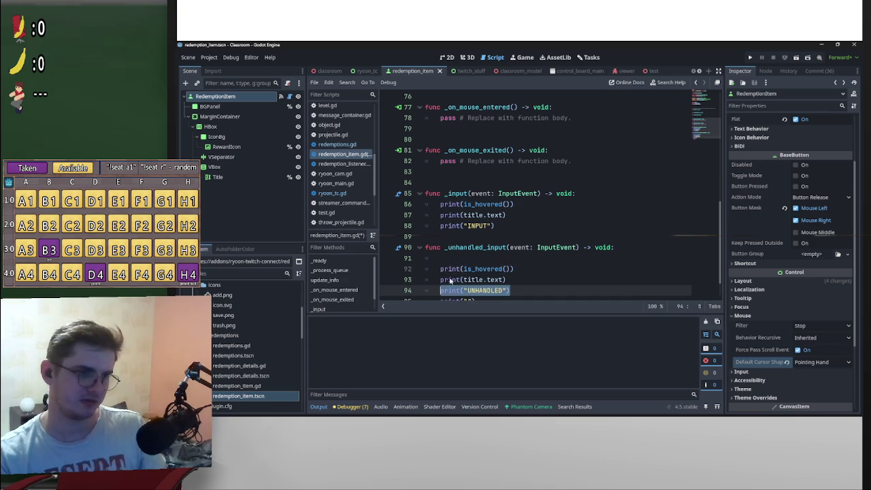
pyautogui.hotkey('alt', 'Up')
pyautogui.hotkey('alt', 'Up')
pyautogui.hotkey('alt', 'Up')
pyautogui.click(442, 205)
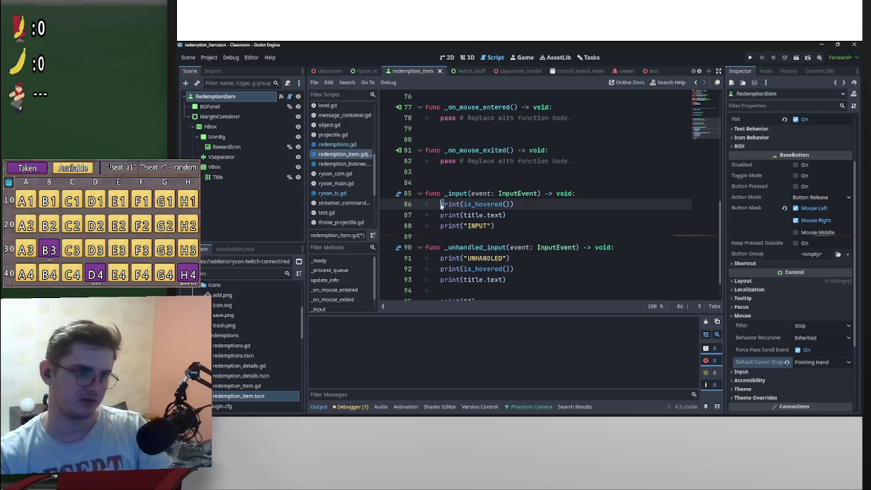
pyautogui.press('Return')
pyautogui.press('Down')
pyautogui.press('Down')
pyautogui.press('End')
pyautogui.hotkey('shift', 'Home')
pyautogui.moveTo(449, 236); pyautogui.dragTo(449, 206)
# Place an empty print("") at the end of both functions and remove the pass line
pyautogui.scroll(-2, 450, 206)
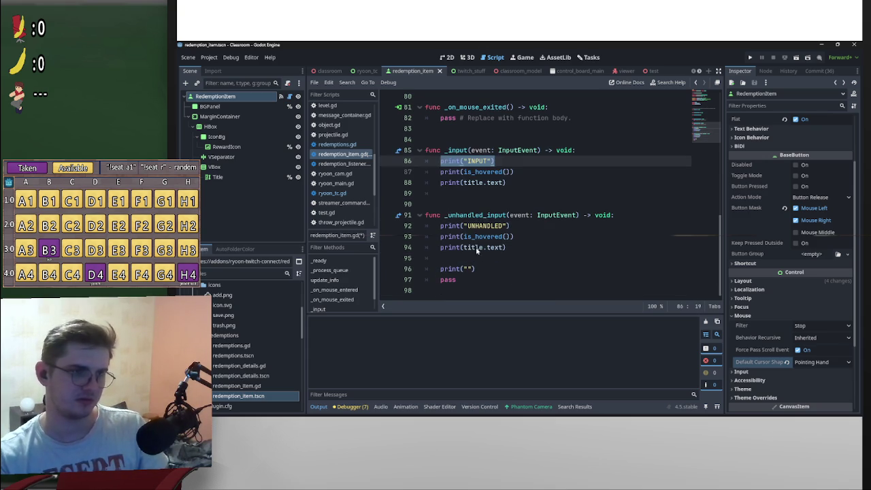
pyautogui.click(476, 268)
pyautogui.hotkey('shift', 'Home')
pyautogui.moveTo(456, 268); pyautogui.dragTo(464, 197)
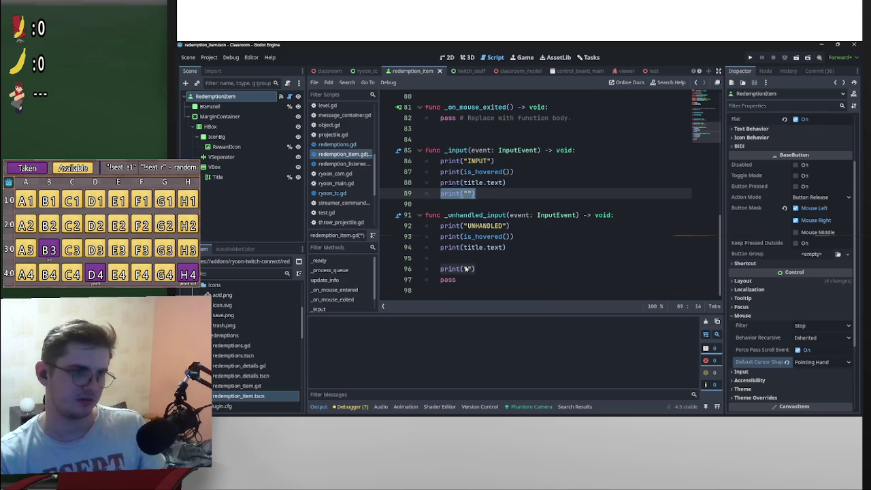
pyautogui.click(476, 268)
pyautogui.hotkey('shift', 'Home')
pyautogui.moveTo(456, 268)
pyautogui.mouseDown()
pyautogui.moveTo(460, 247)
pyautogui.moveTo(451, 258)
pyautogui.mouseUp()
pyautogui.hotkey('shift', 'Home')
pyautogui.press('BackSpace')
pyautogui.press('BackSpace')
pyautogui.press('BackSpace')
# Save redemption_item.gd and run the project to test the prints
pyautogui.click(525, 182)
pyautogui.hotkey('ctrl', 's')
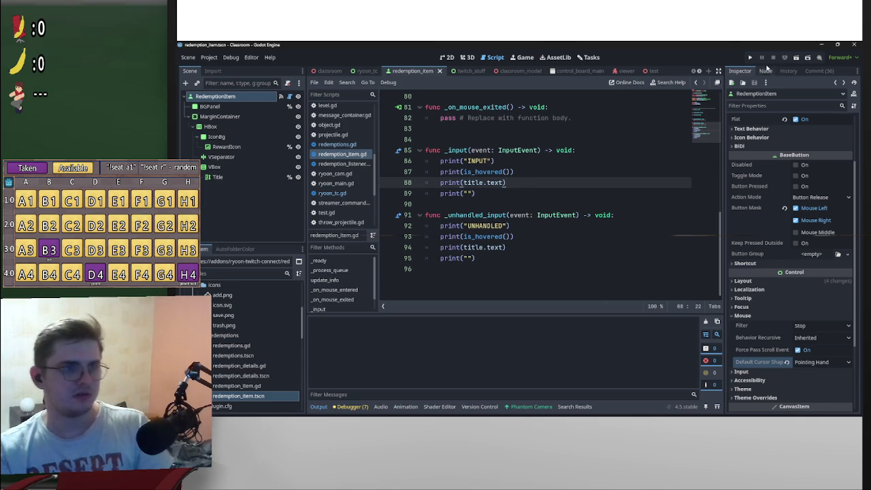
pyautogui.click(794, 57)
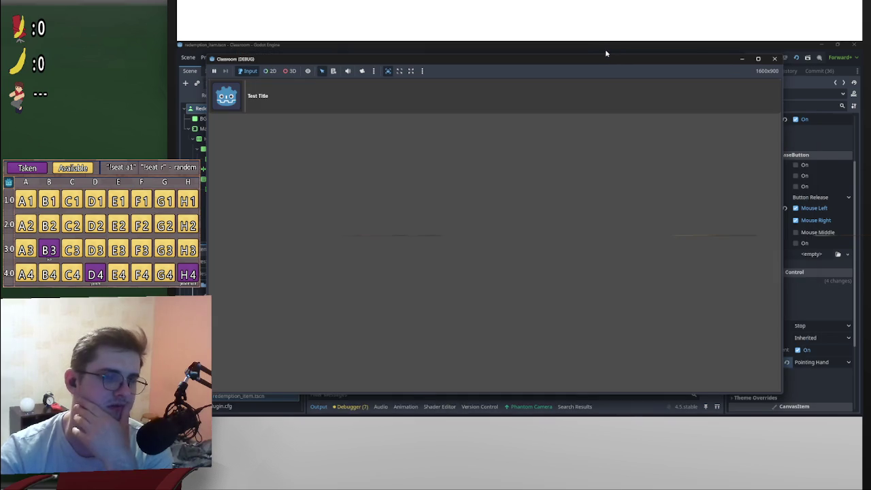
# Compare the debug output, stop the game, and delete the whole _unhandled_input function
pyautogui.moveTo(647, 63); pyautogui.dragTo(823, 65)
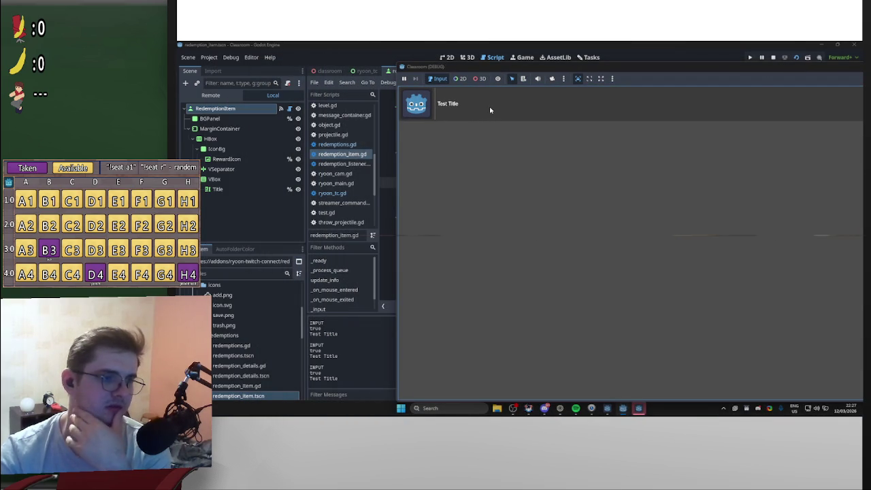
pyautogui.click(637, 410)
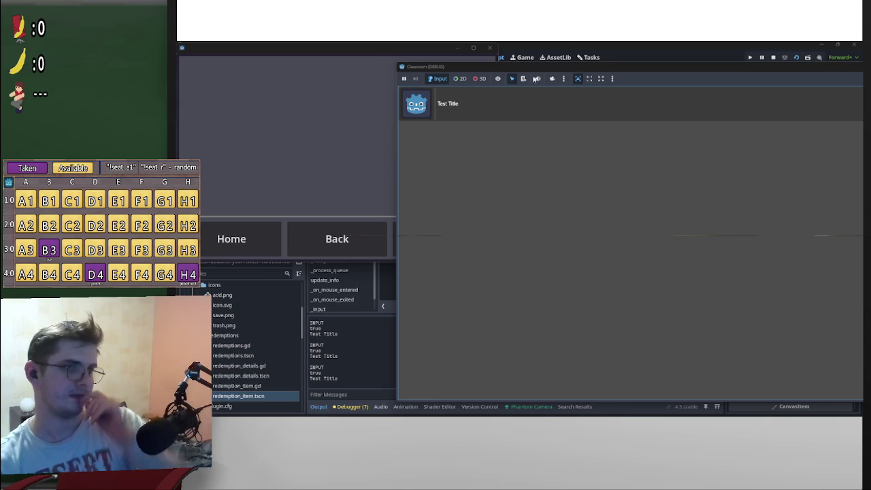
pyautogui.click(706, 68)
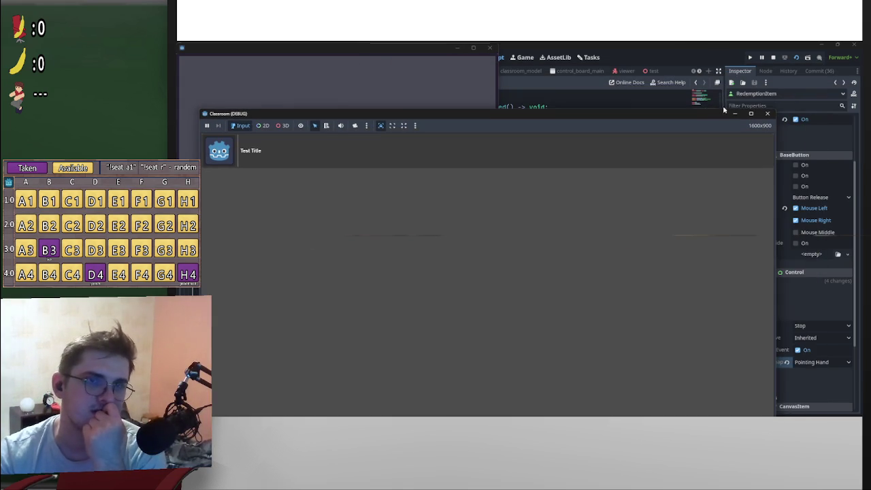
pyautogui.click(773, 60)
pyautogui.moveTo(466, 268); pyautogui.dragTo(386, 210)
pyautogui.press('BackSpace')
pyautogui.press('BackSpace')
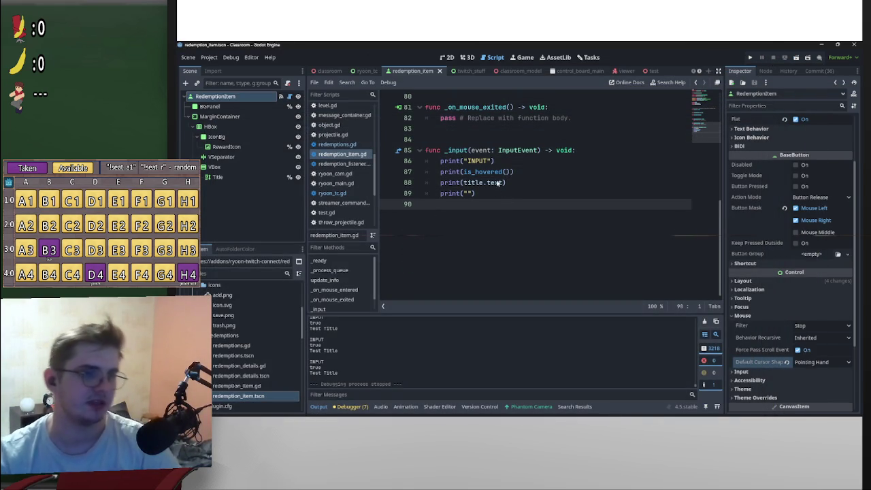
pyautogui.click(440, 161)
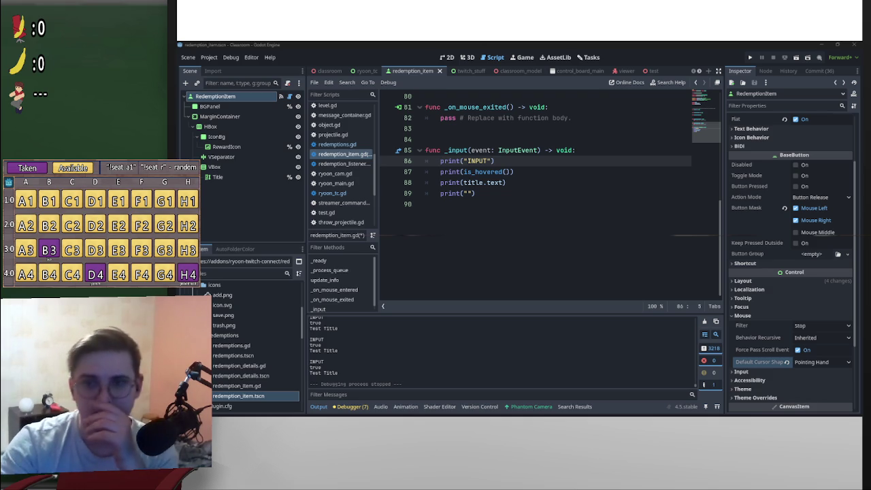
pyautogui.scroll(7, 539, 187)
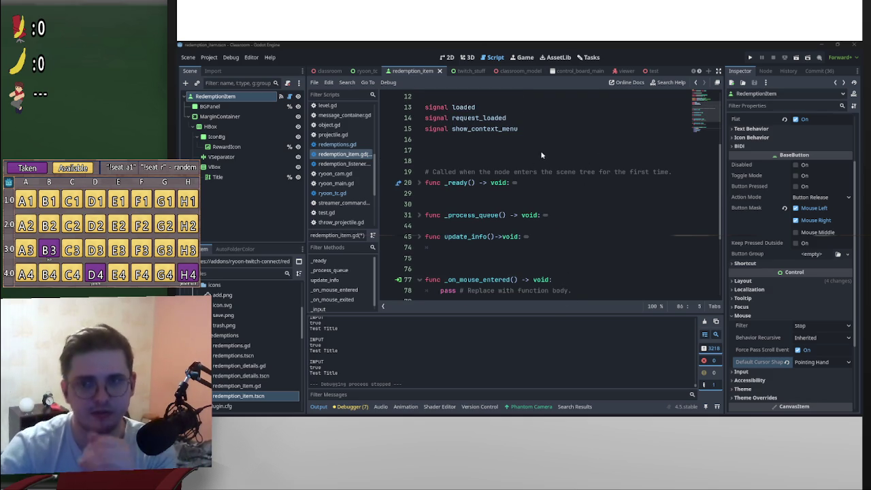
pyautogui.scroll(-4, 540, 155)
pyautogui.click(474, 223)
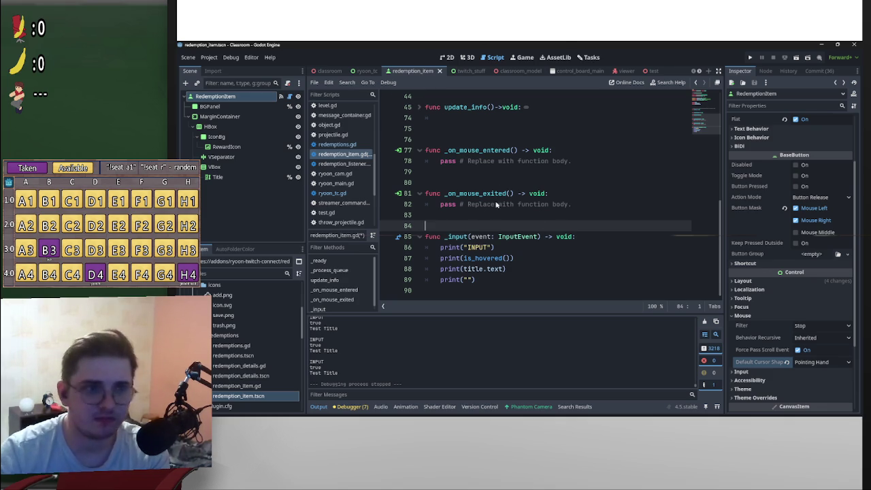
# Add 'if !is_hovered(): return' as the first line of _input
pyautogui.click(441, 247)
pyautogui.press('Return')
pyautogui.press('Up')
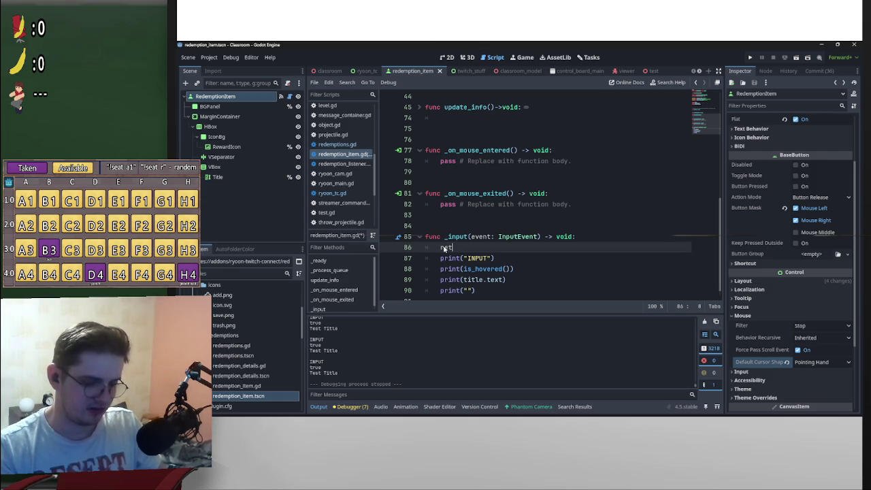
pyautogui.write('urn if')
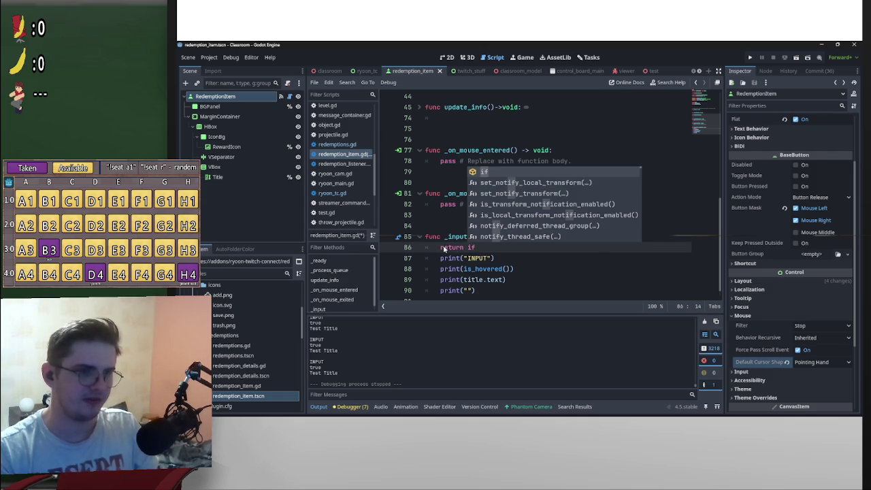
pyautogui.press('BackSpace')
pyautogui.press('BackSpace')
pyautogui.press('BackSpace')
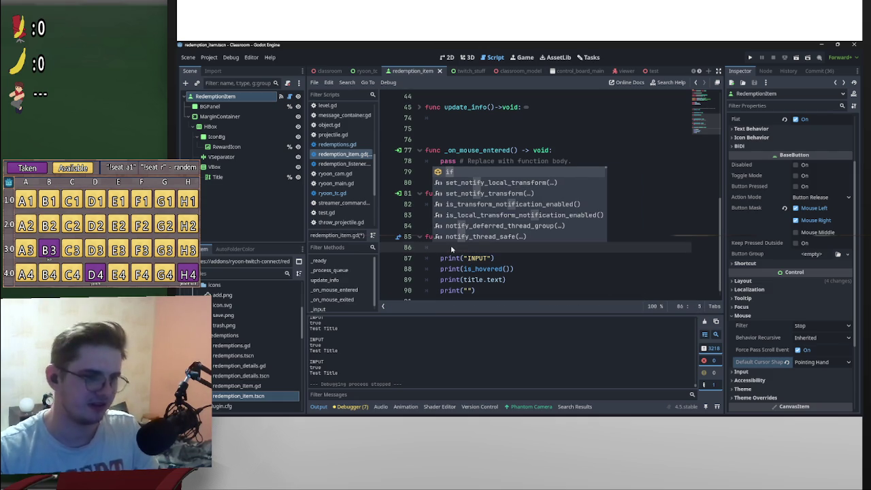
pyautogui.write('if')
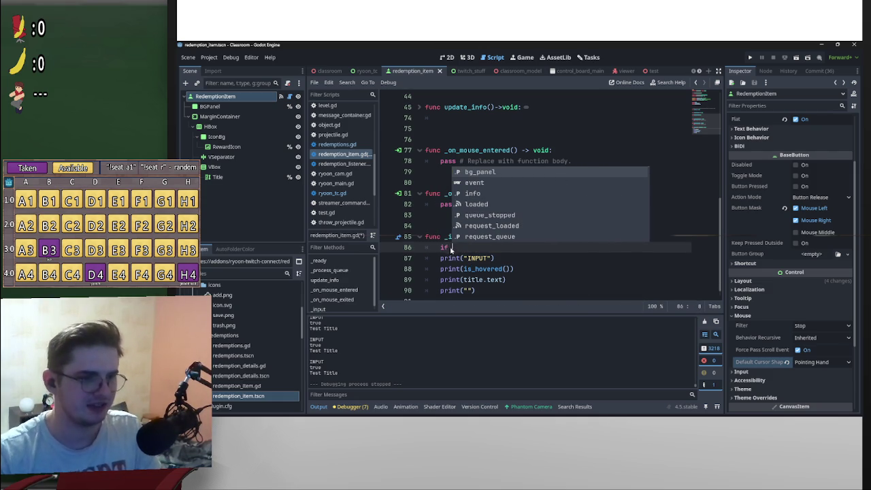
pyautogui.moveTo(510, 270)
pyautogui.mouseDown()
pyautogui.moveTo(466, 271)
pyautogui.moveTo(452, 247)
pyautogui.mouseUp()
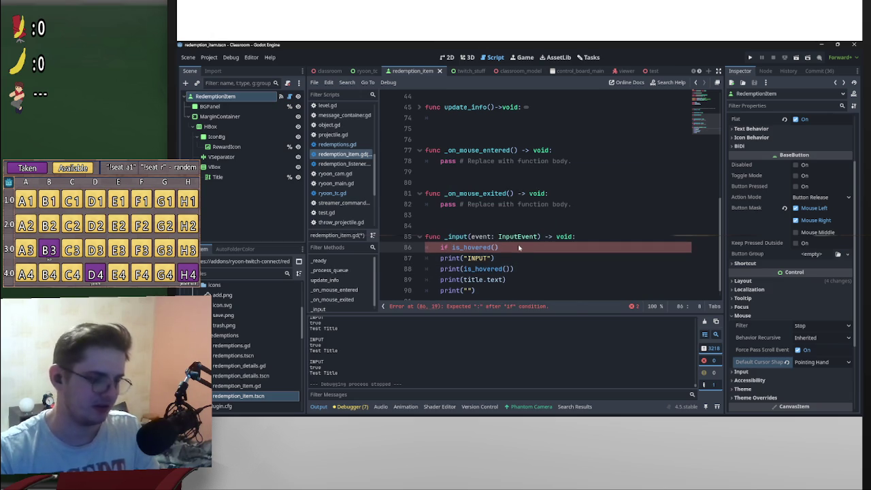
pyautogui.hotkey('ctrl', 'Left')
pyautogui.write('!')
pyautogui.press('End')
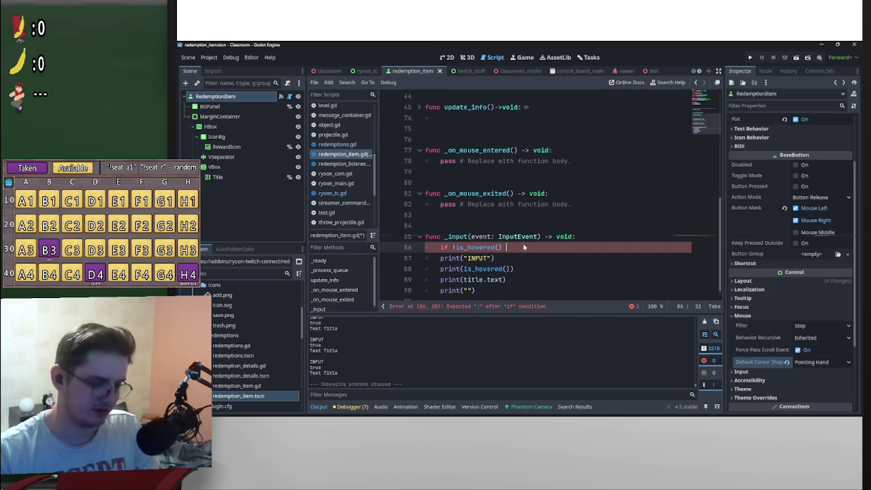
pyautogui.press('BackSpace')
pyautogui.write(': return')
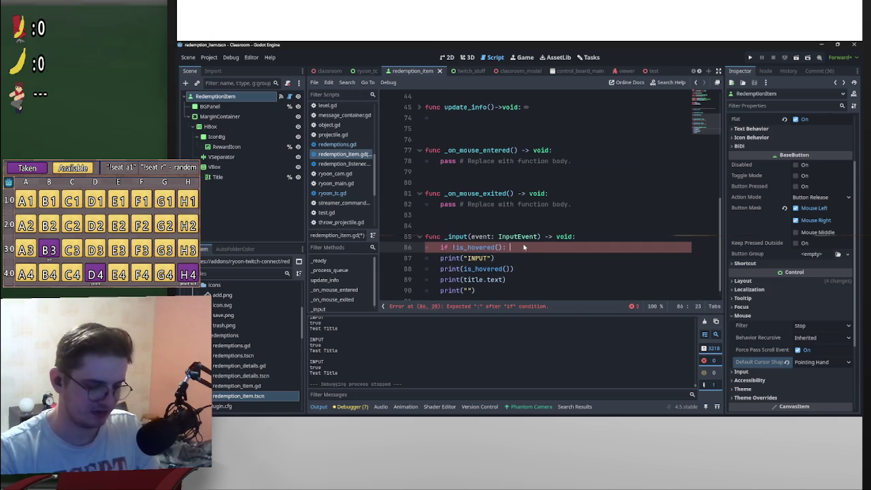
pyautogui.press('BackSpace')
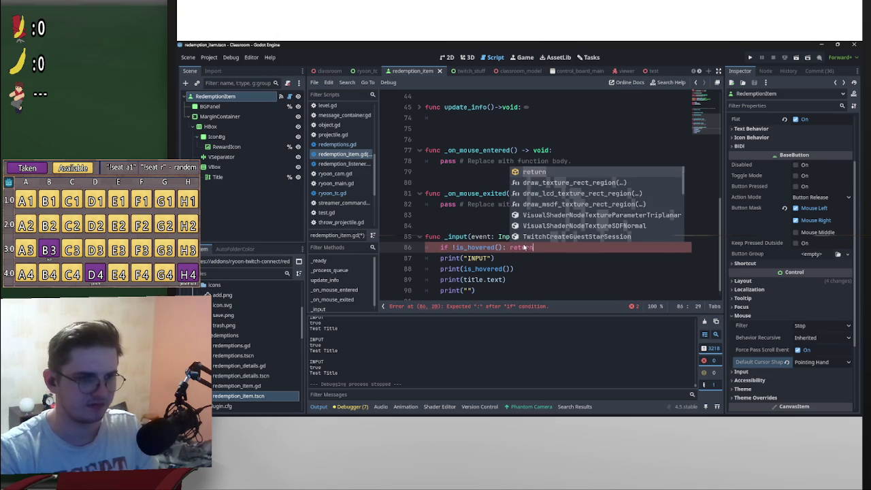
pyautogui.press('Escape')
# Delete the extra debug prints below print("INPUT") and tidy the blank lines
pyautogui.click(436, 259)
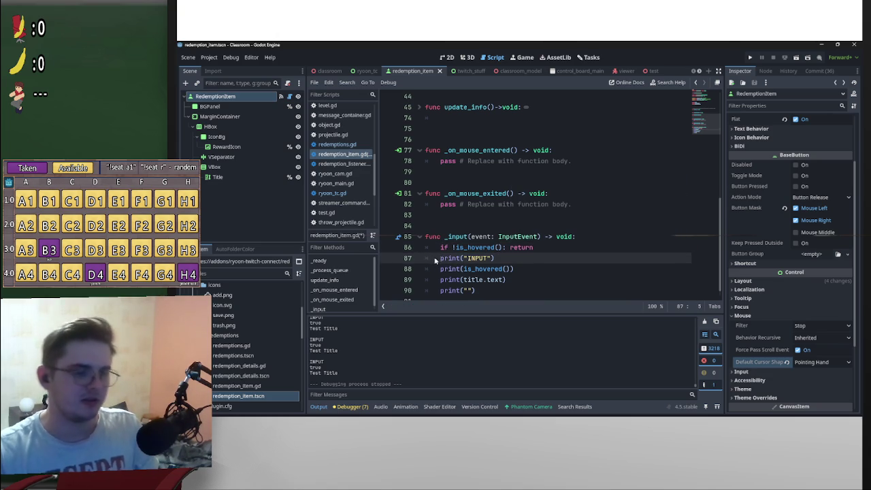
pyautogui.press('Return')
pyautogui.scroll(-1, 475, 234)
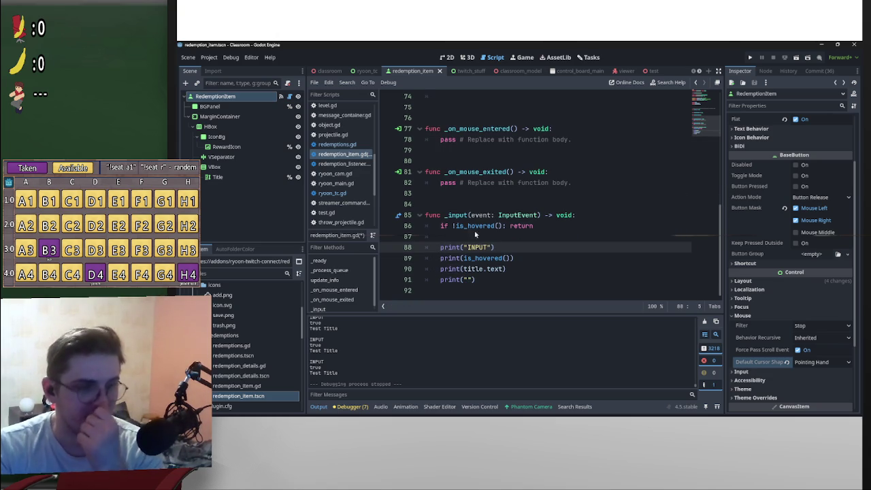
pyautogui.moveTo(486, 227)
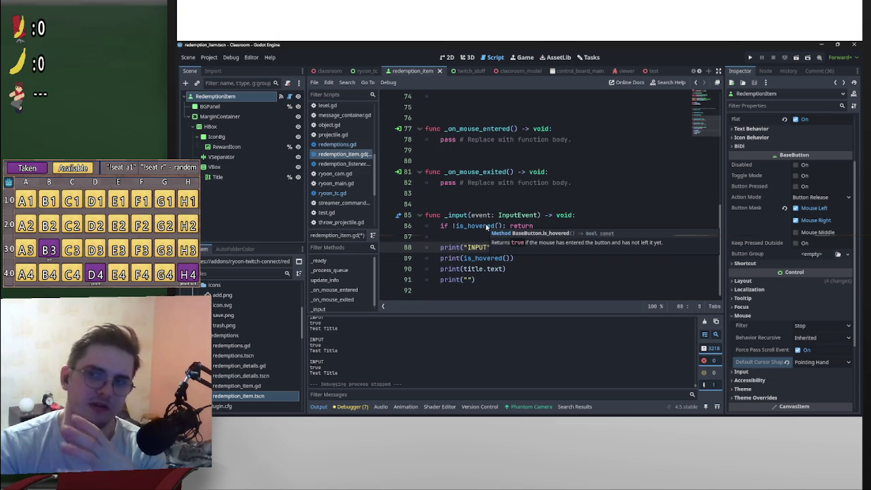
pyautogui.moveTo(487, 283); pyautogui.dragTo(437, 259)
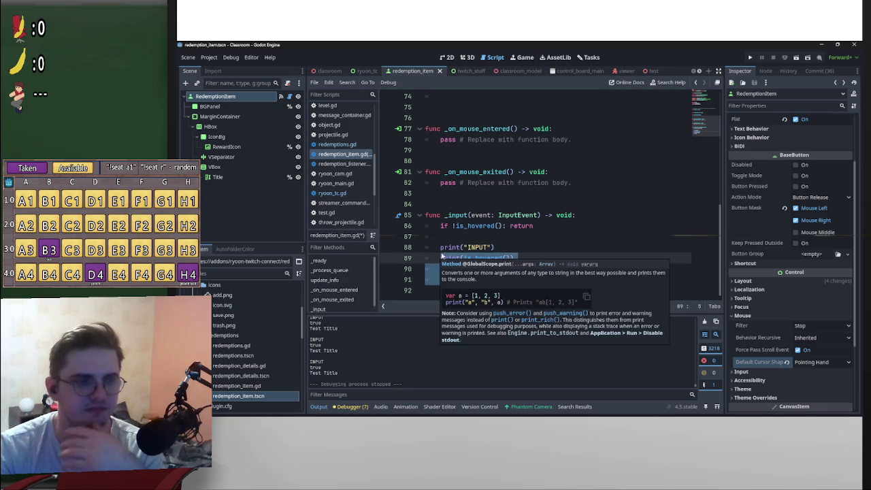
pyautogui.press('BackSpace')
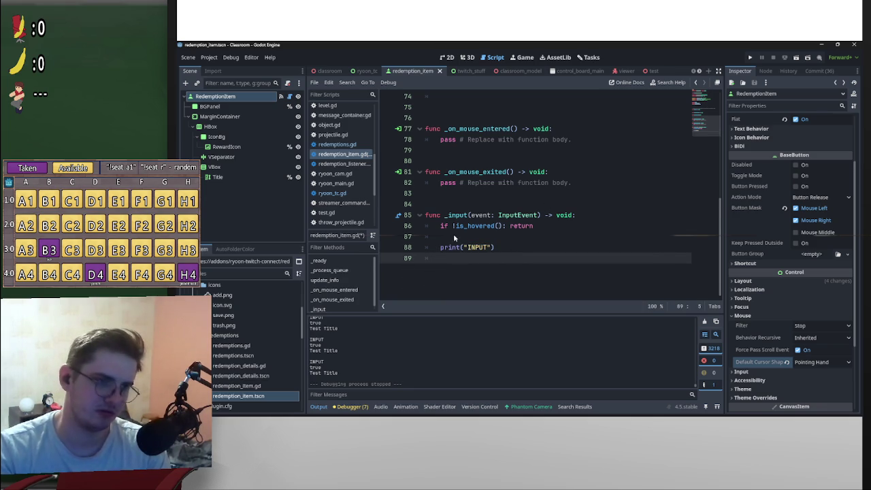
pyautogui.click(465, 236)
pyautogui.press('BackSpace')
pyautogui.press('BackSpace')
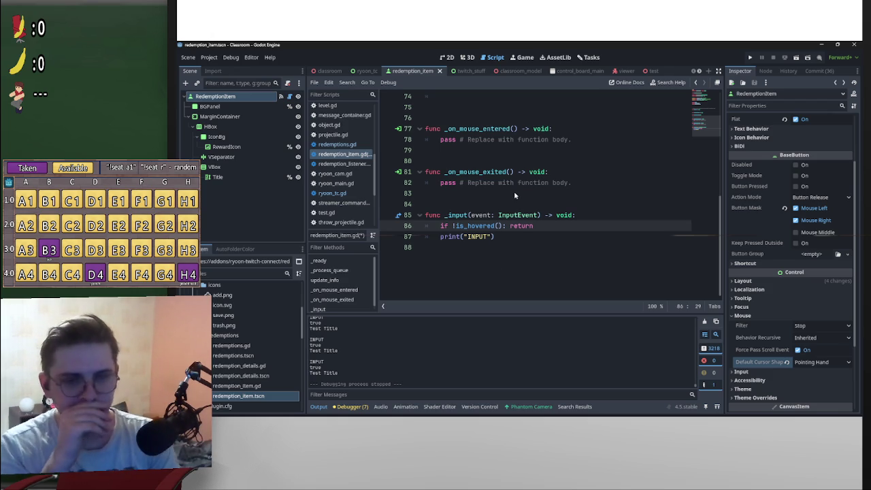
# Launch a second Godot instance and open Classroom 2.0 from the Project Manager
pyautogui.moveTo(536, 416)
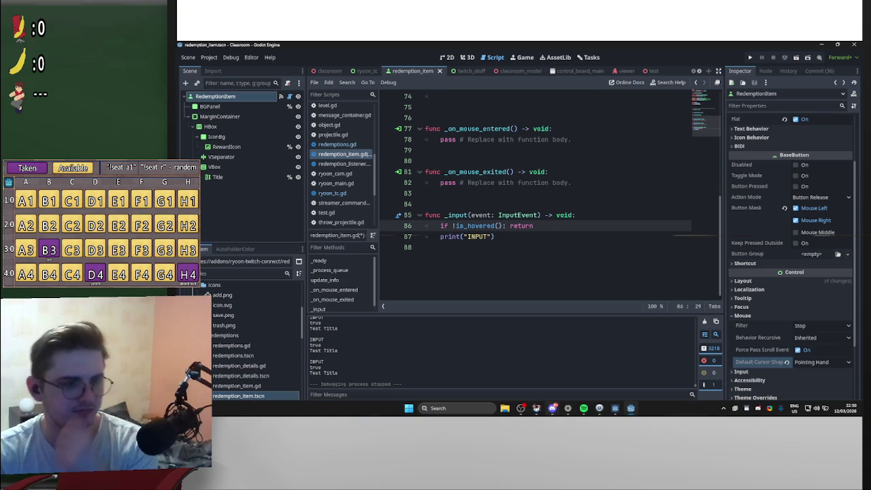
pyautogui.click(408, 408)
pyautogui.click(434, 151)
pyautogui.click(615, 200)
pyautogui.click(468, 151)
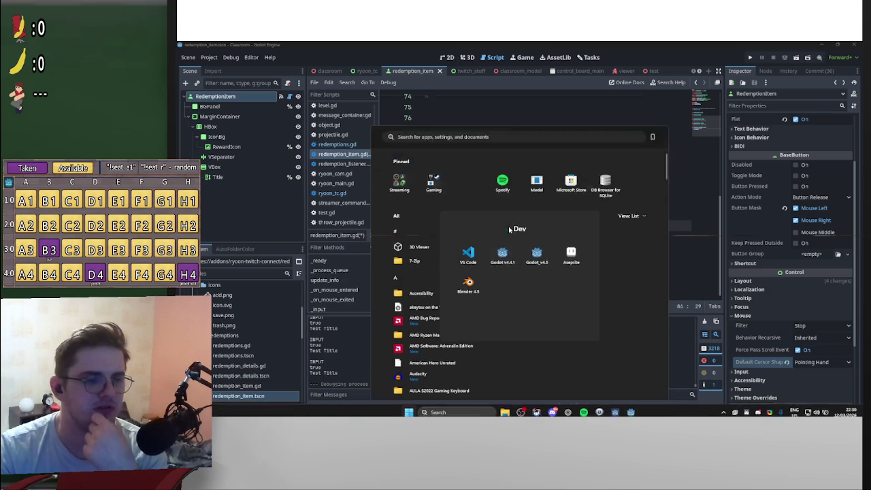
pyautogui.press('Escape')
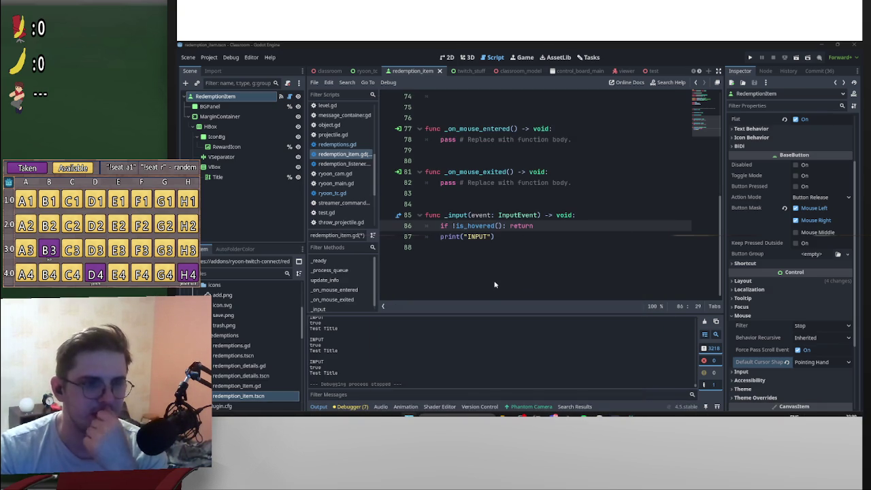
pyautogui.press('F6')
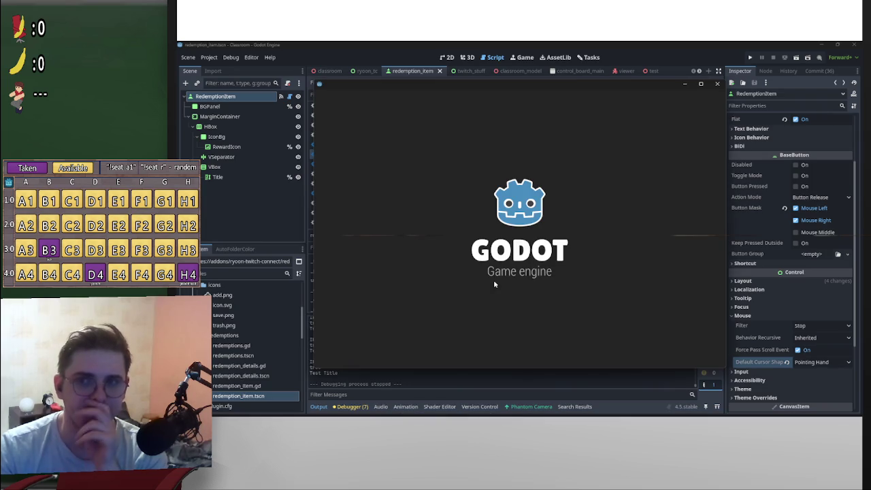
pyautogui.doubleClick(523, 187)
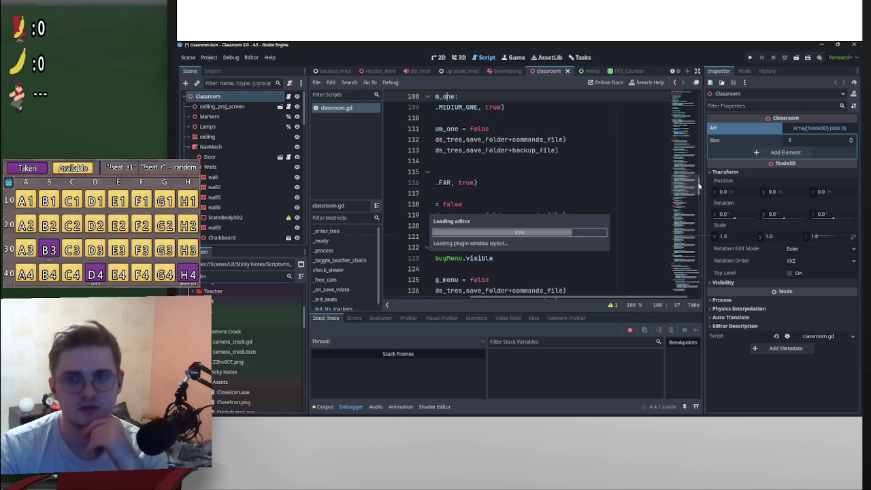
pyautogui.scroll(-1, 700, 204)
pyautogui.scroll(1, 700, 205)
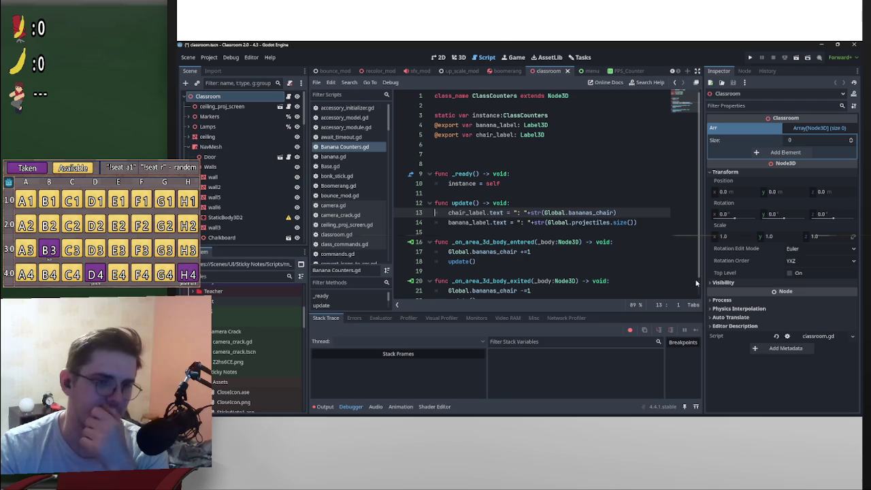
pyautogui.scroll(-1, 696, 286)
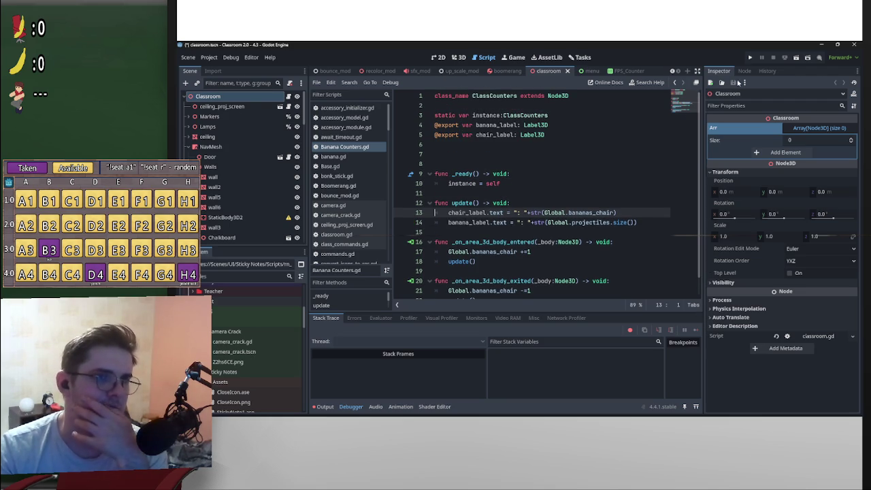
pyautogui.click(624, 71)
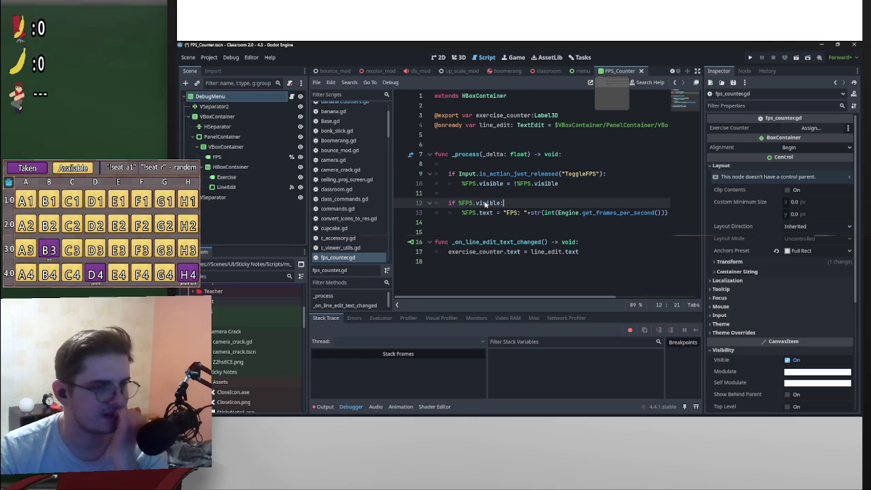
pyautogui.click(441, 59)
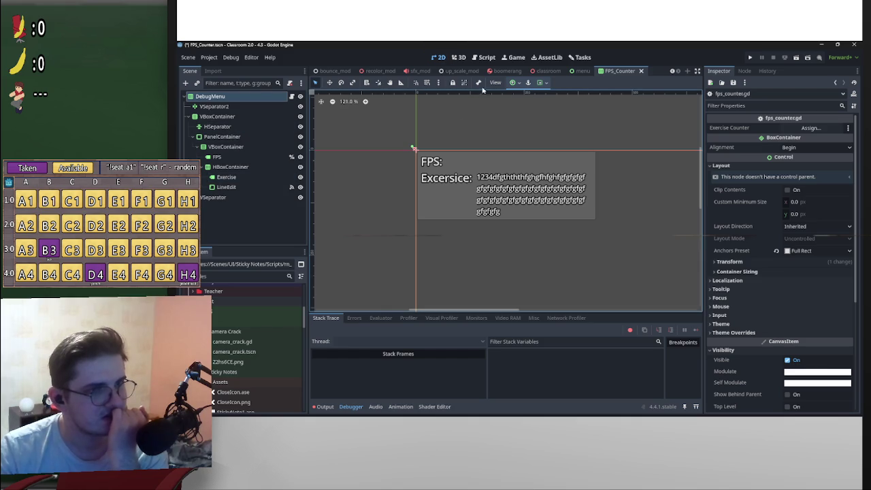
pyautogui.rightClick(260, 99)
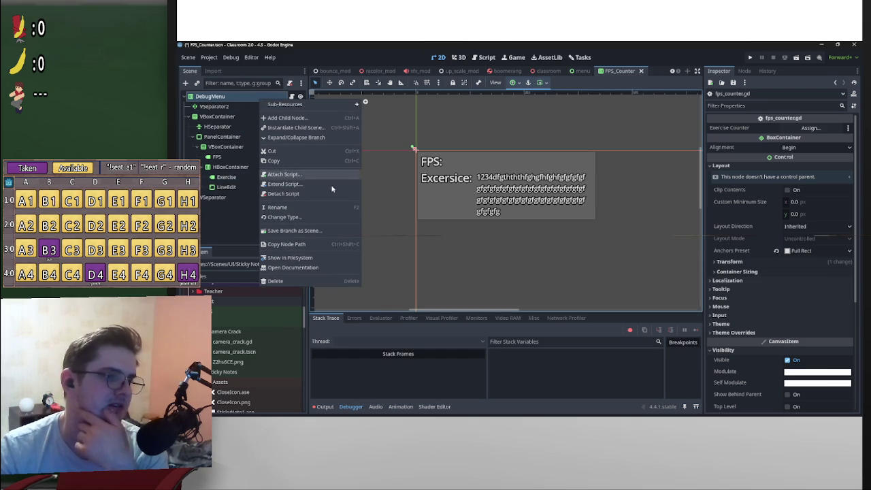
pyautogui.rightClick(615, 70)
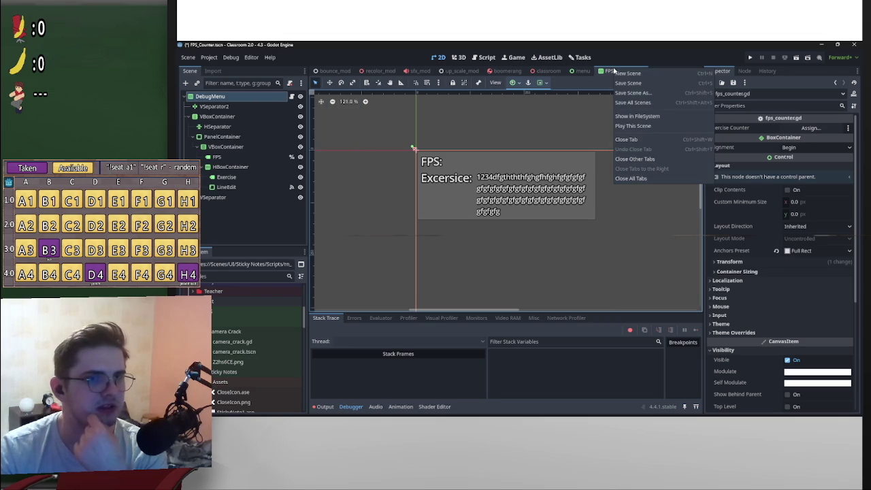
pyautogui.click(637, 116)
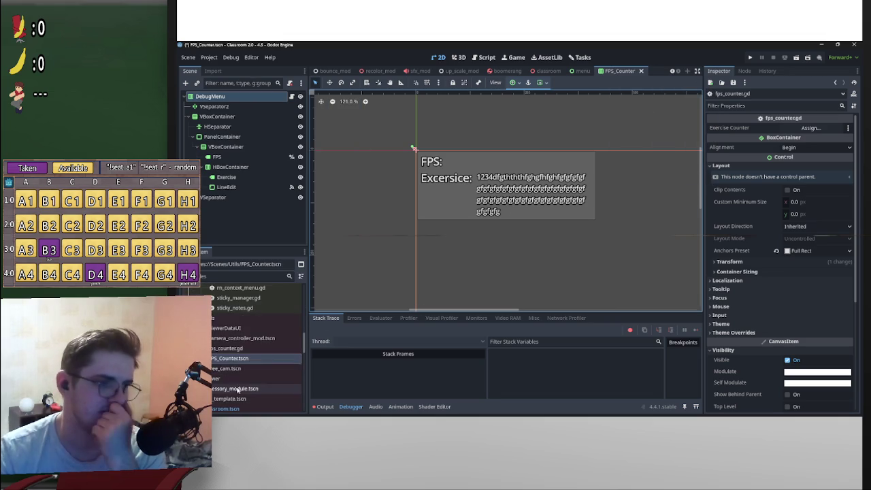
# Reveal FPS_Counter.tscn in File Explorer, also select fps_counter.gd, then return to the other Godot window
pyautogui.rightClick(239, 361)
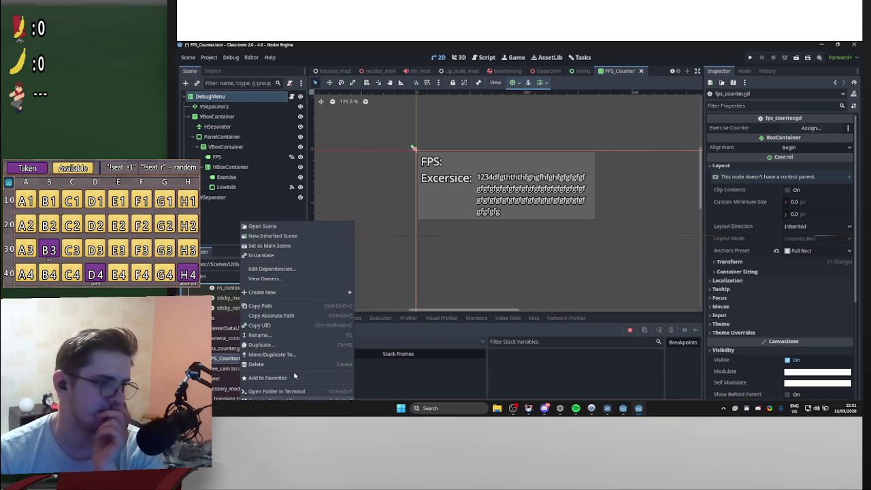
pyautogui.click(272, 411)
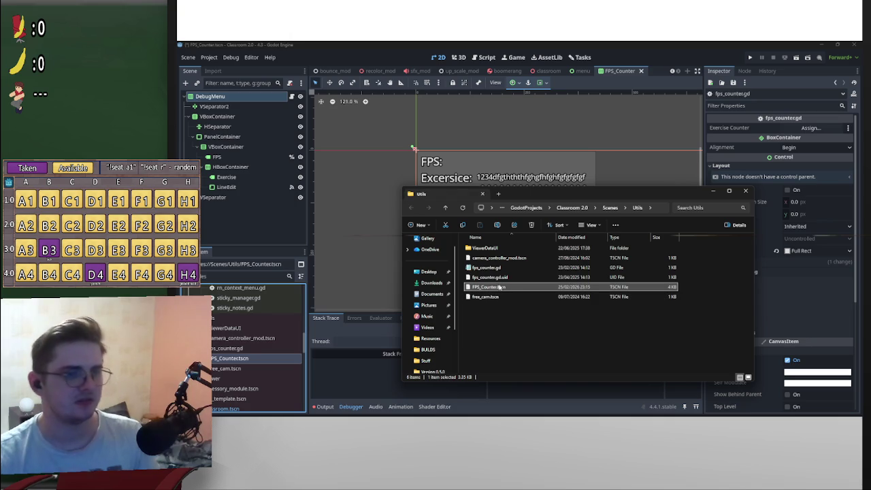
pyautogui.keyDown('ctrl'); pyautogui.click(523, 266); pyautogui.keyUp('ctrl')
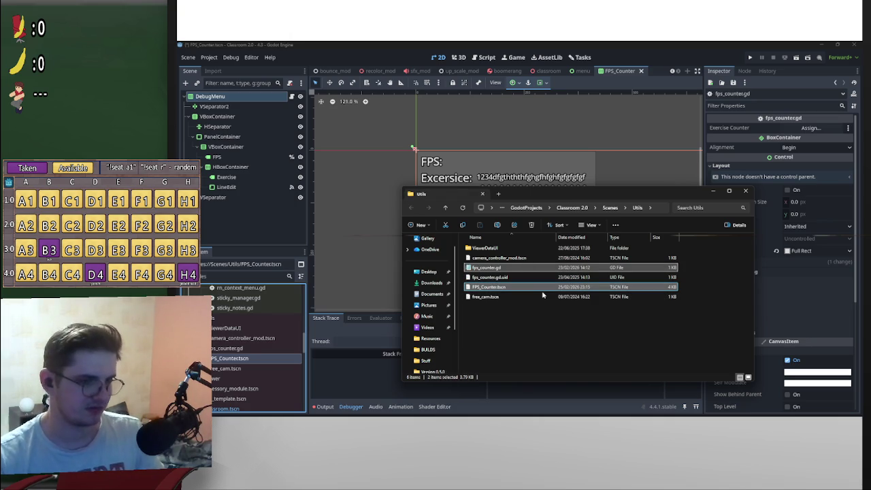
pyautogui.click(745, 191)
pyautogui.click(624, 409)
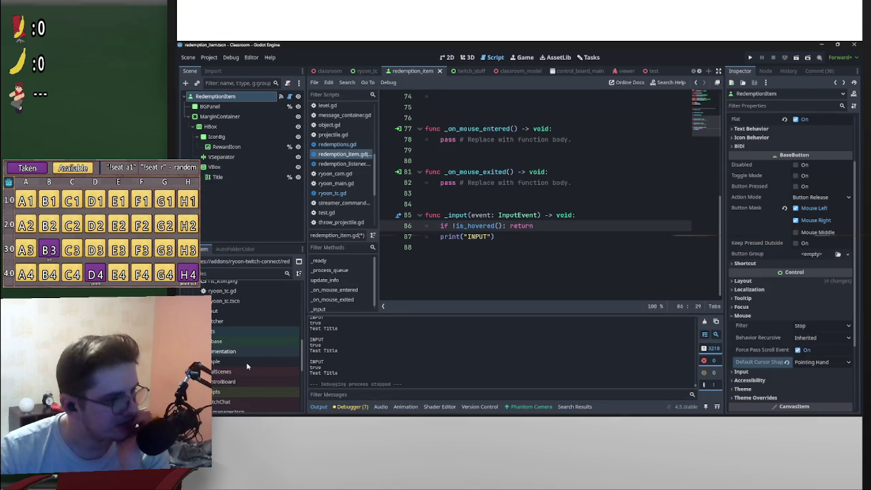
# Open the Utils folder in File Explorer and create a ContextMenu folder there
pyautogui.scroll(-5, 247, 366)
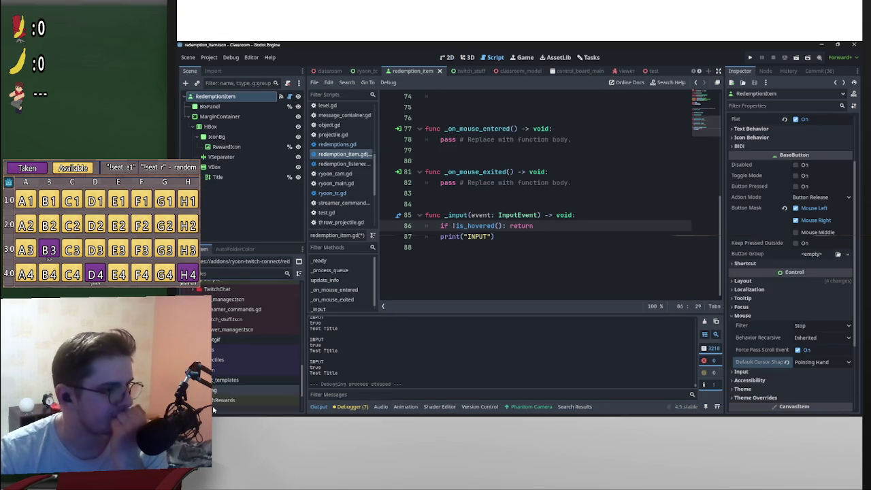
pyautogui.scroll(-2, 213, 401)
pyautogui.rightClick(213, 379)
pyautogui.click(231, 404)
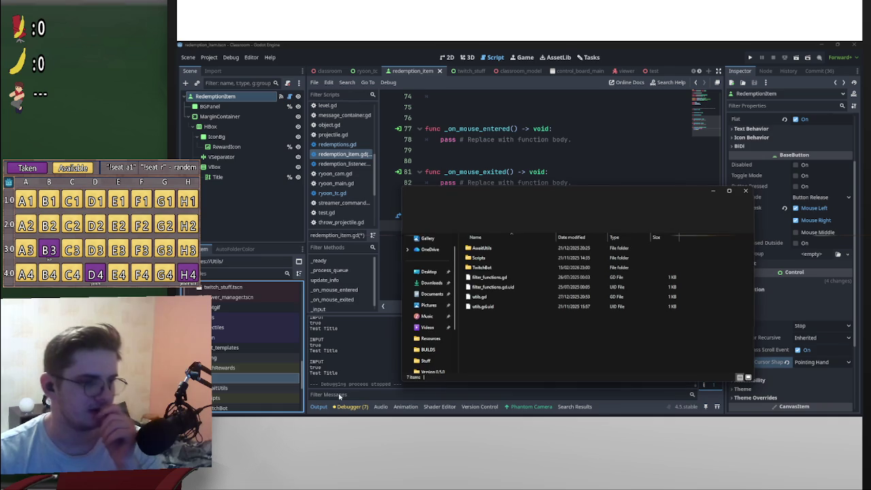
pyautogui.rightClick(519, 348)
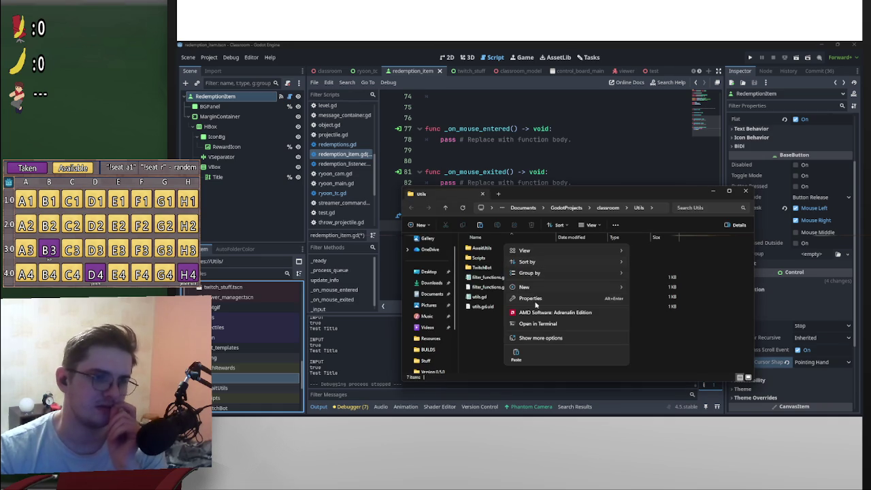
pyautogui.moveTo(535, 289)
pyautogui.click(645, 291)
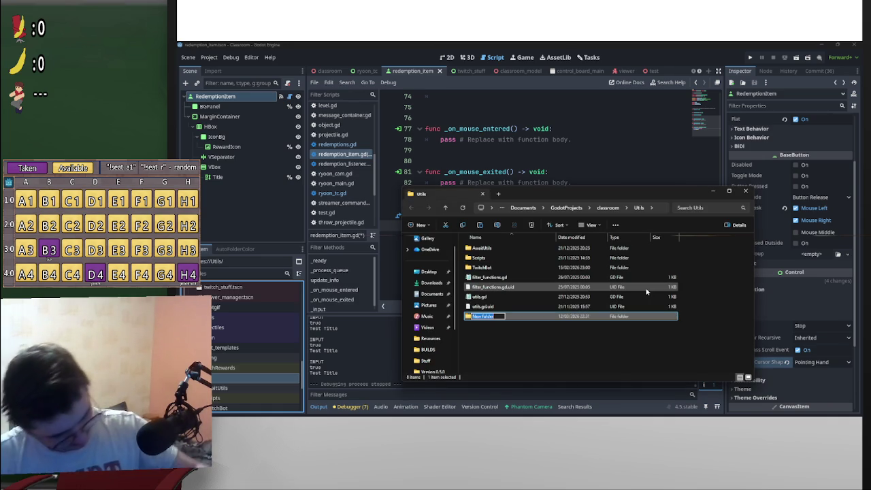
pyautogui.write('FPS')
pyautogui.write('ContestMen')
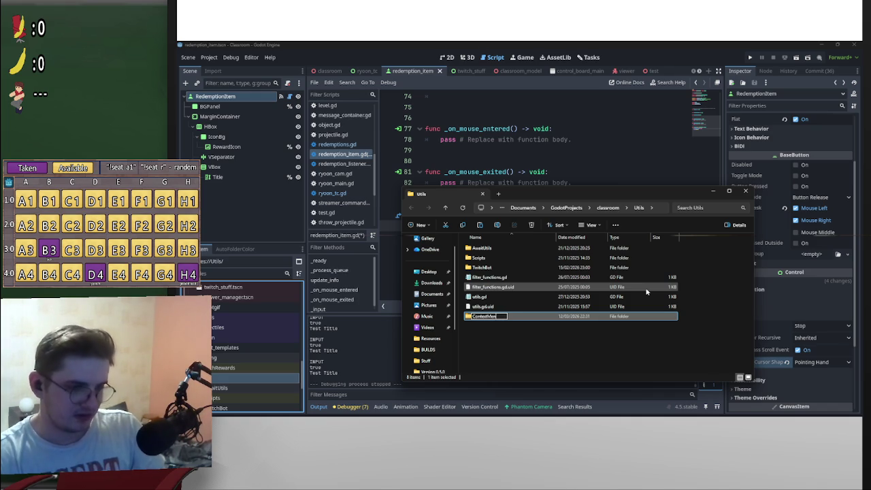
pyautogui.write('u')
pyautogui.press('Return')
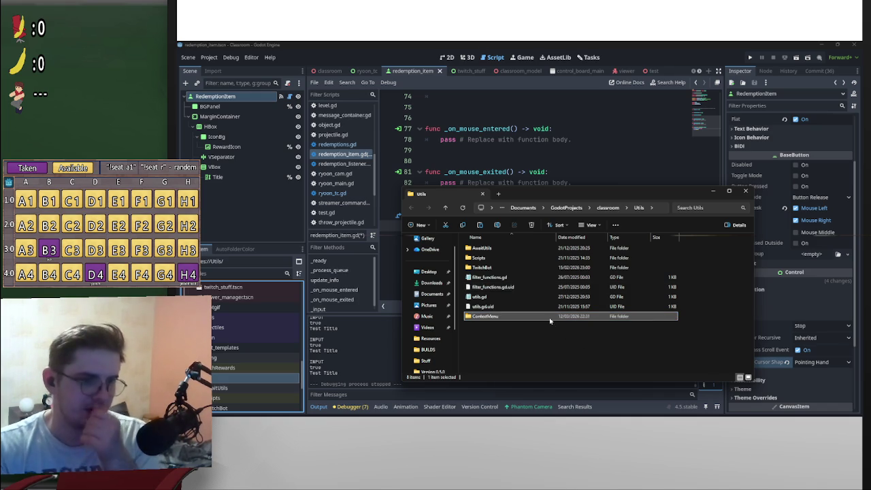
# Paste fps_counter.gd and FPS_Counter.tscn into the ContextMenu folder
pyautogui.doubleClick(549, 317)
pyautogui.hotkey('ctrl', 'v')
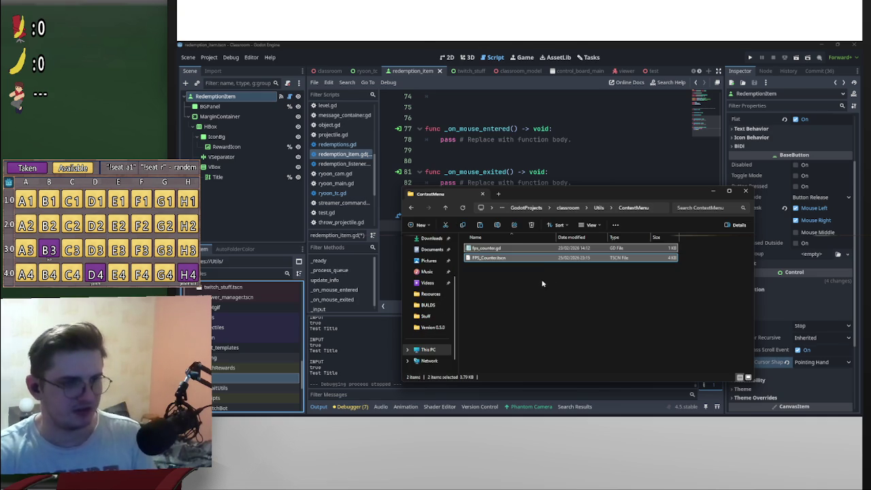
pyautogui.click(500, 249)
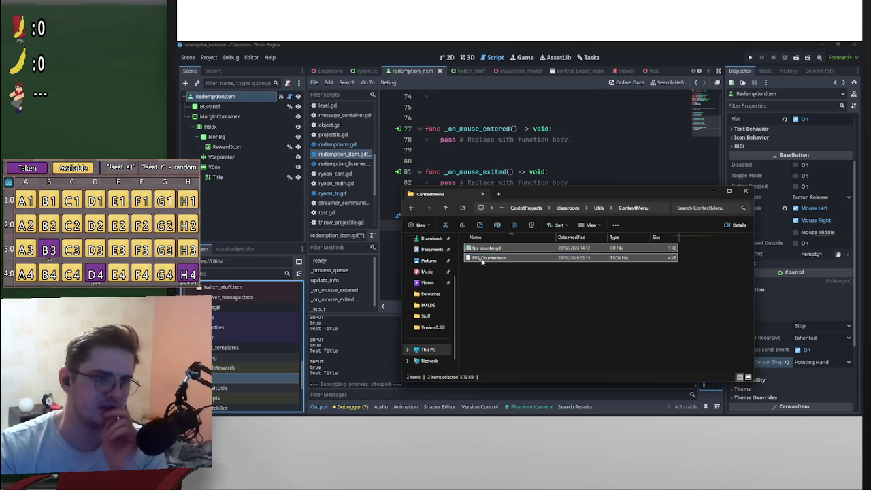
pyautogui.click(484, 259)
pyautogui.click(562, 276)
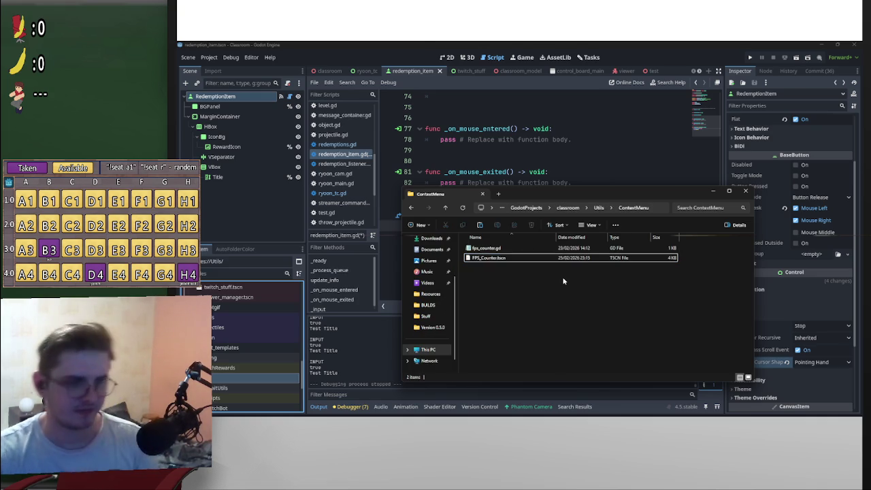
pyautogui.click(714, 190)
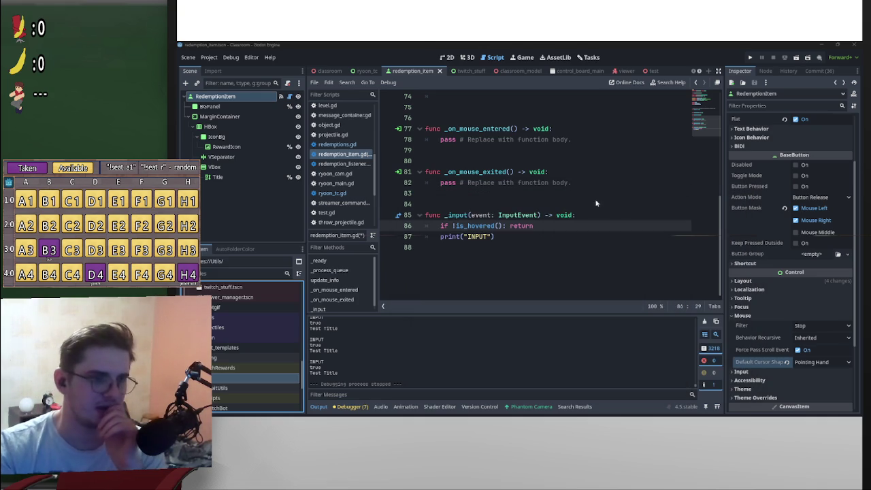
# Close the Classroom 2.0 Godot window, choosing Don't Save for modified resources
pyautogui.click(443, 279)
pyautogui.moveTo(549, 407)
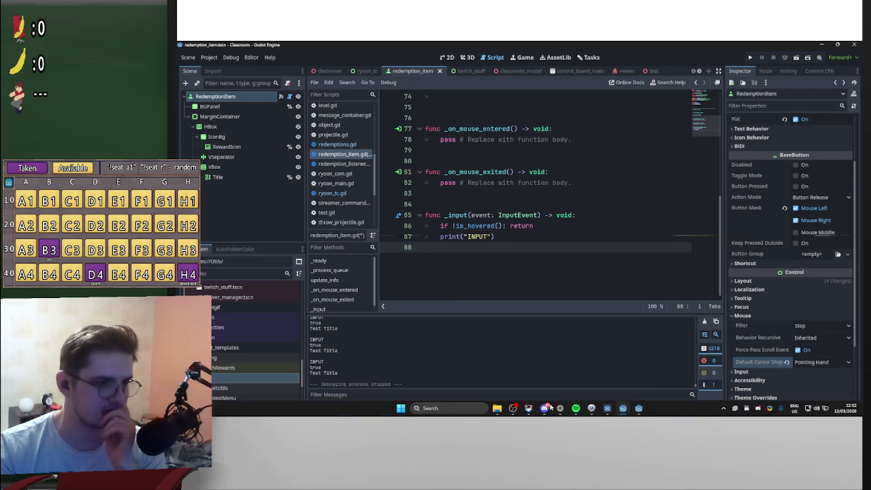
pyautogui.click(638, 408)
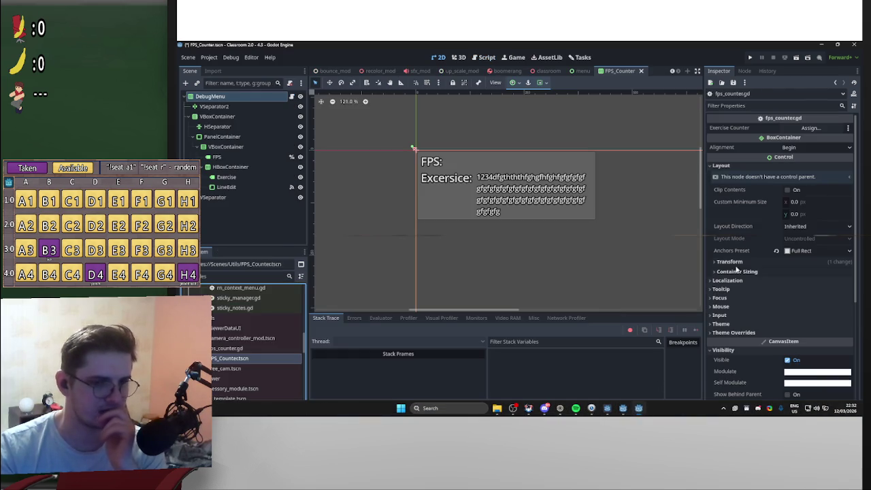
pyautogui.click(854, 45)
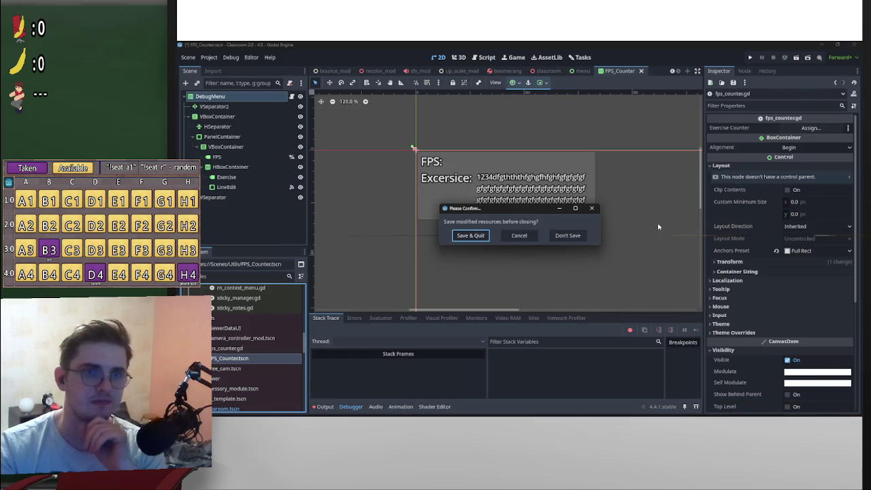
pyautogui.click(579, 237)
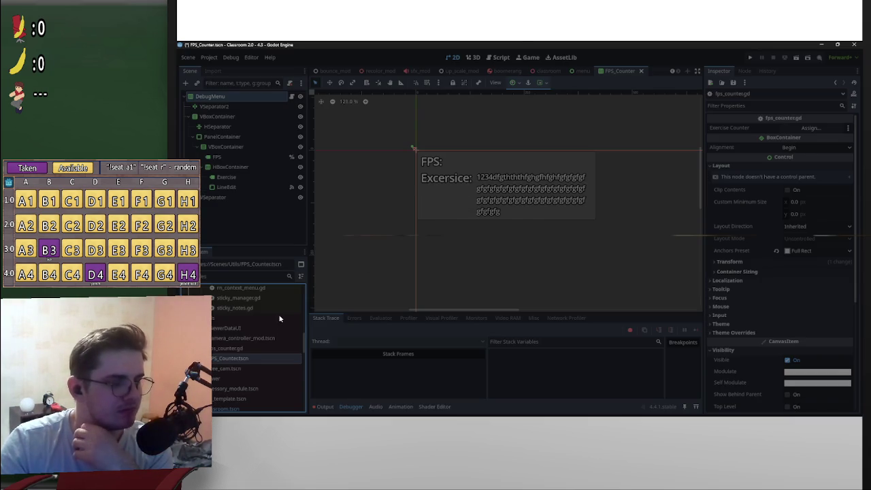
pyautogui.scroll(-3, 224, 368)
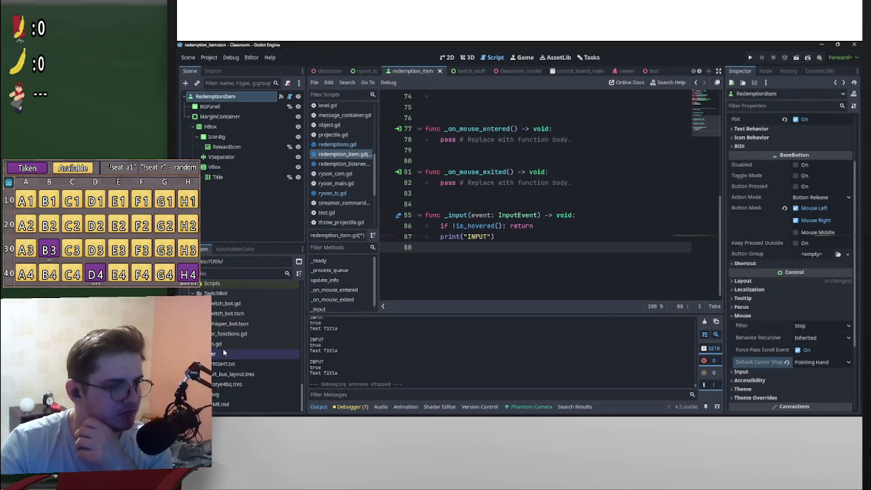
# Open ContextMenu/FPS_Counter.tscn, dismissing the missing-dependency dialogs
pyautogui.scroll(3, 252, 340)
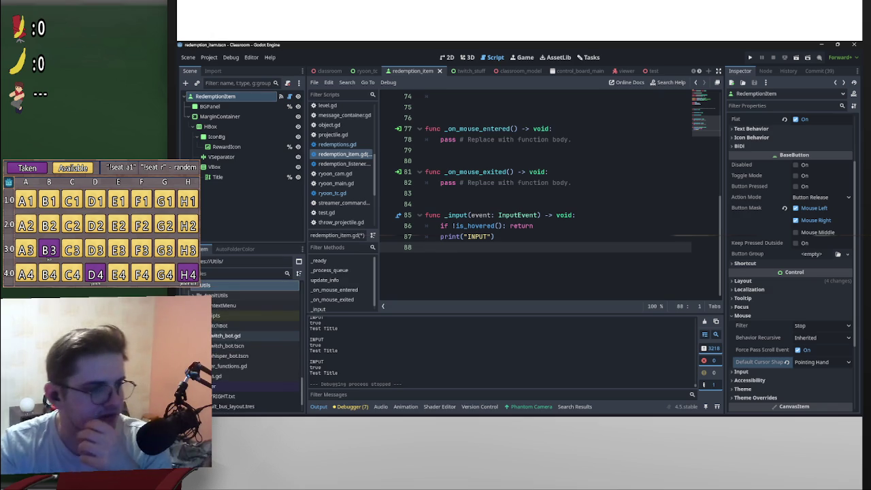
pyautogui.doubleClick(215, 306)
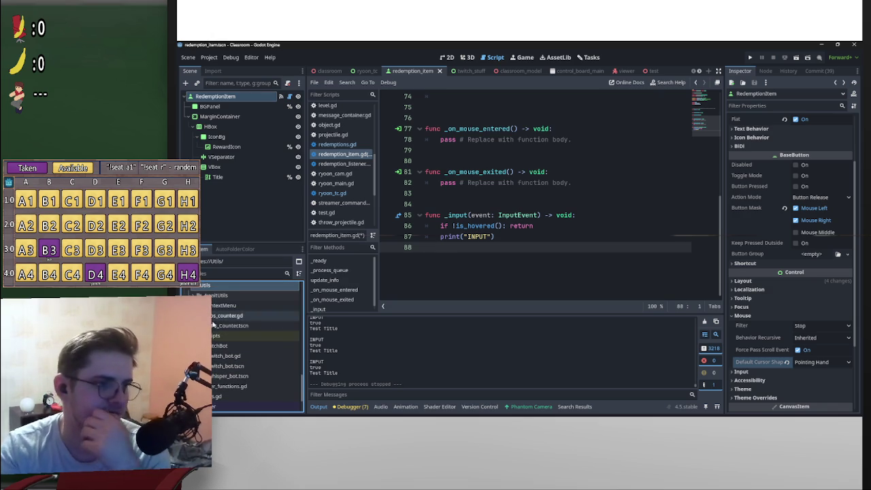
pyautogui.doubleClick(239, 326)
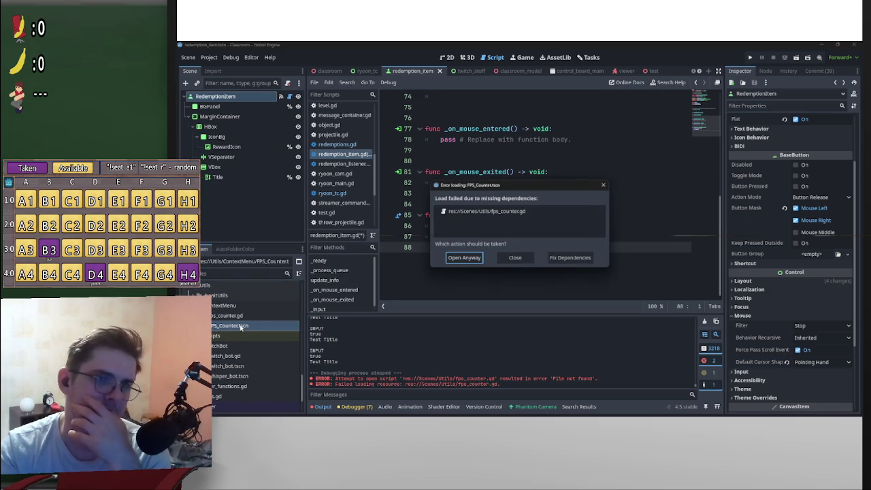
pyautogui.click(566, 258)
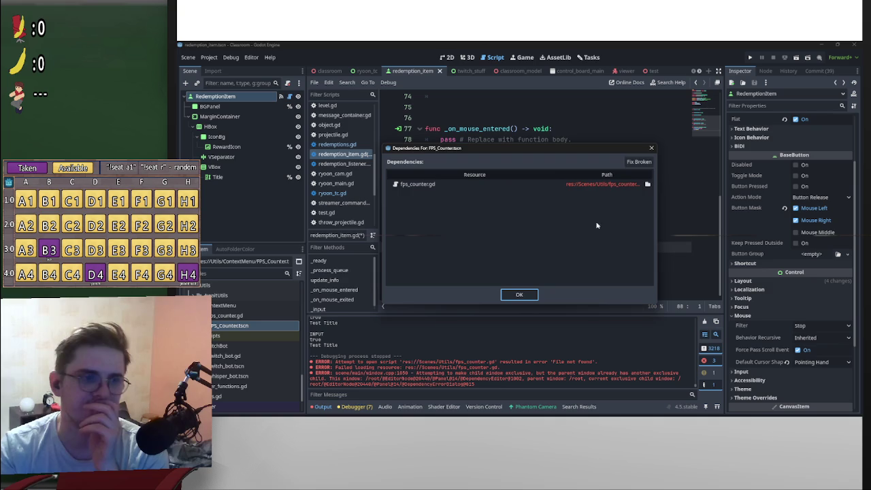
pyautogui.click(519, 295)
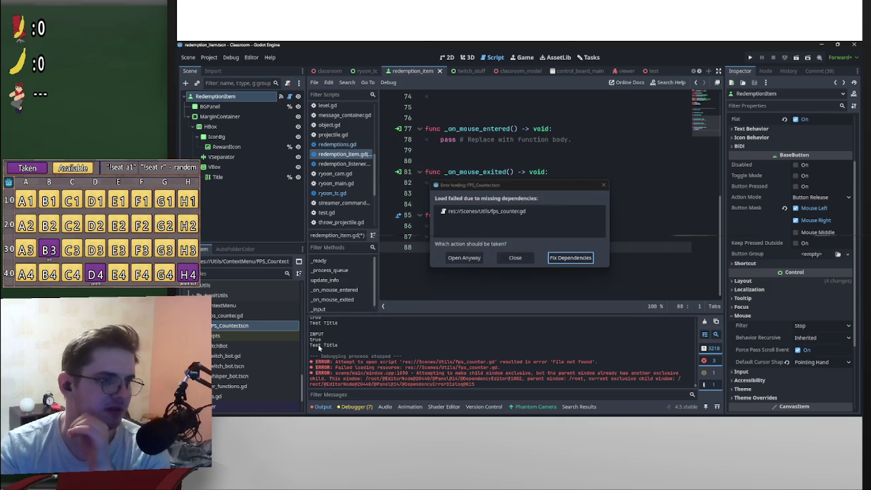
pyautogui.click(514, 260)
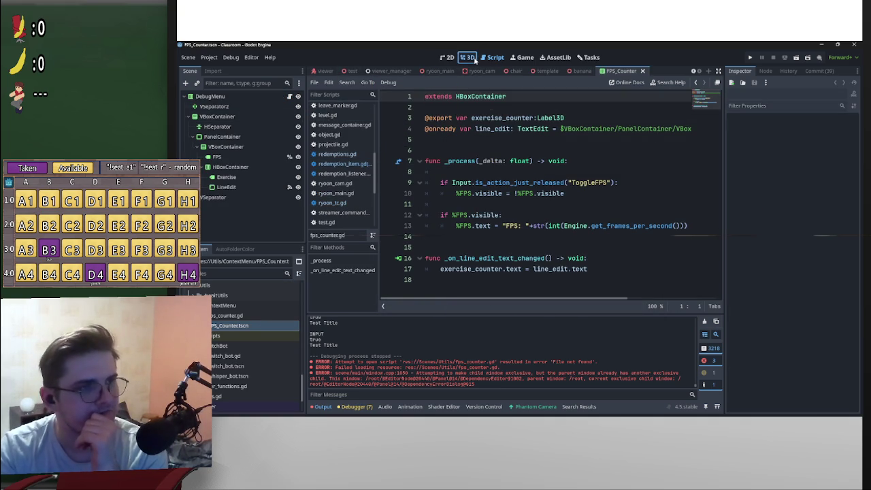
# Delete the HBoxContainer with the Exercise label and LineEdit, keeping the FPS label
pyautogui.click(448, 57)
pyautogui.click(428, 170)
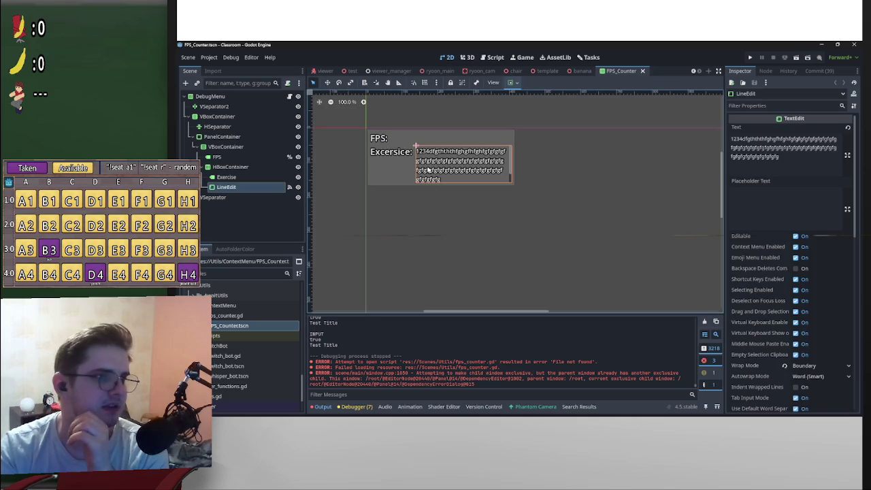
pyautogui.click(376, 153)
pyautogui.click(465, 153)
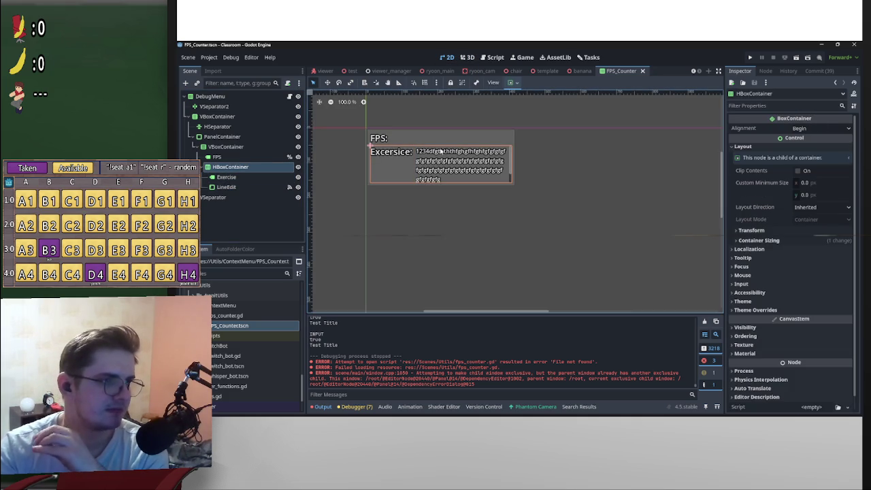
pyautogui.press('Delete')
pyautogui.press('Return')
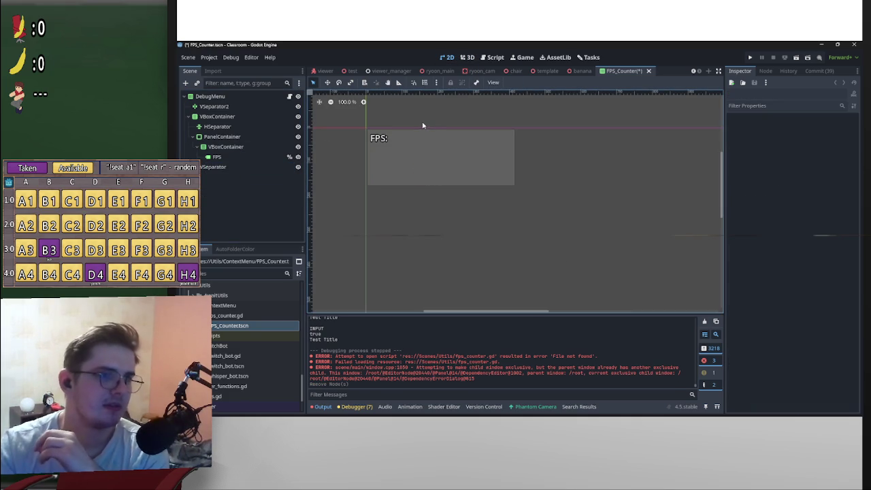
pyautogui.click(289, 96)
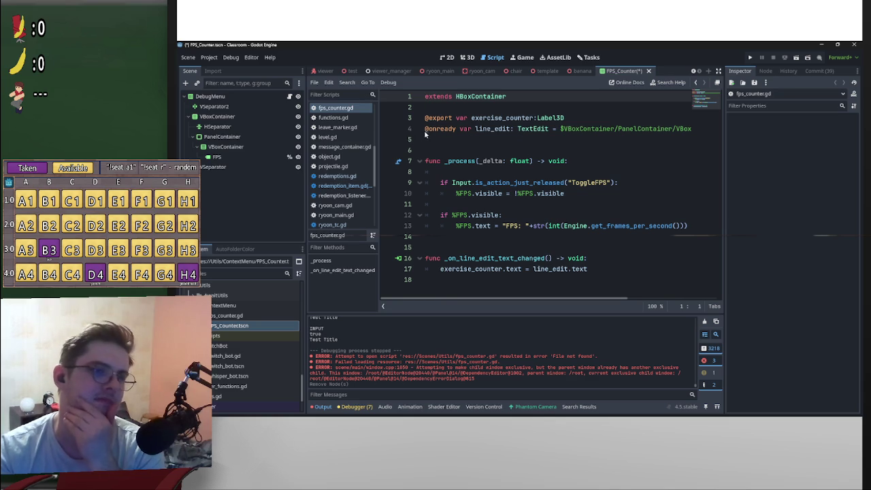
pyautogui.moveTo(426, 131); pyautogui.dragTo(713, 130)
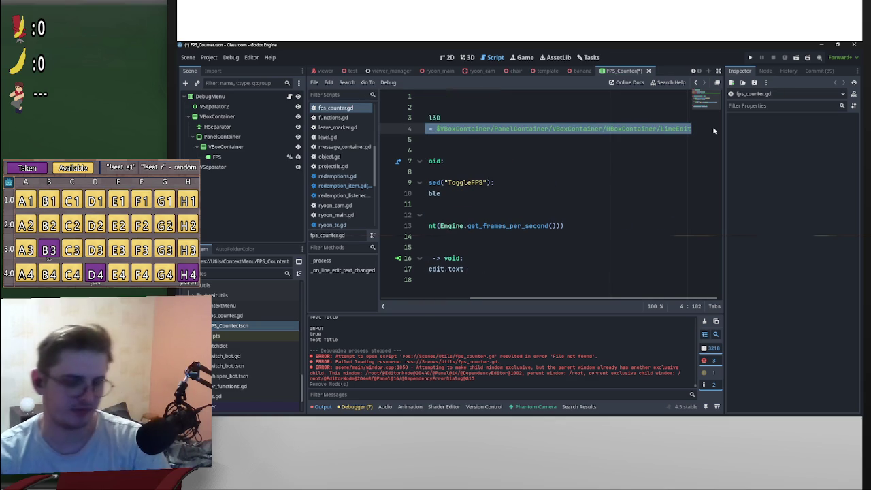
pyautogui.press('BackSpace')
pyautogui.press('BackSpace')
pyautogui.press('Delete')
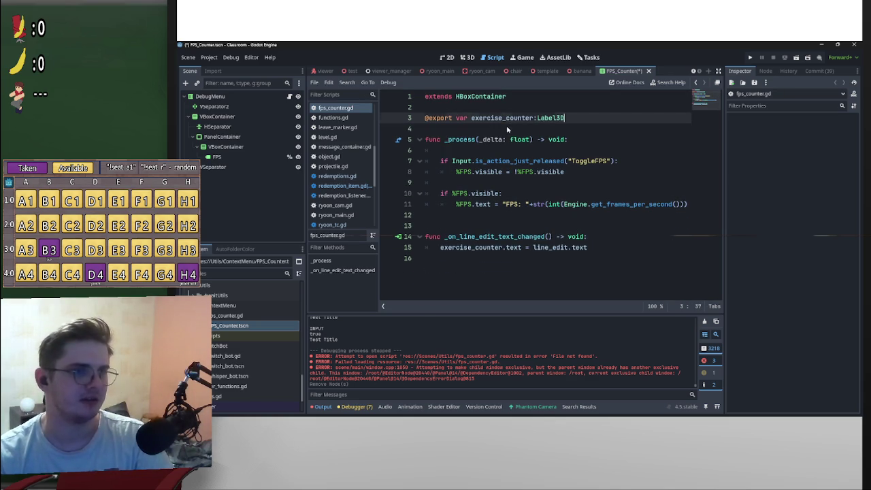
pyautogui.hotkey('ctrl', 's')
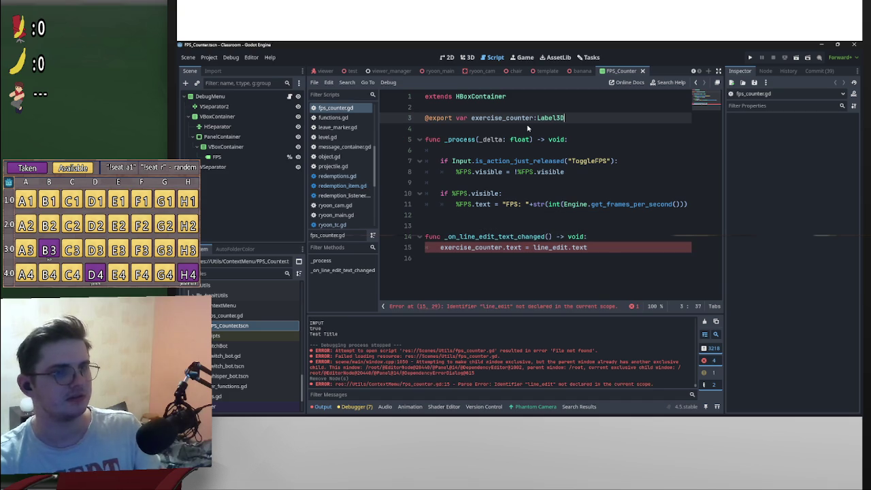
# Delete the _on_line_edit_text_changed function, tidy blank lines, save, and switch to banana.tscn
pyautogui.moveTo(610, 249); pyautogui.dragTo(343, 232)
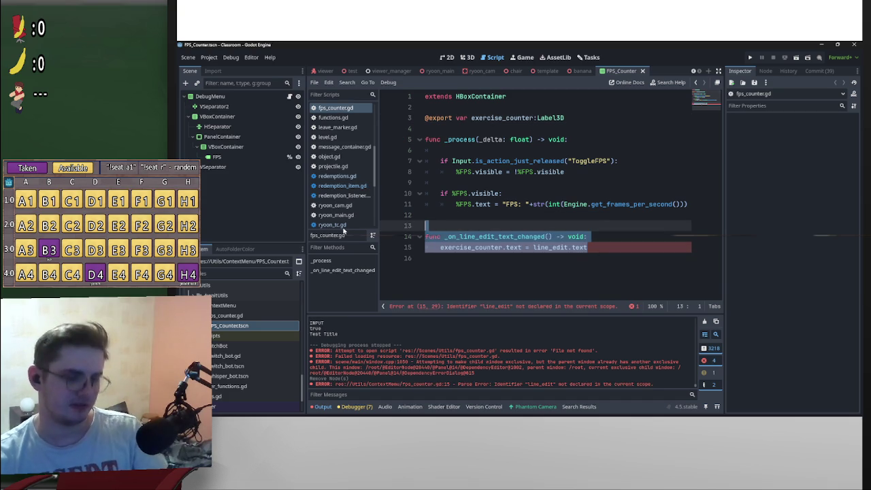
pyautogui.press('BackSpace')
pyautogui.press('BackSpace')
pyautogui.press('BackSpace')
pyautogui.click(515, 183)
pyautogui.hotkey('ctrl', 's')
pyautogui.click(420, 139)
pyautogui.click(420, 139)
pyautogui.click(477, 154)
pyautogui.press('BackSpace')
pyautogui.press('BackSpace')
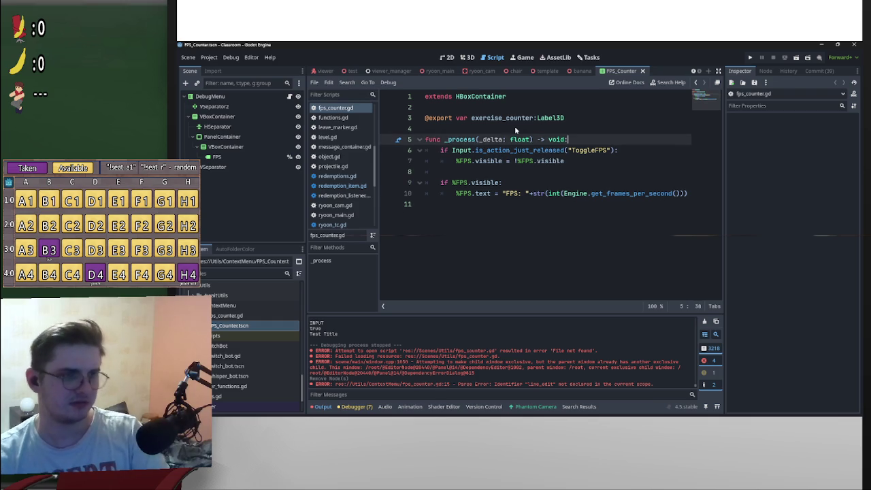
pyautogui.click(516, 130)
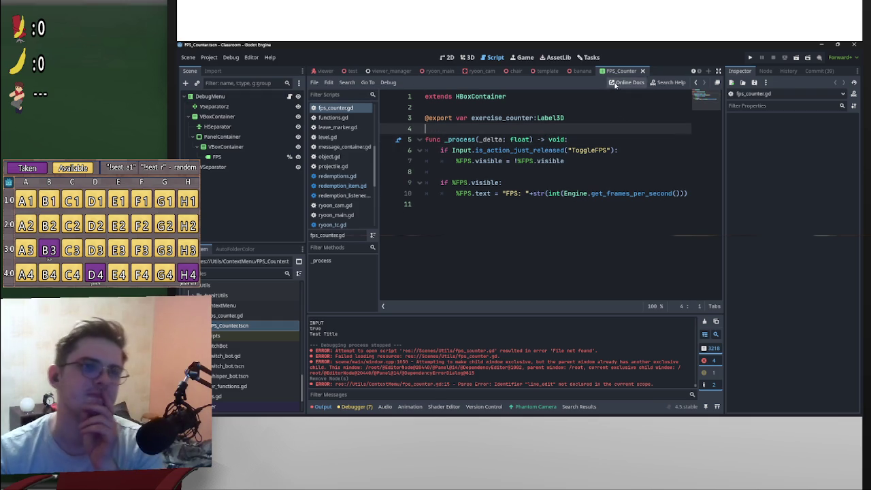
pyautogui.click(641, 72)
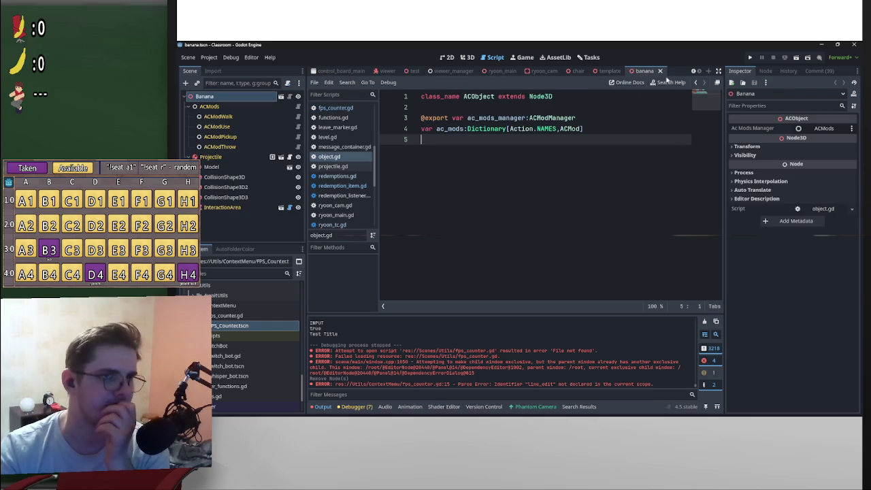
# Create a new User Interface scene with a Full Rect ScrollContainer under the Control root
pyautogui.click(708, 71)
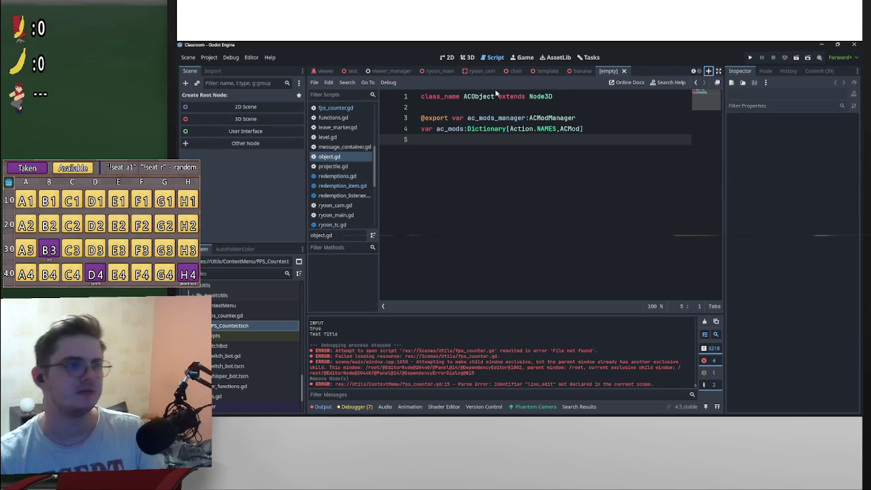
pyautogui.click(245, 130)
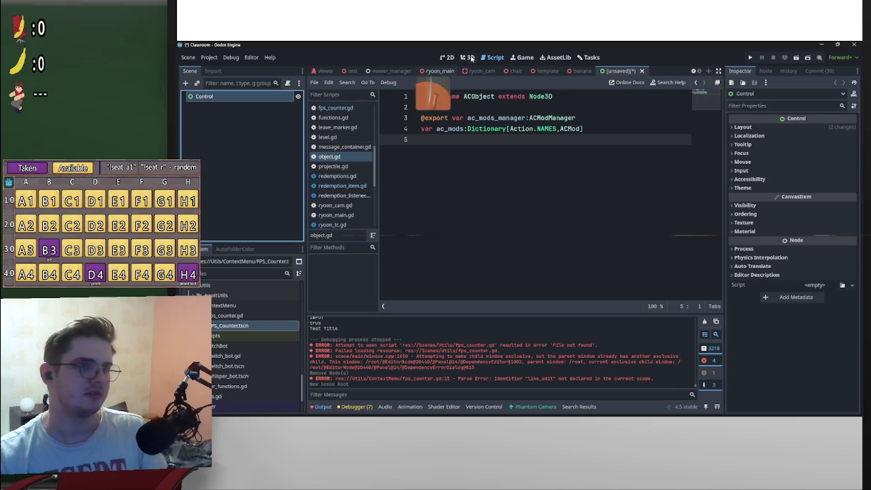
pyautogui.click(467, 57)
pyautogui.click(185, 83)
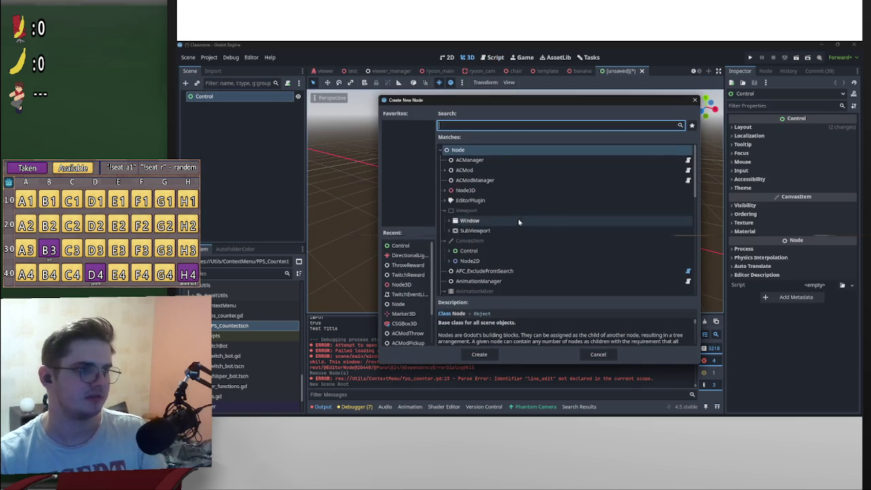
pyautogui.write('scro')
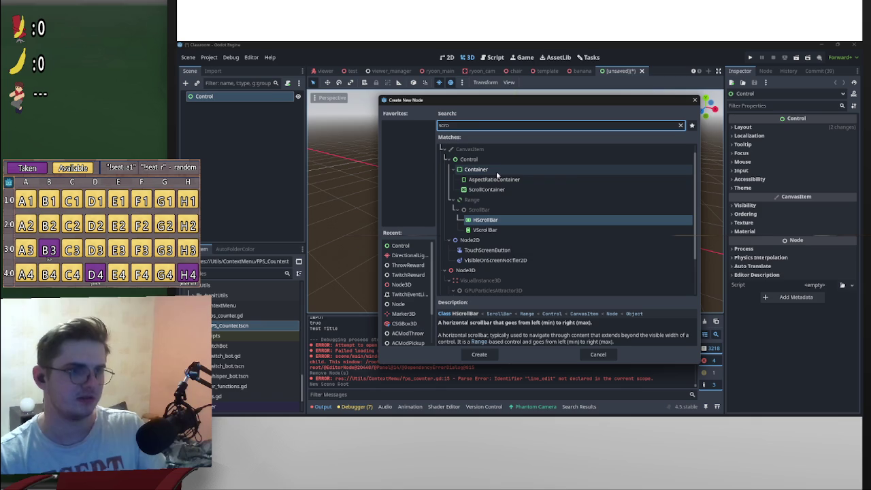
pyautogui.doubleClick(492, 191)
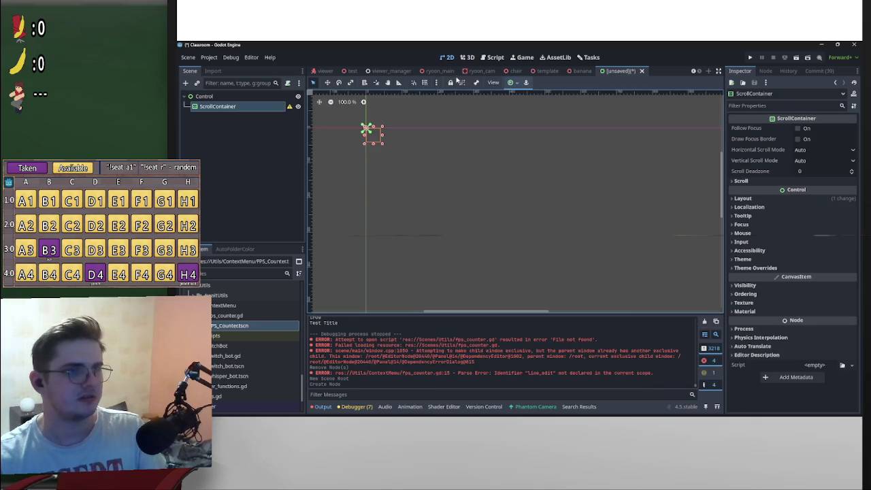
pyautogui.click(269, 96)
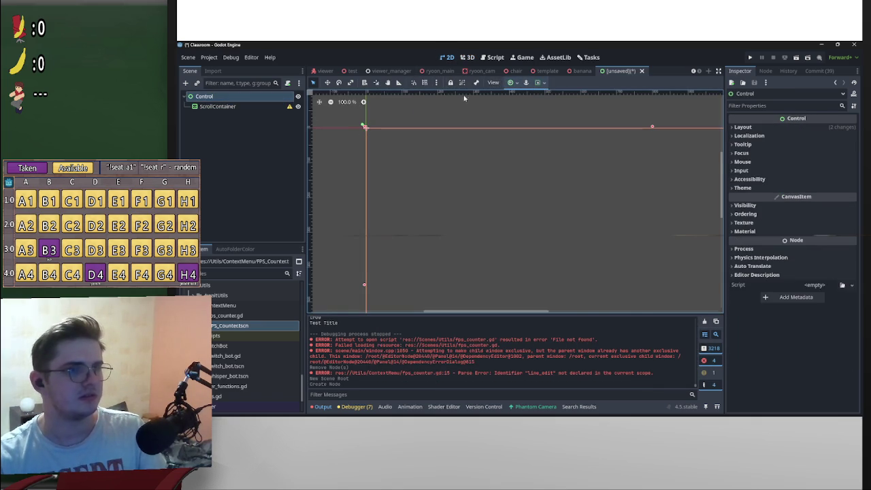
pyautogui.click(218, 107)
pyautogui.click(510, 82)
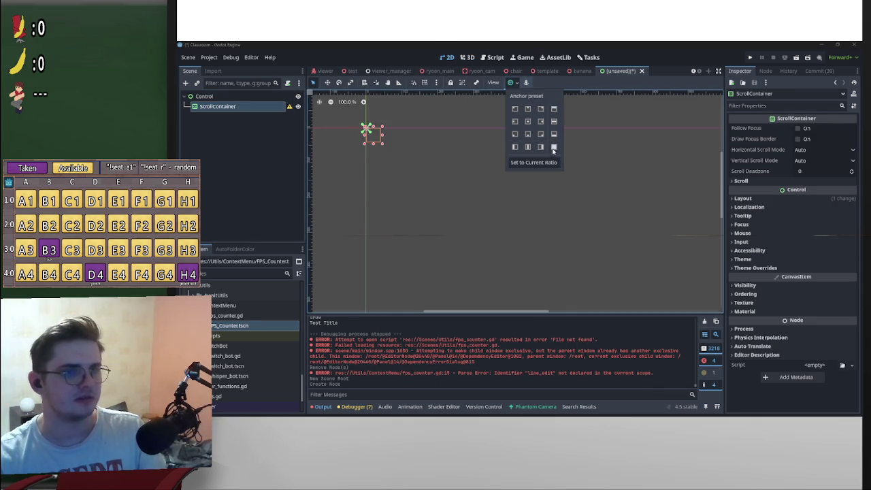
pyautogui.click(554, 147)
# Add a VBoxContainer as a child of the ScrollContainer
pyautogui.click(185, 82)
pyautogui.write('scro')
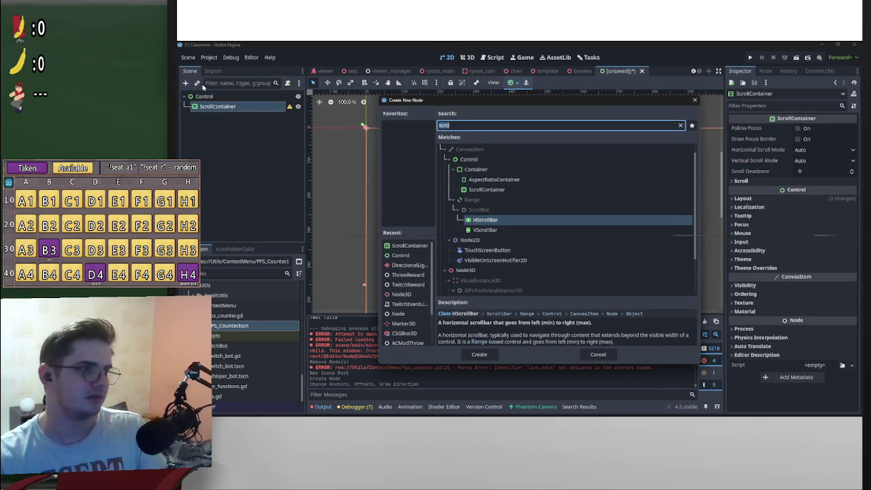
pyautogui.write('vbox')
pyautogui.press('Return')
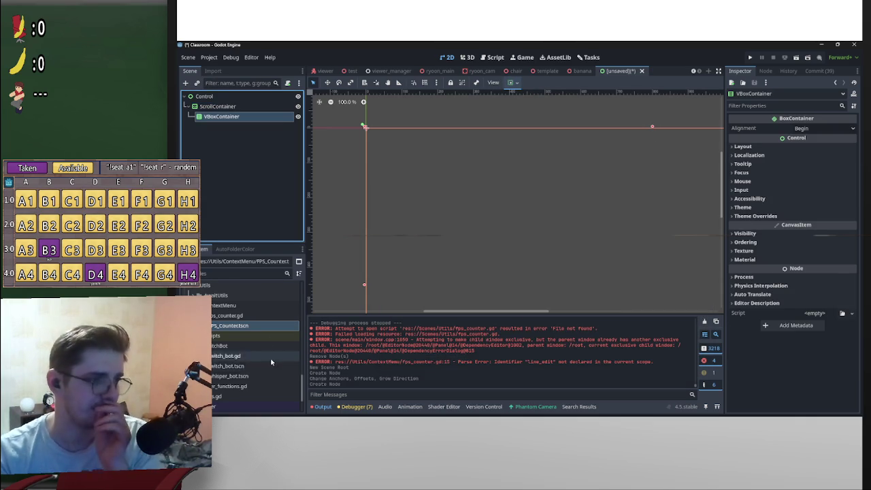
pyautogui.scroll(5, 270, 360)
pyautogui.scroll(5, 278, 368)
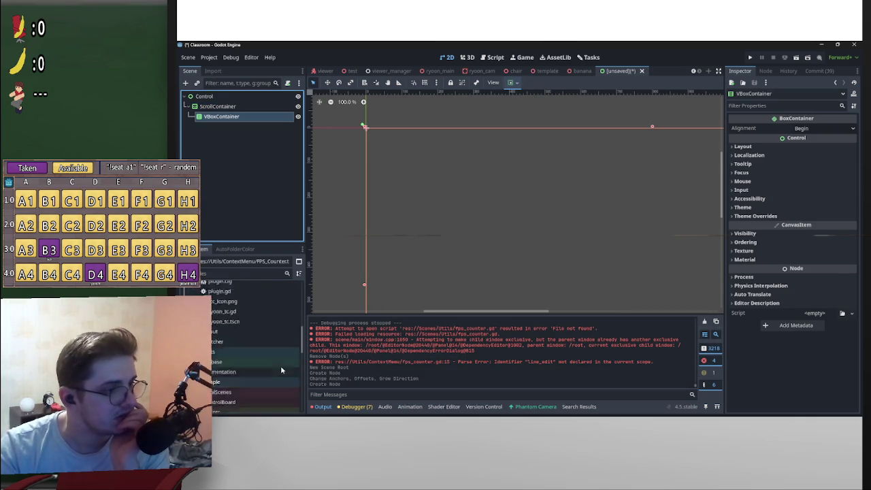
# Instance redemption_item.tscn into the VBoxContainer and set the VBoxContainer to horizontal Fill and Expand
pyautogui.moveTo(268, 368)
pyautogui.mouseDown()
pyautogui.moveTo(260, 149)
pyautogui.moveTo(278, 168)
pyautogui.mouseUp()
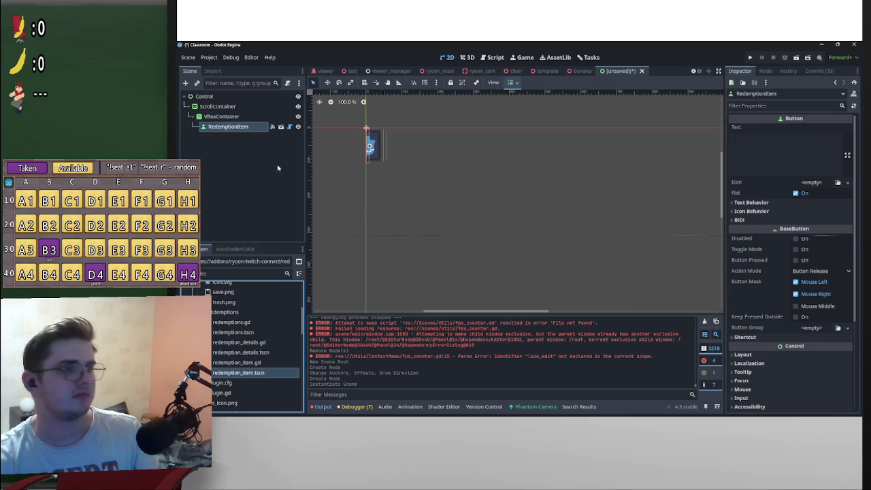
pyautogui.click(510, 82)
pyautogui.click(221, 116)
pyautogui.click(509, 82)
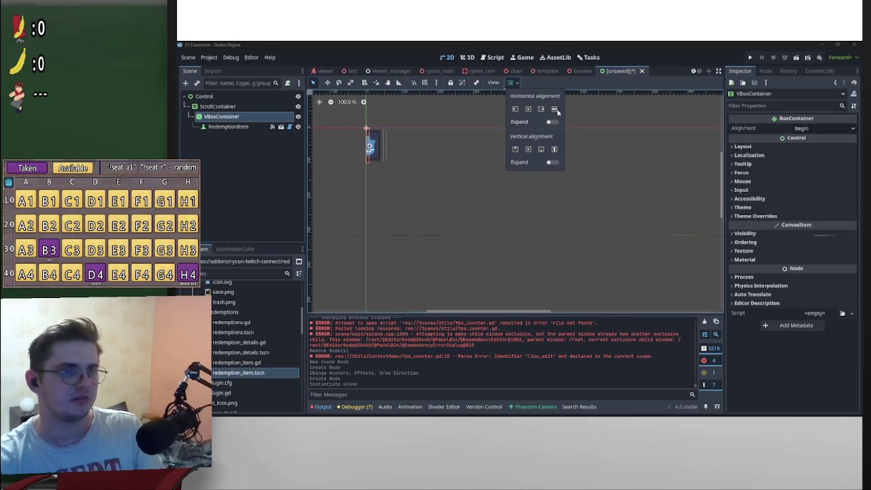
pyautogui.click(555, 109)
pyautogui.click(551, 122)
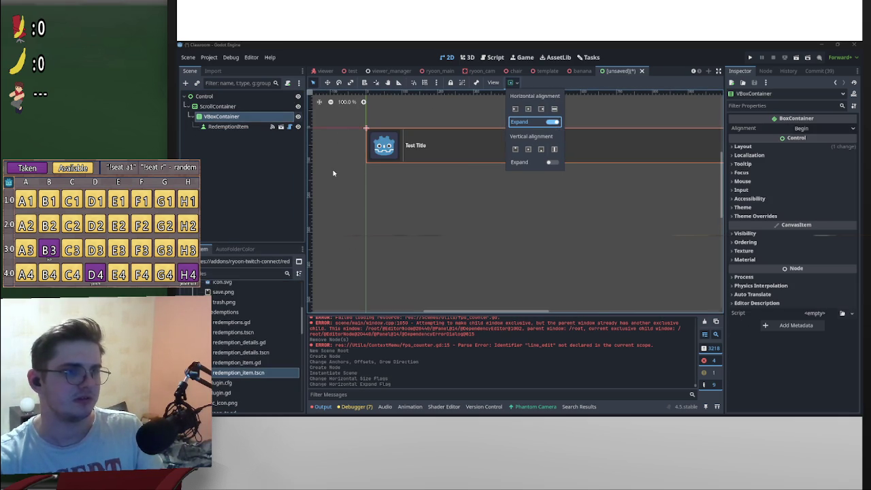
pyautogui.click(332, 173)
pyautogui.scroll(-3, 457, 187)
pyautogui.scroll(2, 492, 186)
# Duplicate the RedemptionItem repeatedly with Ctrl+D to at least 30 copies
pyautogui.click(236, 129)
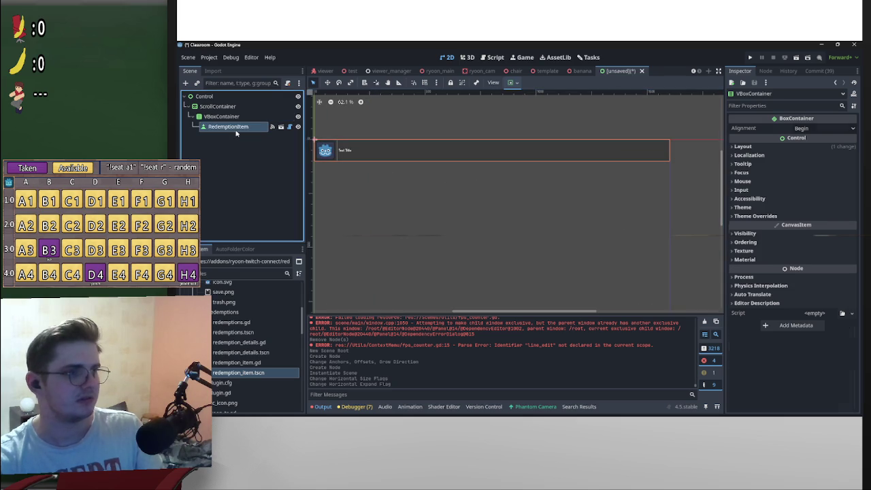
pyautogui.hotkey('ctrl', 'd')
pyautogui.hotkey('ctrl', 'd')
pyautogui.hotkey('ctrl', 'd')
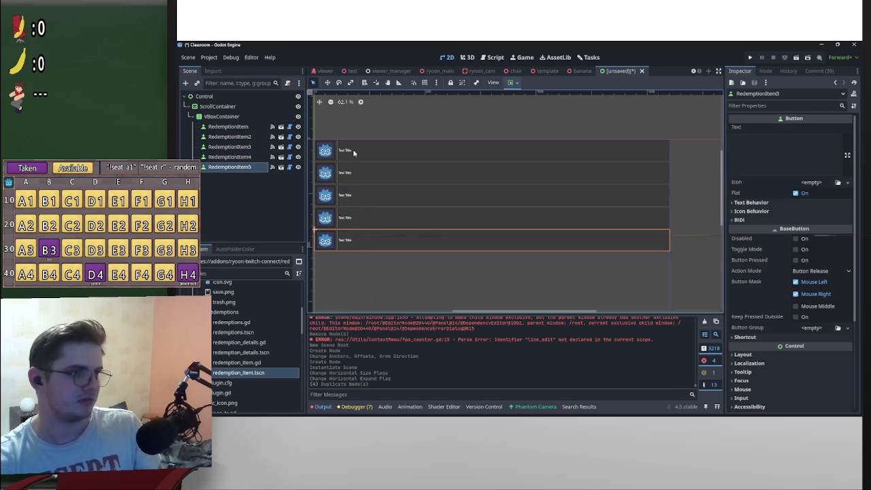
pyautogui.keyDown('shift'); pyautogui.click(247, 128); pyautogui.keyUp('shift')
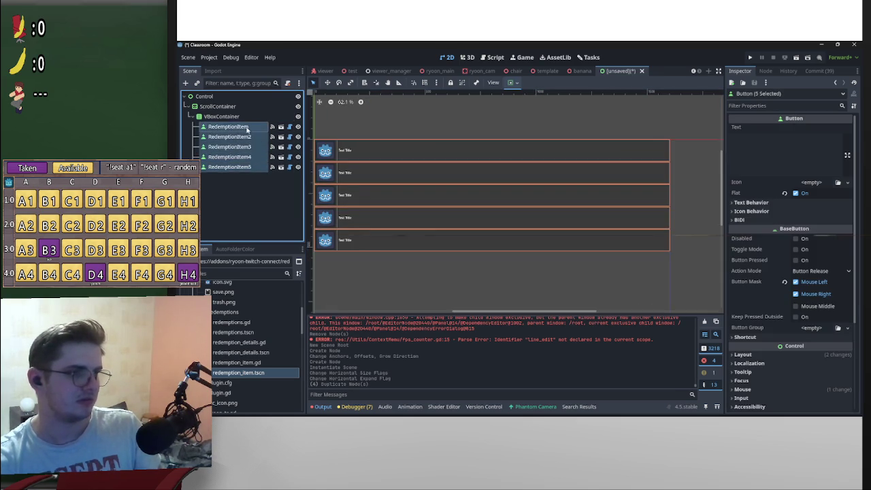
pyautogui.hotkey('ctrl', 'd')
pyautogui.keyDown('shift'); pyautogui.click(249, 128); pyautogui.keyUp('shift')
pyautogui.hotkey('ctrl', 'd')
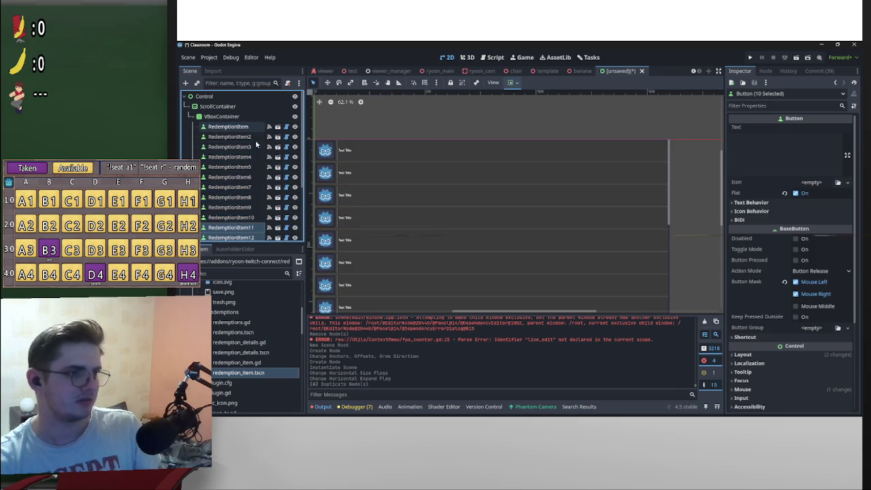
pyautogui.hotkey('ctrl', 'd')
pyautogui.scroll(-5, 281, 202)
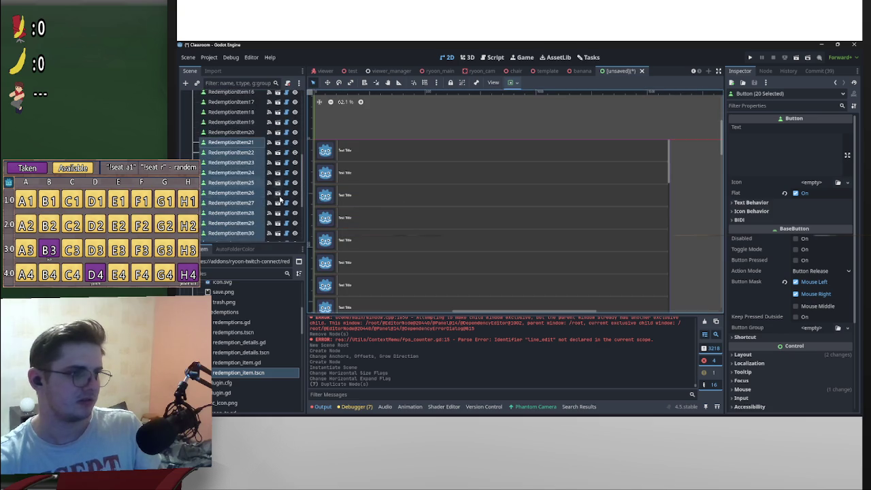
pyautogui.scroll(10, 281, 202)
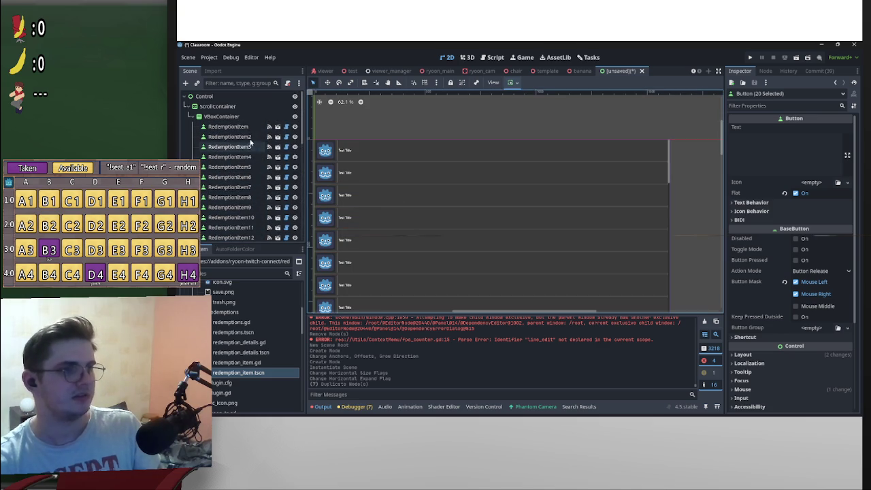
# Save and run the stress-test scene (75 FPS), then close the Classroom (DEBUG) window
pyautogui.click(794, 59)
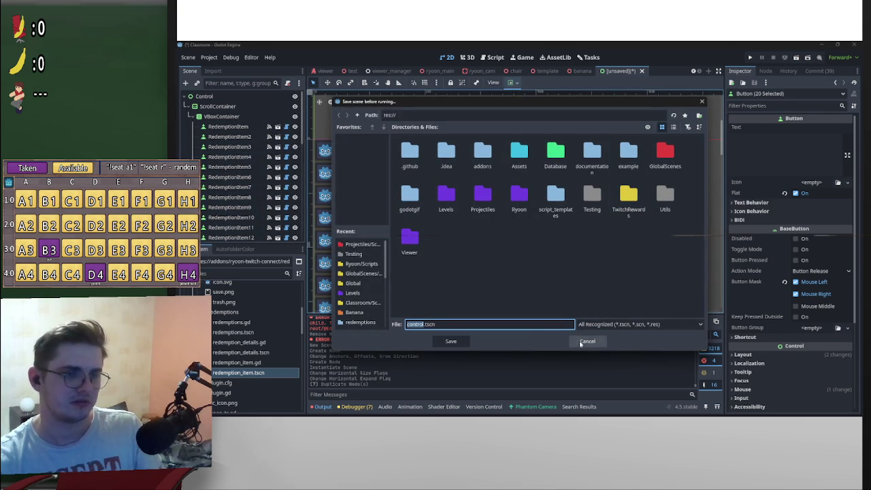
pyautogui.click(587, 341)
pyautogui.click(795, 58)
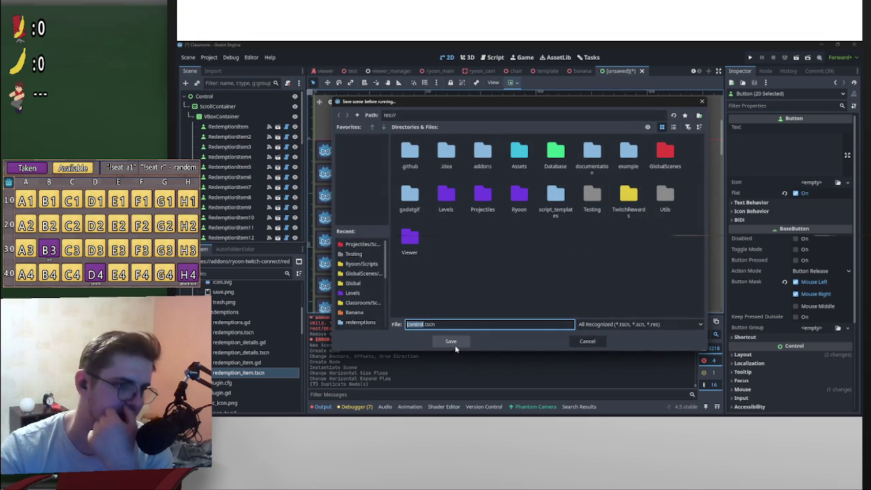
pyautogui.press('Return')
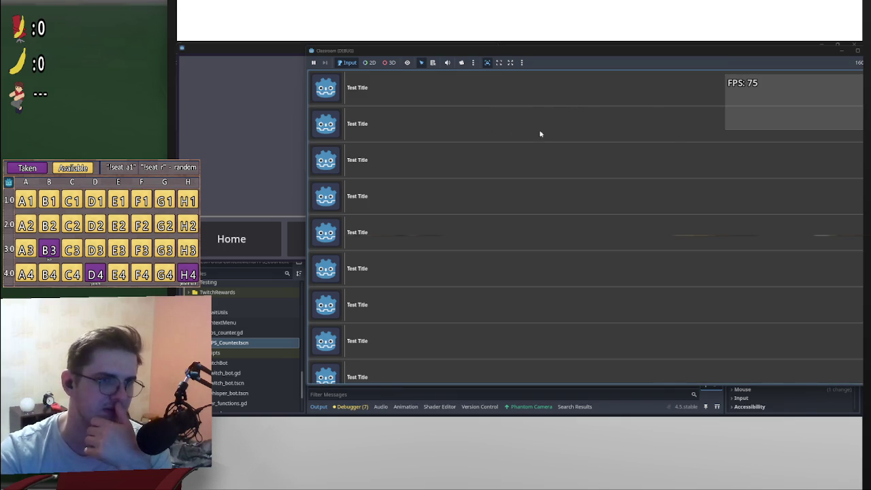
pyautogui.moveTo(801, 52); pyautogui.dragTo(699, 66)
pyautogui.click(771, 66)
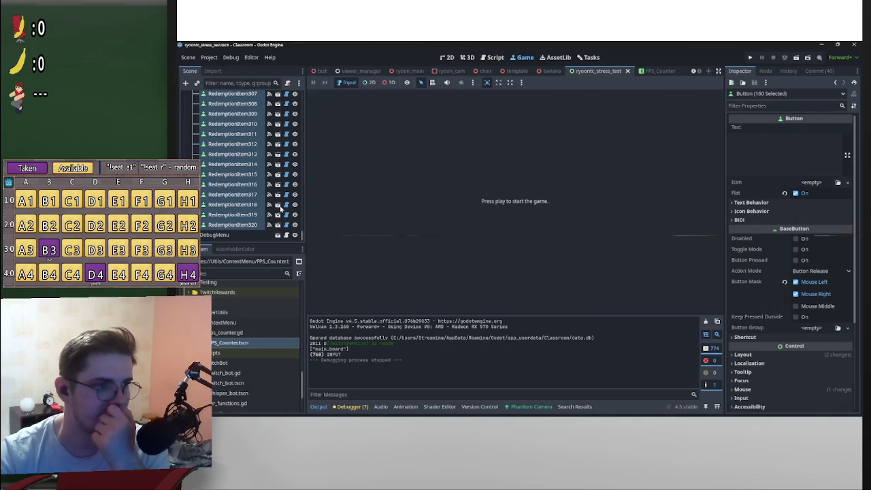
# Duplicate all RedemptionItem nodes to about 1,280, then save, run and stop the scene
pyautogui.scroll(10, 246, 204)
pyautogui.moveTo(301, 204); pyautogui.dragTo(314, 94)
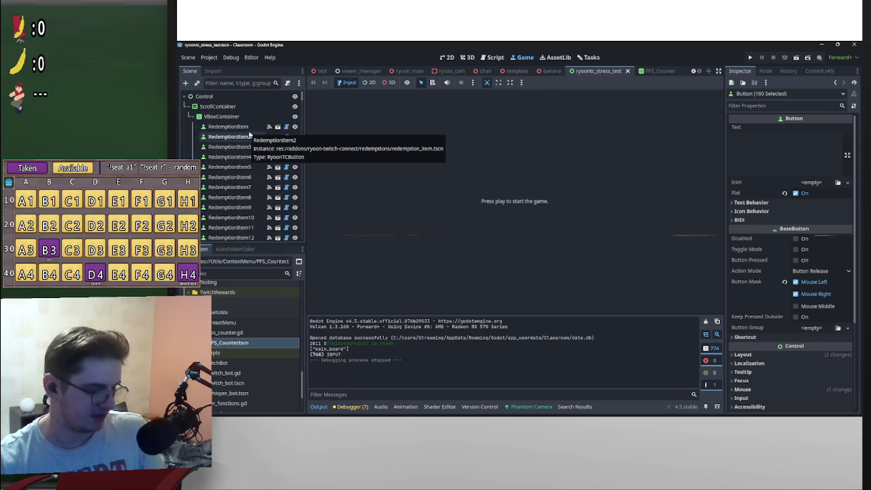
pyautogui.keyDown('shift'); pyautogui.click(249, 128); pyautogui.keyUp('shift')
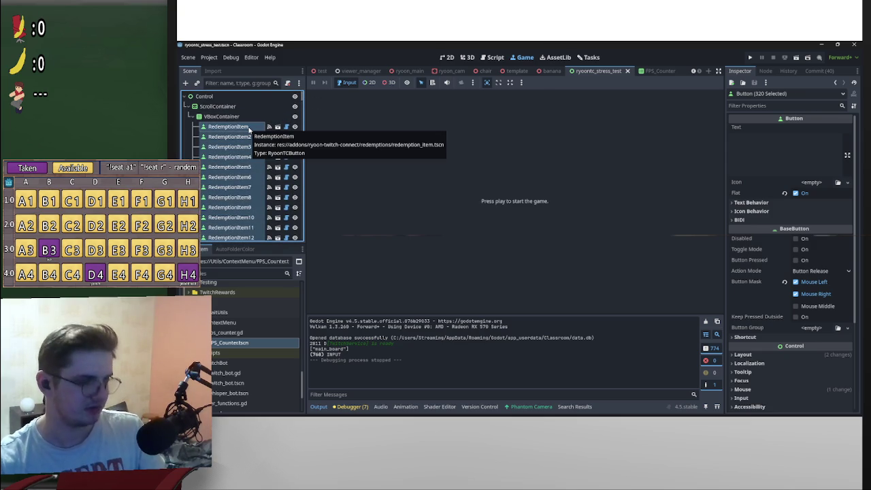
pyautogui.hotkey('ctrl', 'd')
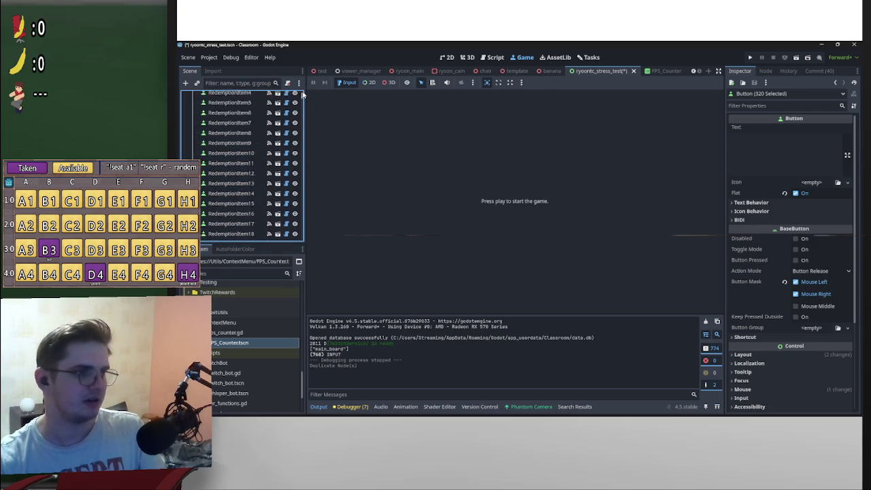
pyautogui.moveTo(304, 157); pyautogui.dragTo(303, 93)
pyautogui.keyDown('shift'); pyautogui.click(249, 128); pyautogui.keyUp('shift')
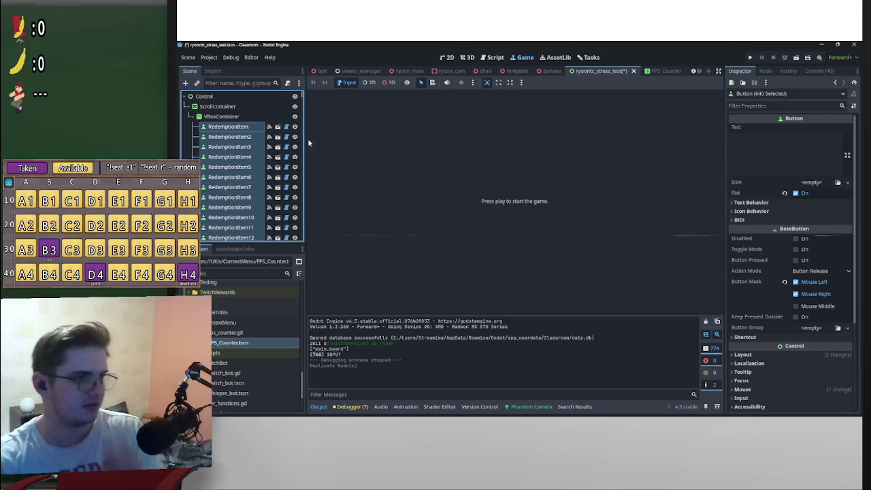
pyautogui.moveTo(304, 102); pyautogui.dragTo(300, 250)
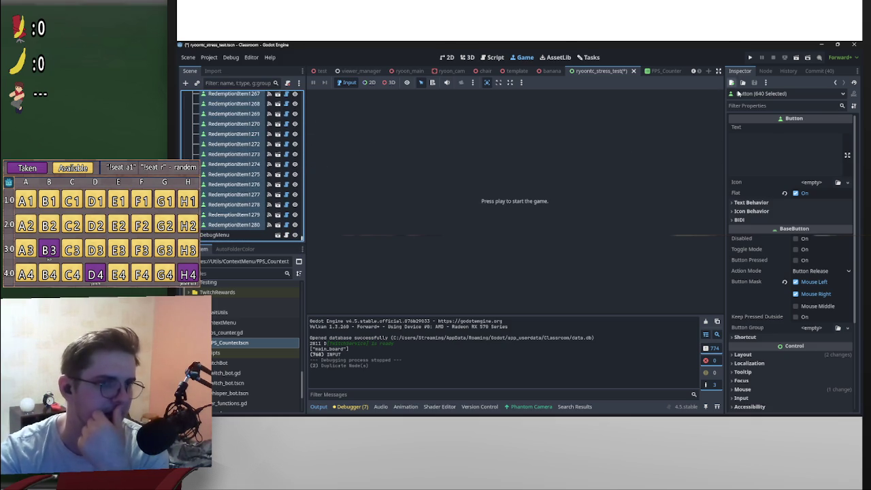
pyautogui.click(801, 61)
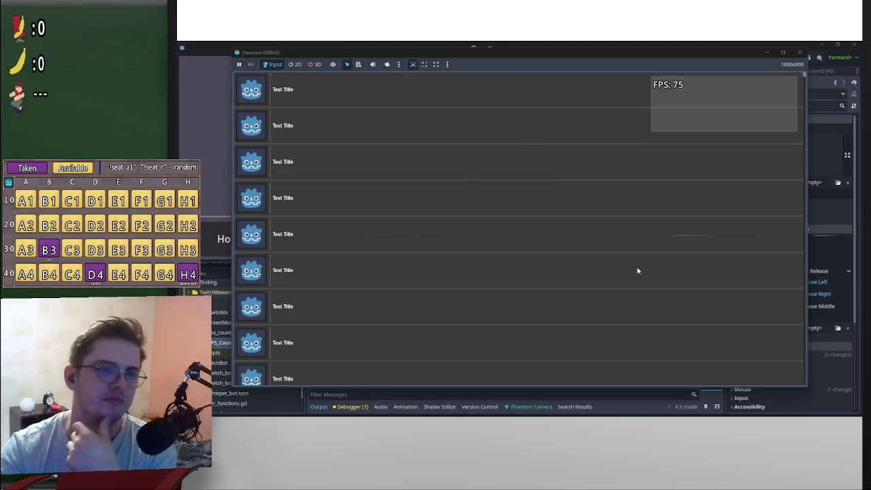
pyautogui.click(800, 53)
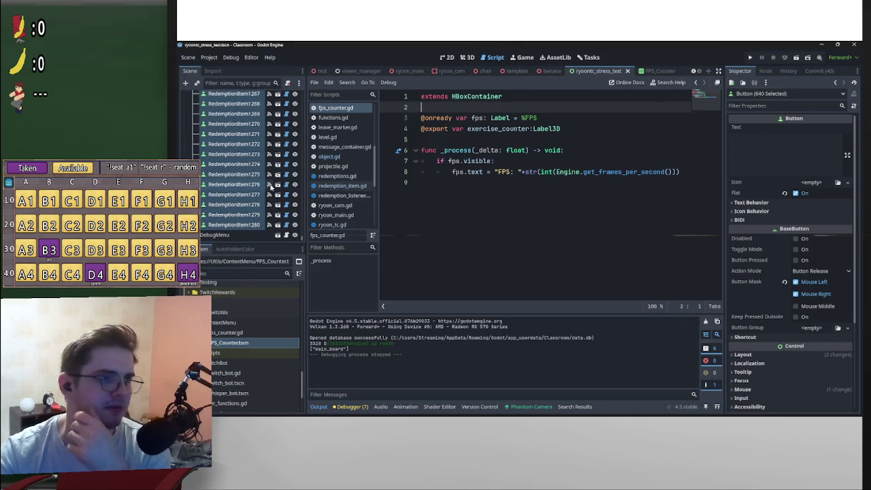
# Prefix line 86's is_hovered check with # in redemption_item.gd, save, test-run, and close the game
pyautogui.click(286, 175)
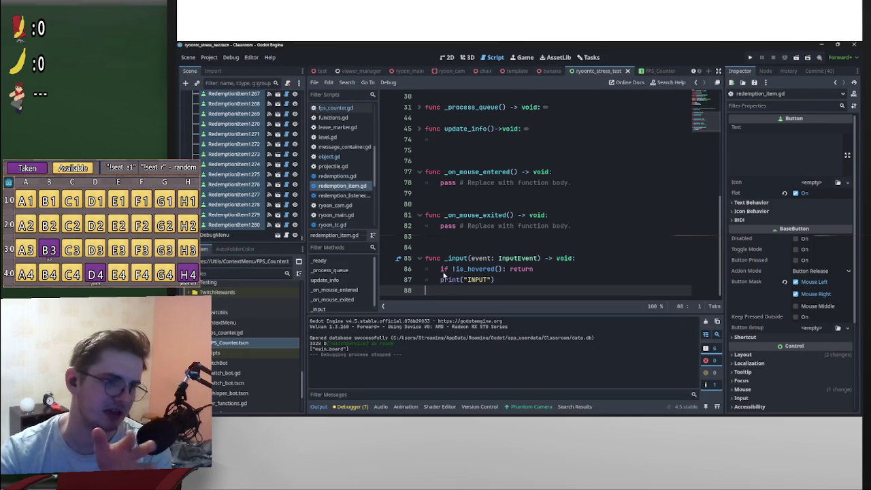
pyautogui.moveTo(441, 270); pyautogui.dragTo(543, 268)
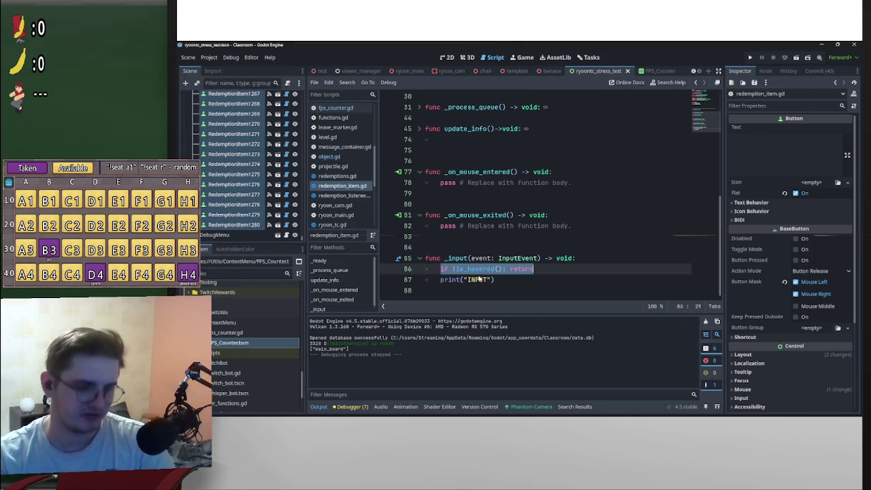
pyautogui.click(440, 270)
pyautogui.write('#')
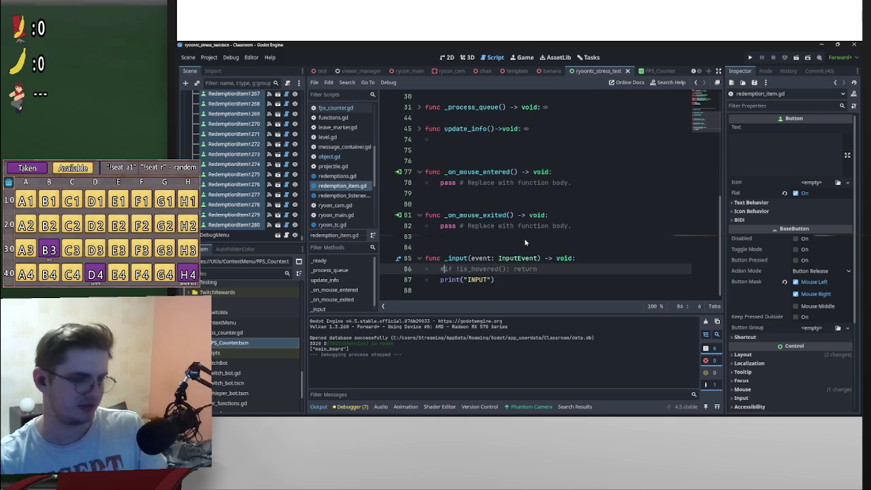
pyautogui.hotkey('ctrl', 's')
pyautogui.click(796, 58)
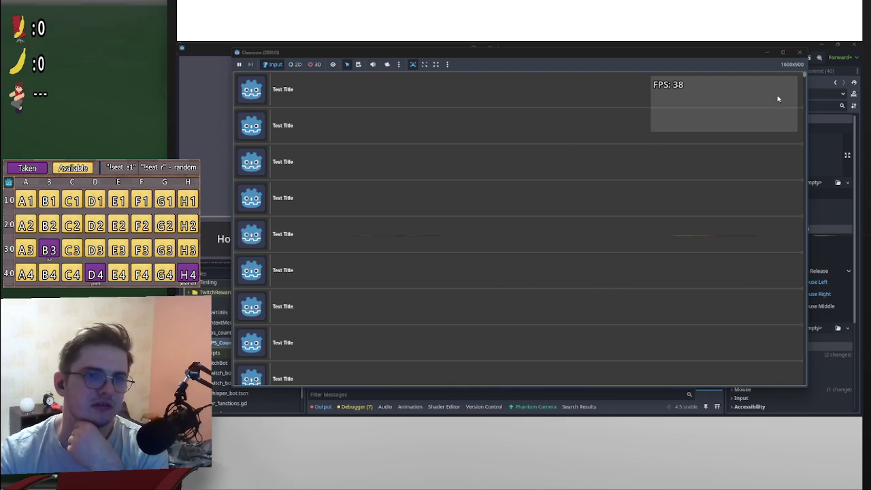
pyautogui.click(799, 53)
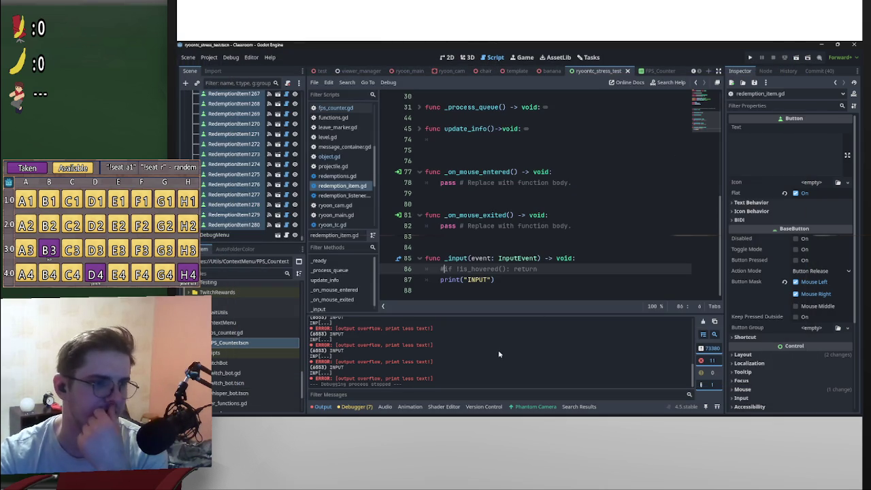
# Clear the output log and remove the # so line 86's is_hovered guard is active again
pyautogui.press('F5')
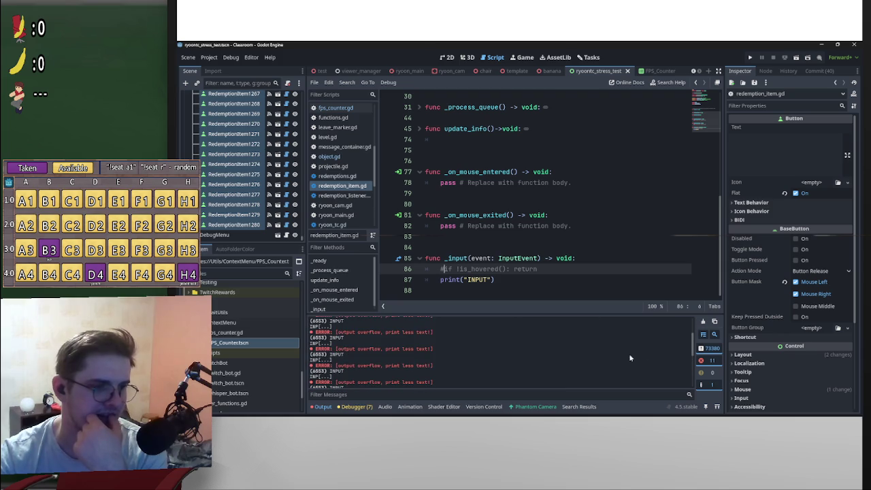
pyautogui.click(703, 322)
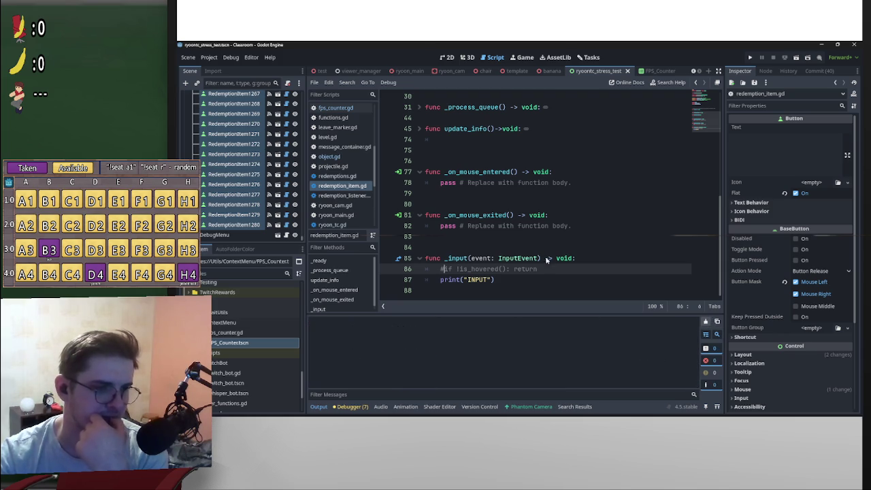
pyautogui.press('BackSpace')
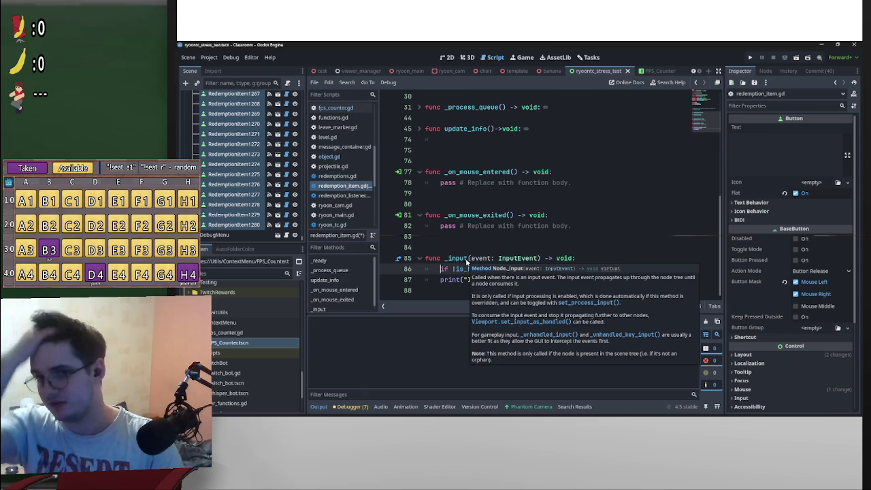
pyautogui.moveTo(305, 242); pyautogui.dragTo(314, 89)
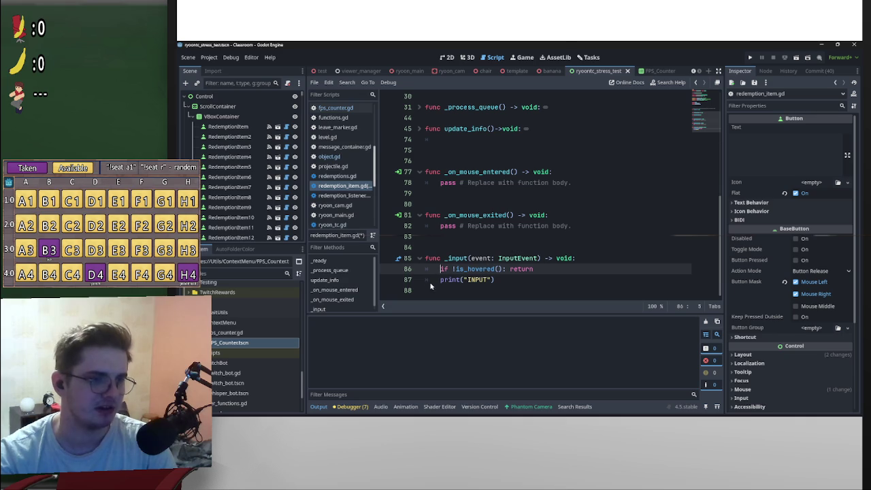
pyautogui.tripleClick(505, 271)
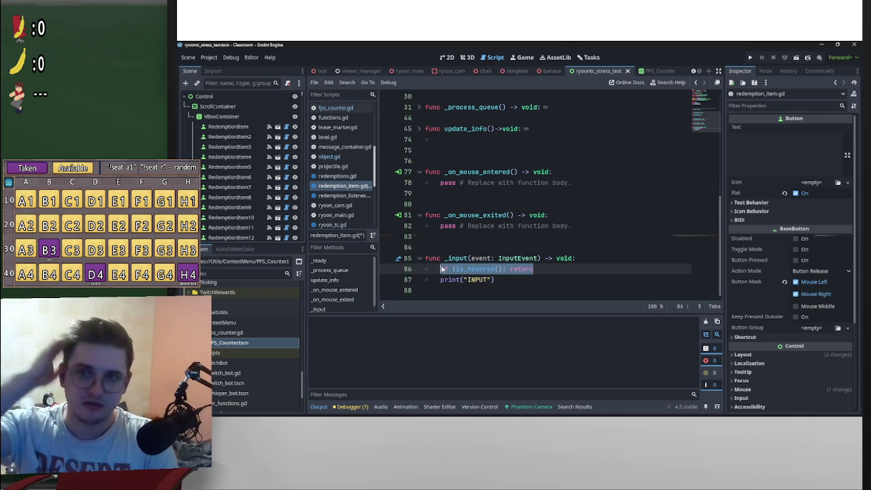
pyautogui.click(582, 271)
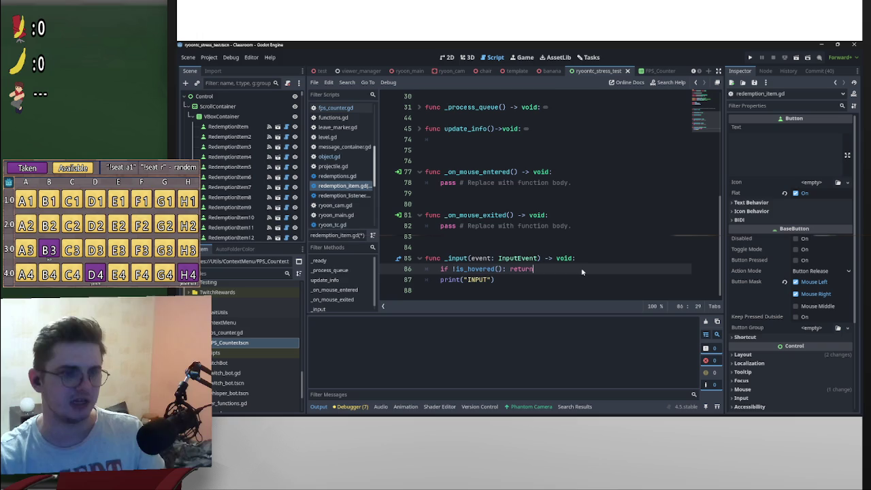
# Add a new line under line 86 with the partial condition 'if even != MOUSE'
pyautogui.press('Return')
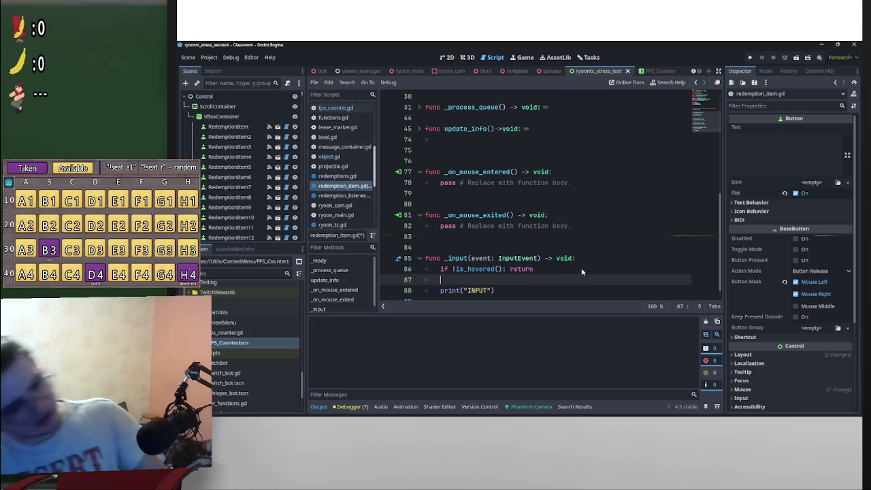
pyautogui.write('if ')
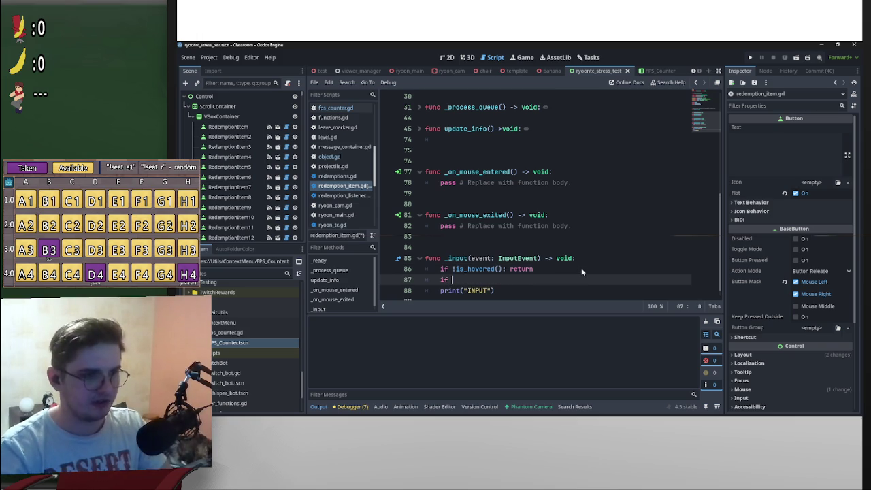
pyautogui.write('even')
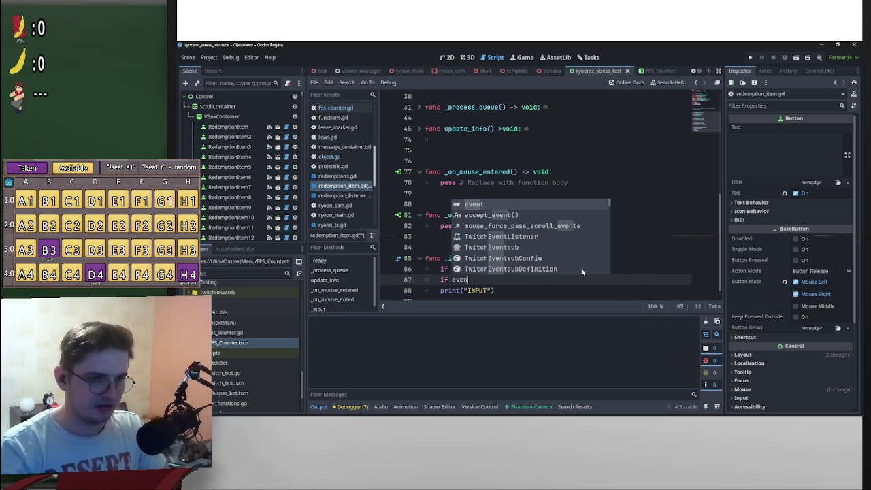
pyautogui.write('.')
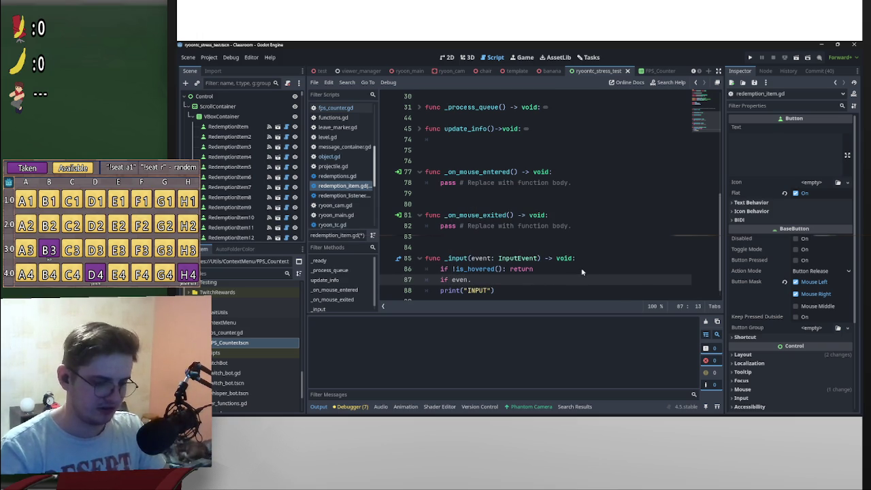
pyautogui.press('BackSpace')
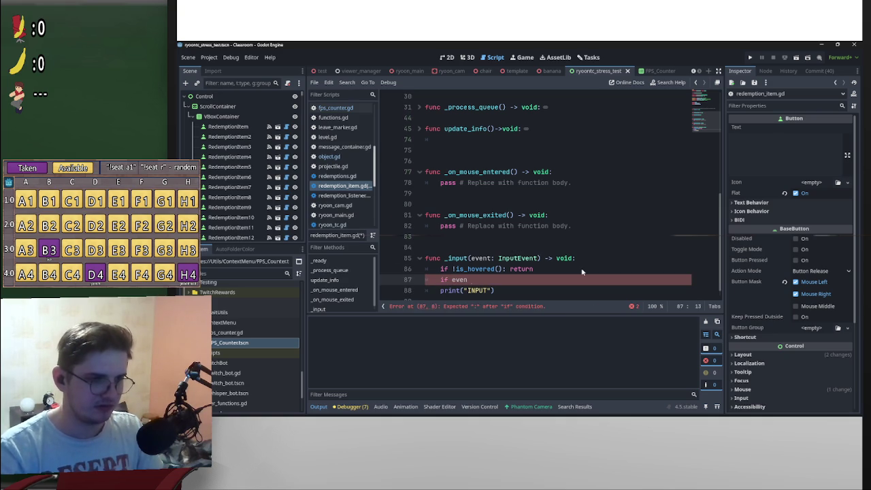
pyautogui.write('= ')
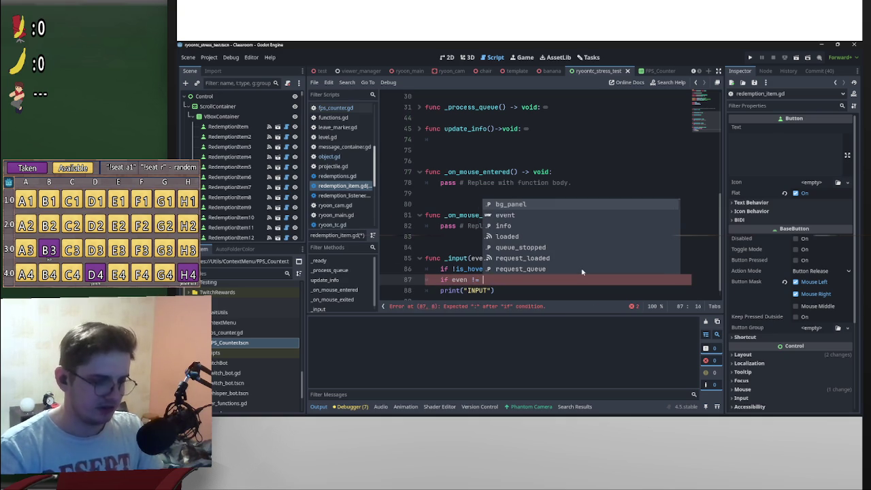
pyautogui.write('M')
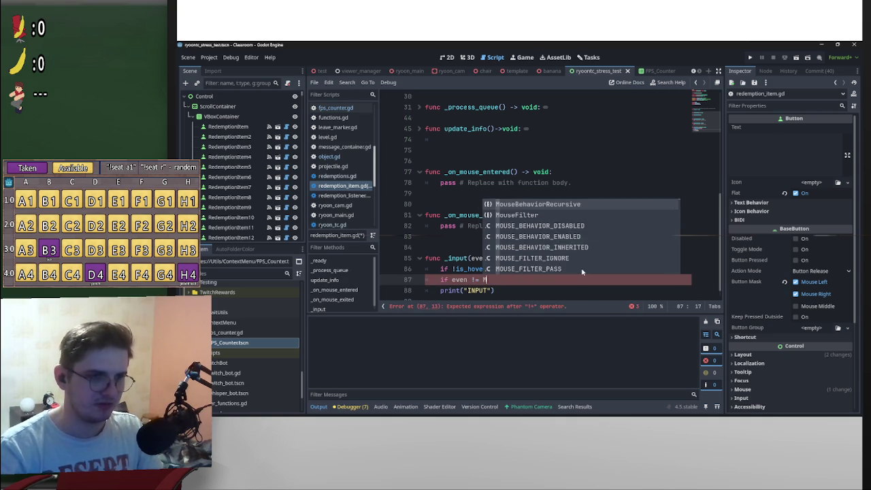
pyautogui.write('OUSE')
# Open the InputEvent class reference from the script
pyautogui.scroll(-2, 570, 254)
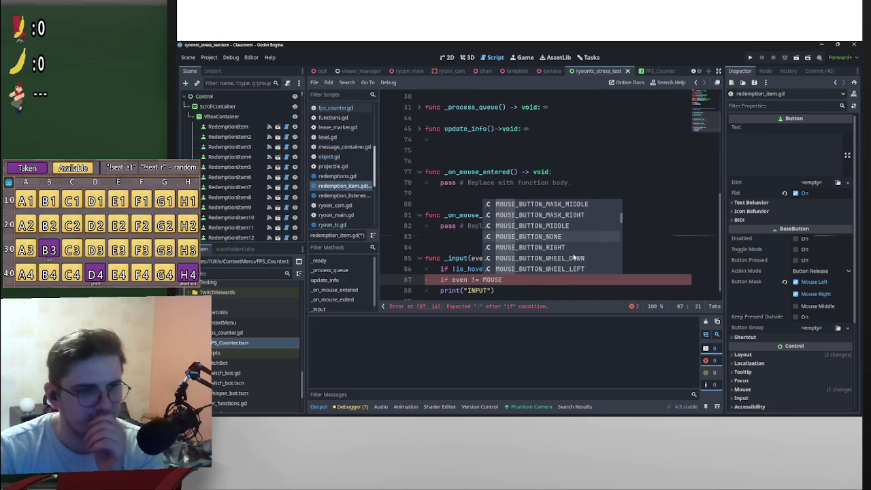
pyautogui.click(526, 284)
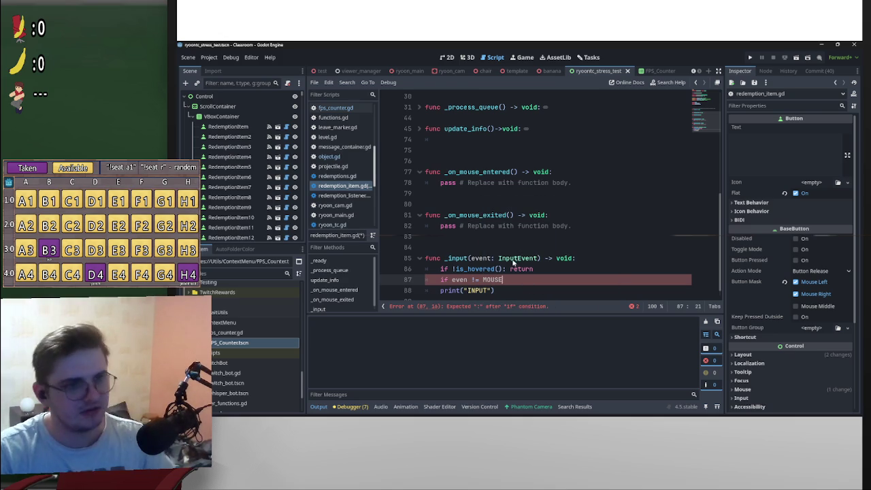
pyautogui.keyDown('ctrl'); pyautogui.click(506, 258); pyautogui.keyUp('ctrl')
pyautogui.scroll(-10, 514, 224)
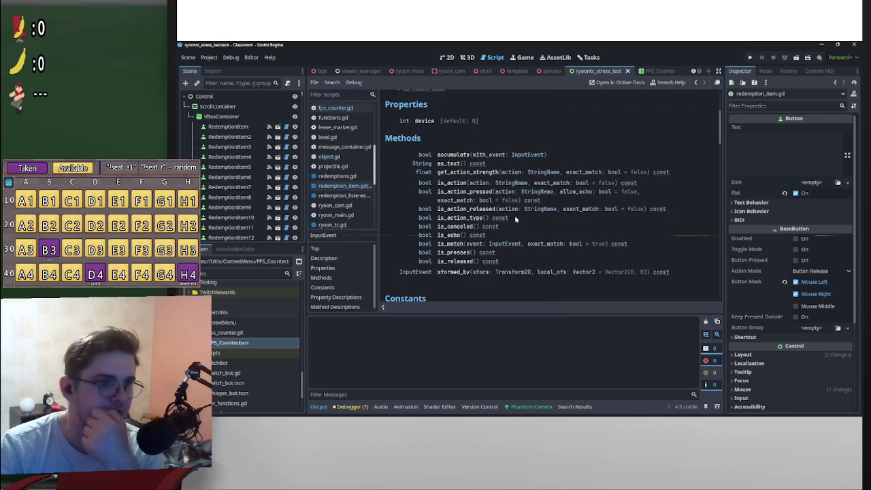
# Scroll the InputEvent docs, go back to redemption_item.gd, and select the unfinished line 87
pyautogui.scroll(-3, 519, 221)
pyautogui.scroll(5, 524, 222)
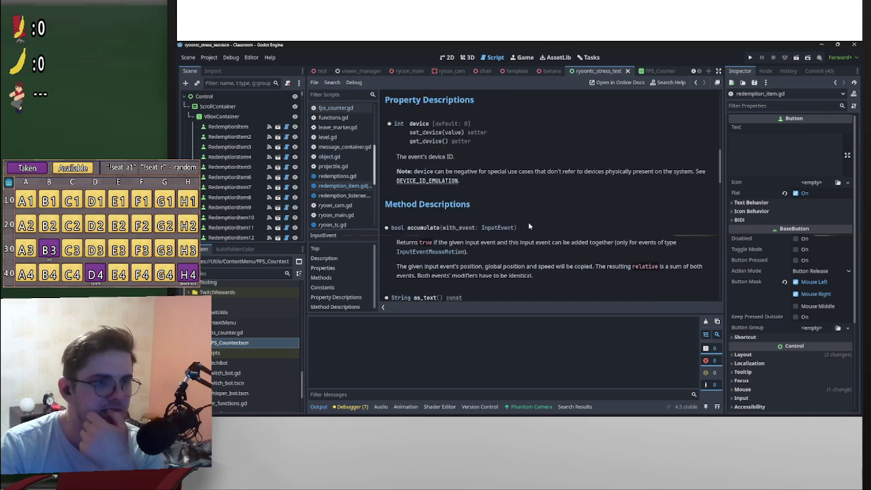
pyautogui.scroll(-3, 528, 221)
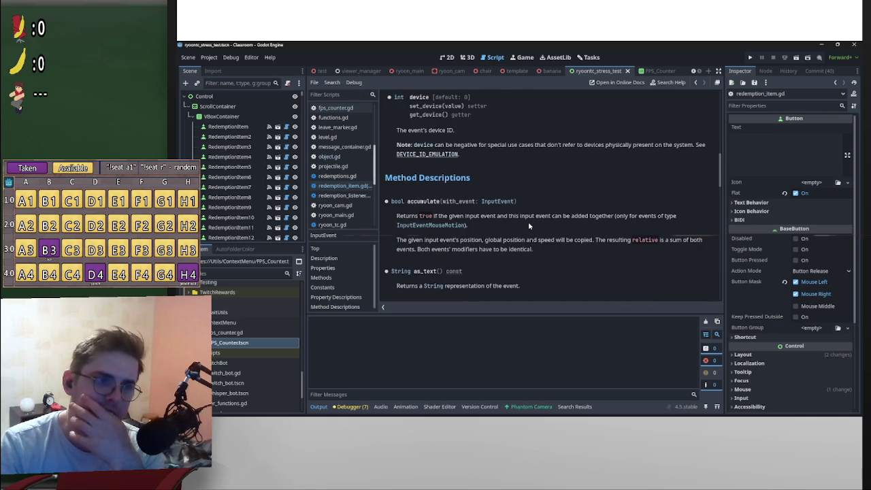
pyautogui.hotkey('alt', 'Left')
pyautogui.moveTo(511, 280); pyautogui.dragTo(441, 281)
# Replace line 87 with print(event) and save redemption_item.gd
pyautogui.write('print')
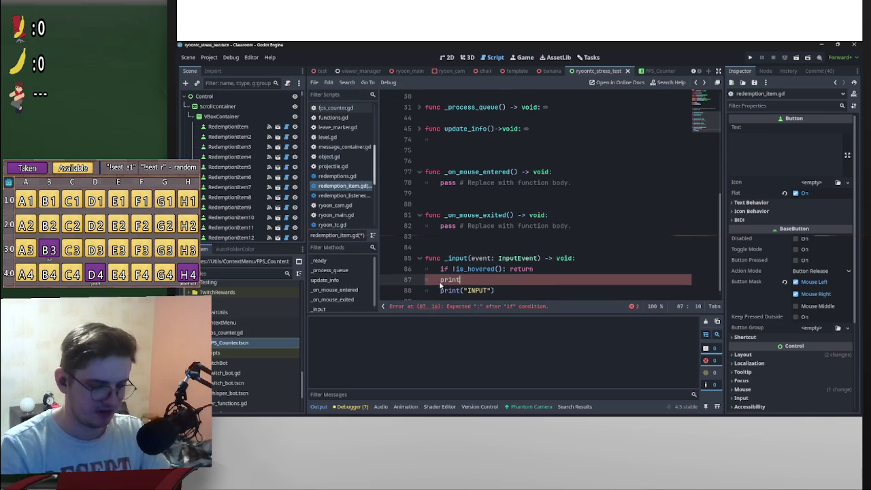
pyautogui.write('(I')
pyautogui.press('BackSpace')
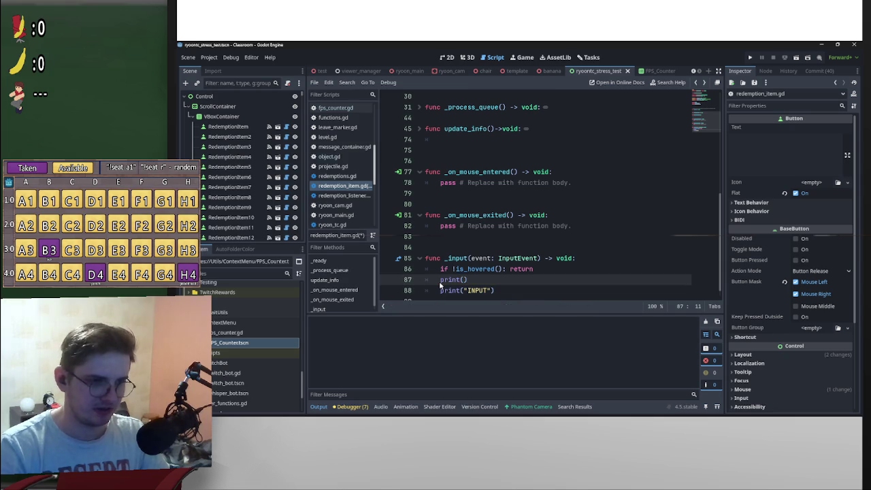
pyautogui.write('vent')
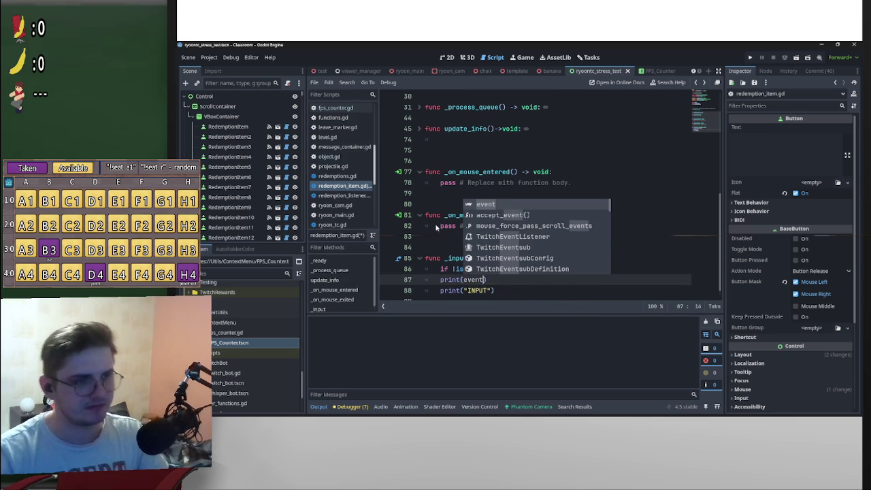
pyautogui.click(439, 227)
pyautogui.hotkey('ctrl', 's')
# Delete the old print("INPUT") line and close the ryoontc_stress_test scene
pyautogui.moveTo(440, 291); pyautogui.dragTo(529, 295)
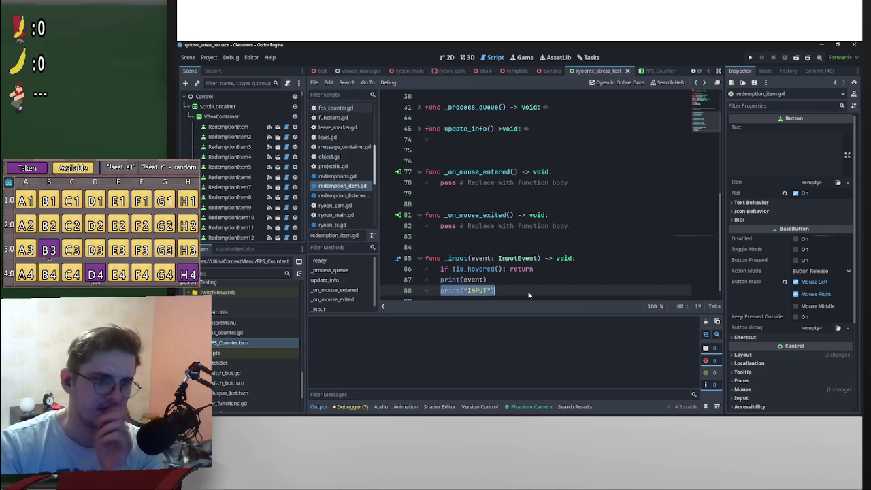
pyautogui.press('BackSpace')
pyautogui.press('BackSpace')
pyautogui.press('BackSpace')
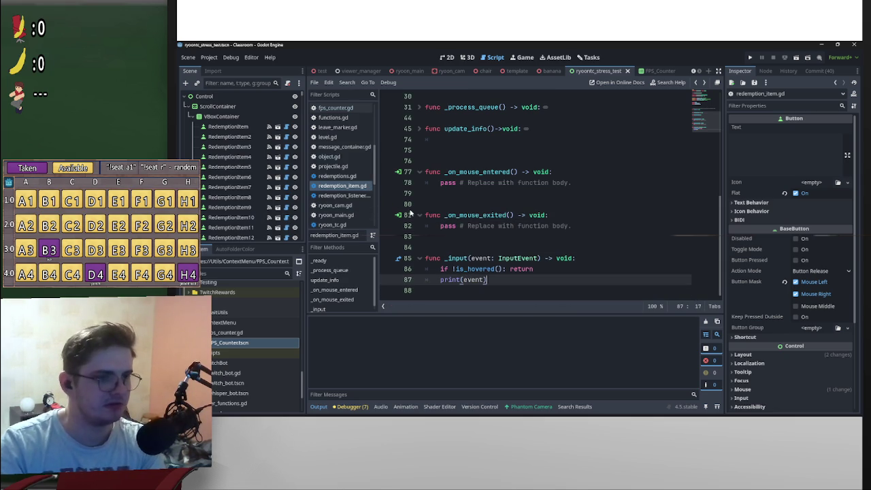
pyautogui.click(627, 71)
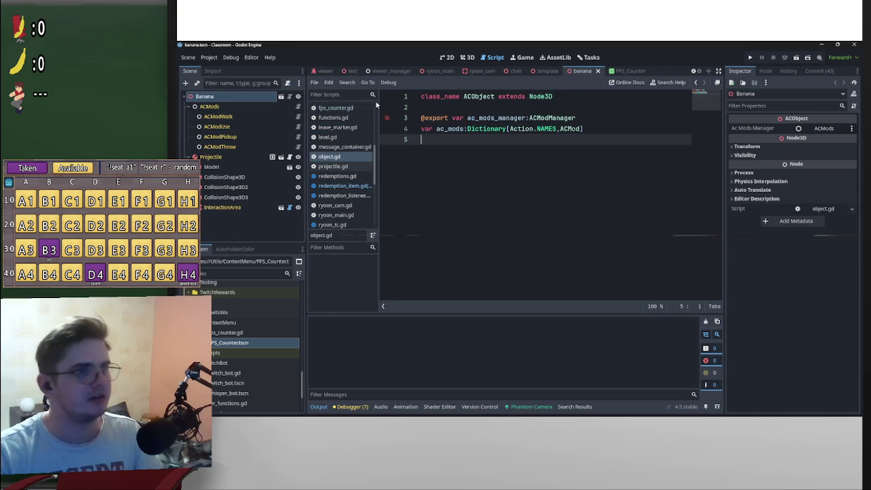
# Switch to the redemption_item scene, save redemption_item.gd, and run that scene on its own
pyautogui.scroll(6, 400, 72)
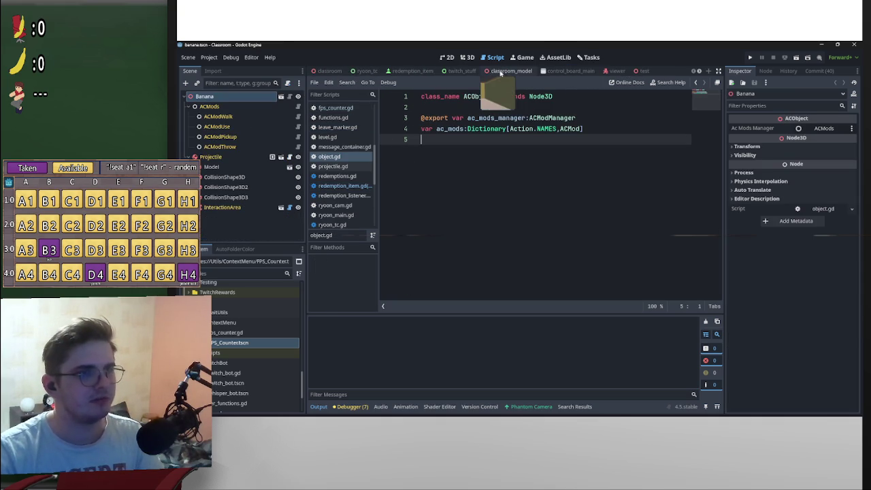
pyautogui.click(400, 72)
pyautogui.click(502, 226)
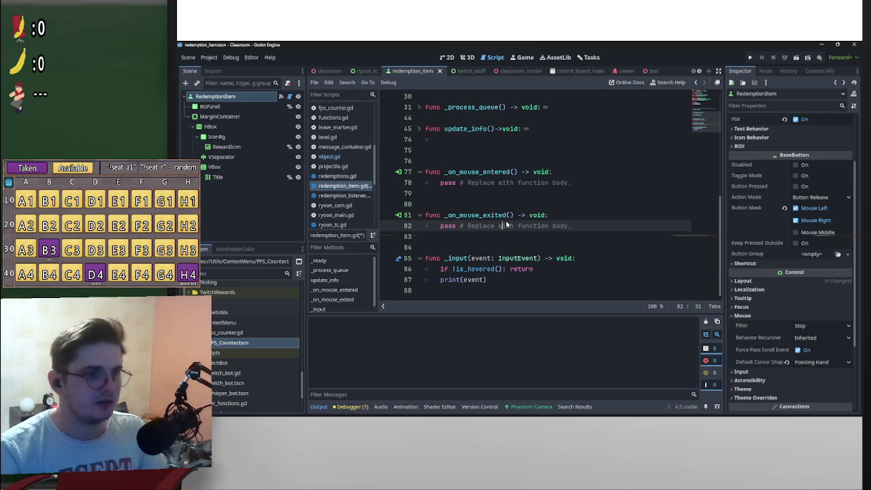
pyautogui.click(506, 235)
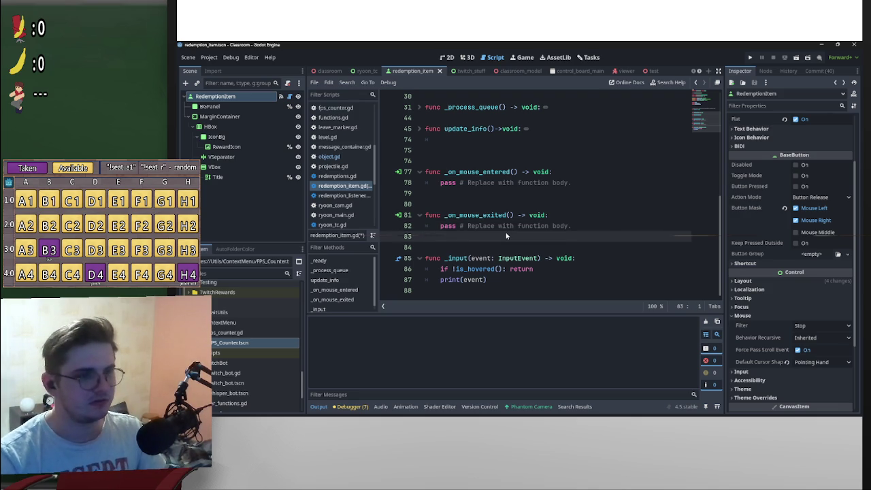
pyautogui.hotkey('ctrl', 's')
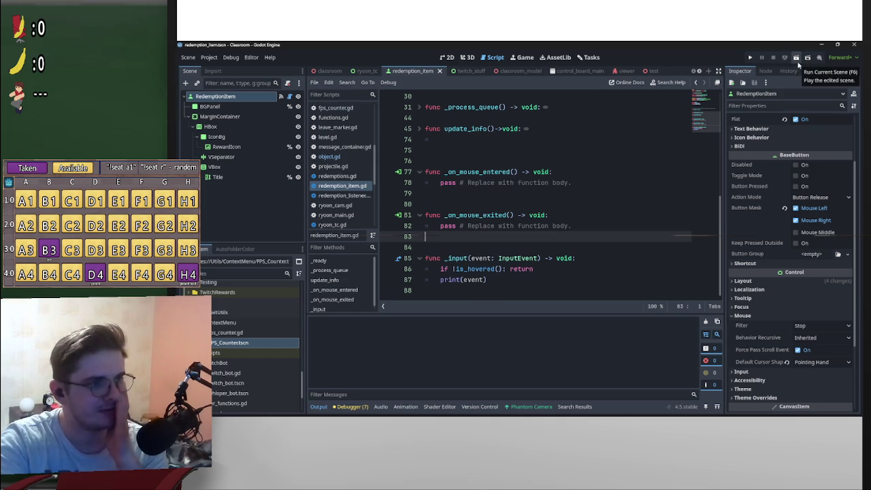
pyautogui.click(796, 59)
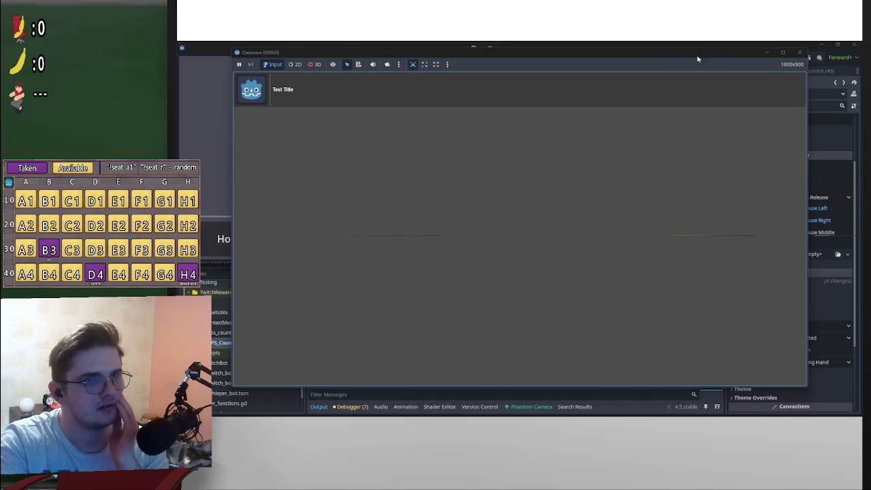
# Move the game window aside to read the logged mouse input events, then stop the run
pyautogui.moveTo(665, 53)
pyautogui.mouseDown()
pyautogui.moveTo(870, 57)
pyautogui.moveTo(792, 78)
pyautogui.mouseUp()
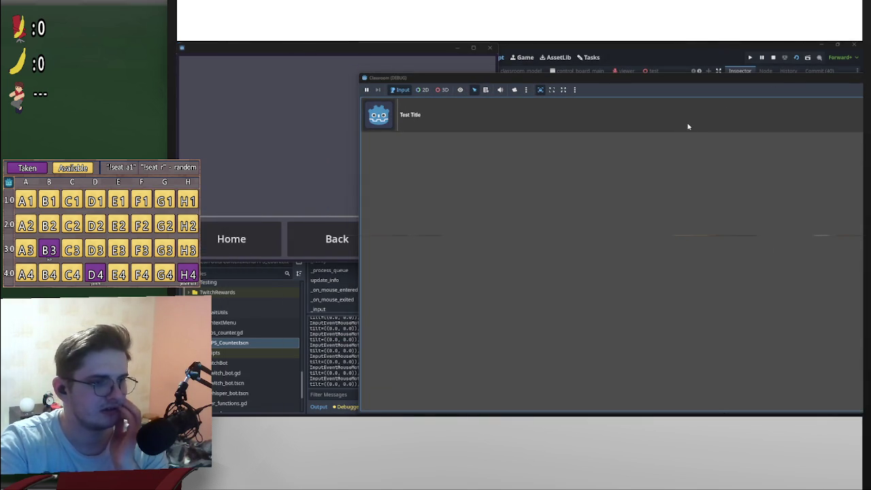
pyautogui.moveTo(692, 90); pyautogui.dragTo(870, 91)
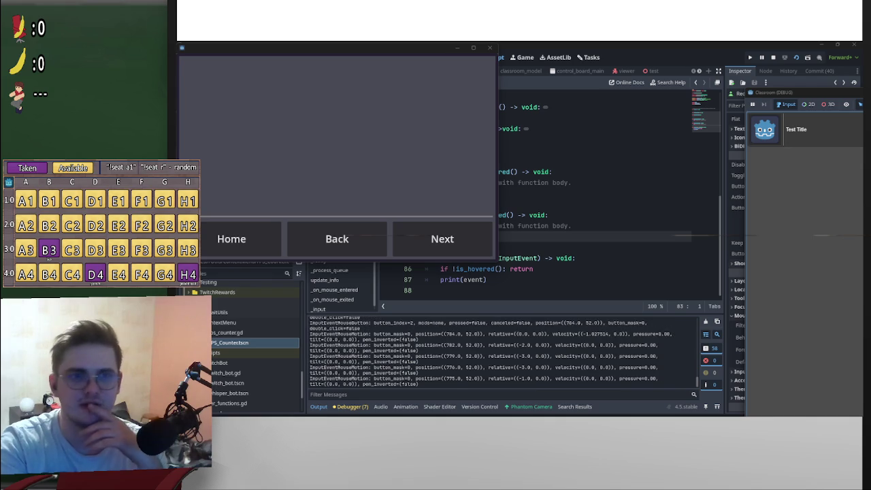
pyautogui.click(774, 59)
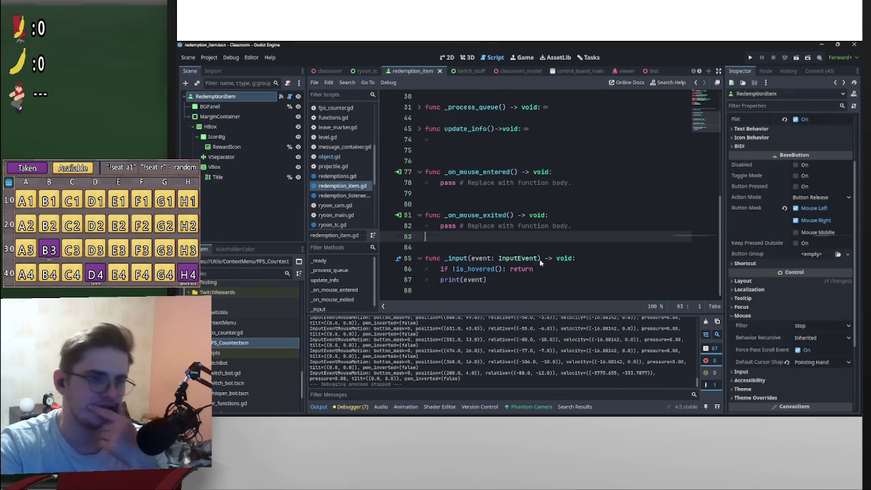
# Add the guard 'if event != InputEventMouseButton: return' above print(event) in _input
pyautogui.click(443, 280)
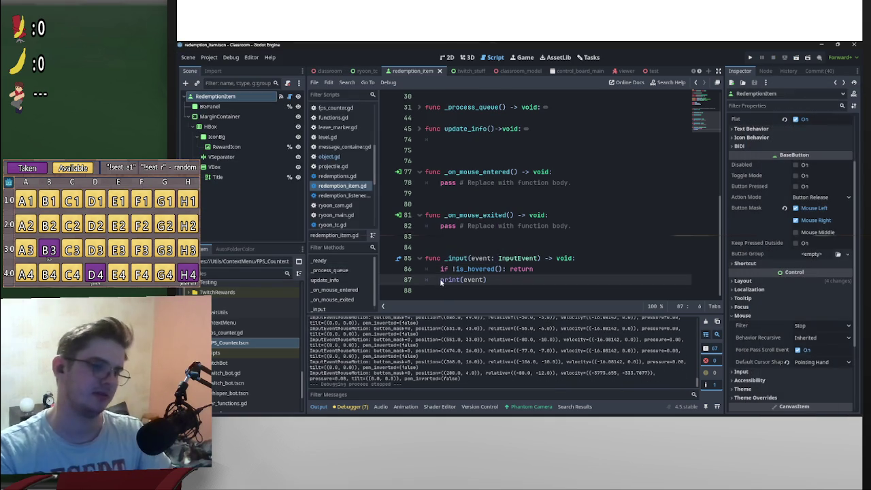
pyautogui.press('Return')
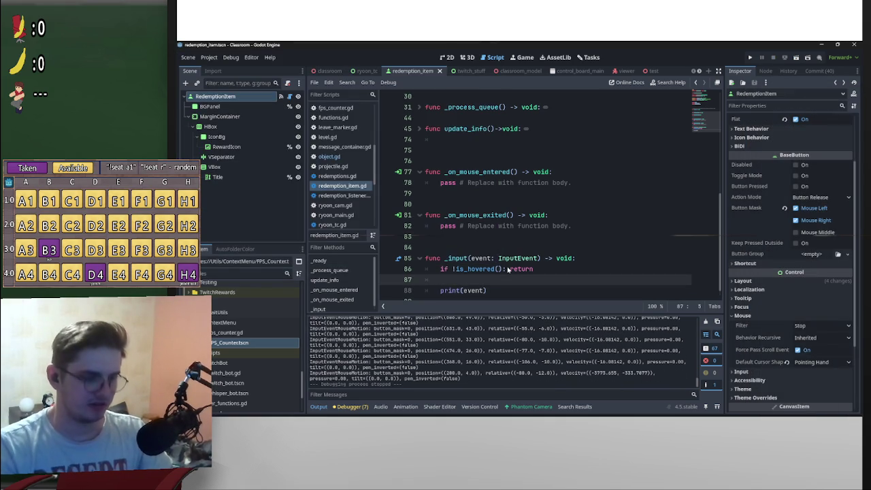
pyautogui.write('if event !=')
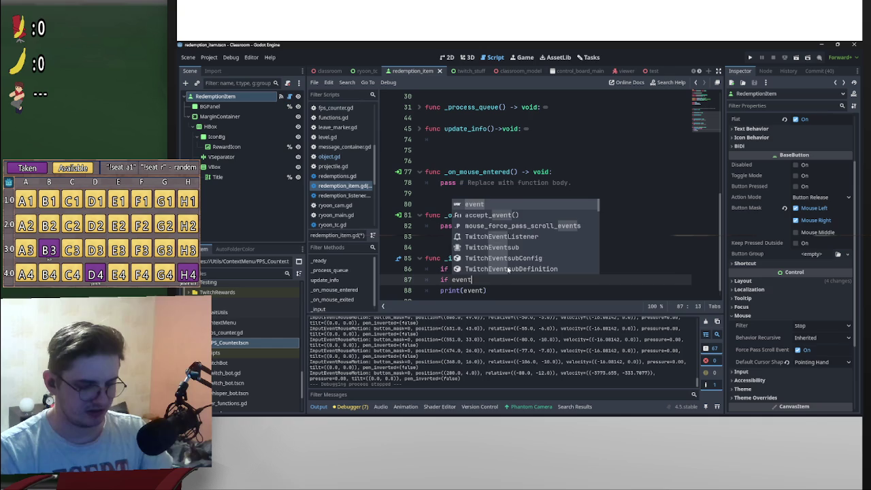
pyautogui.write(' INP')
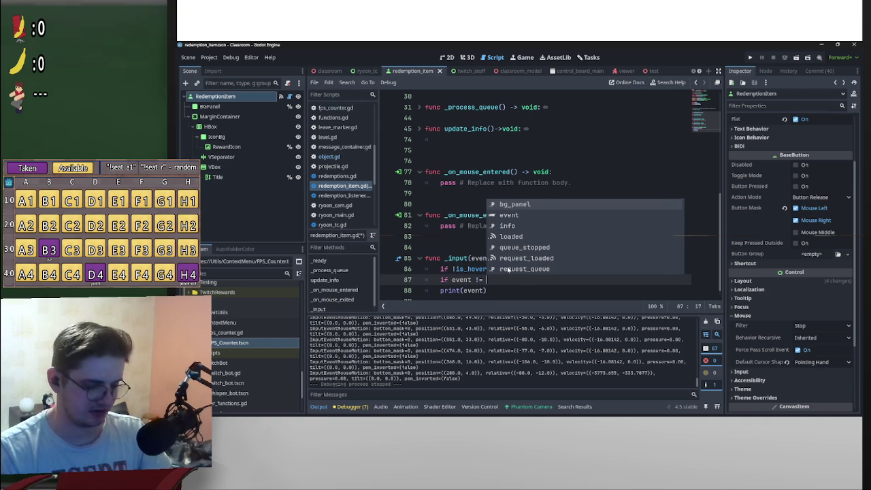
pyautogui.press('Down')
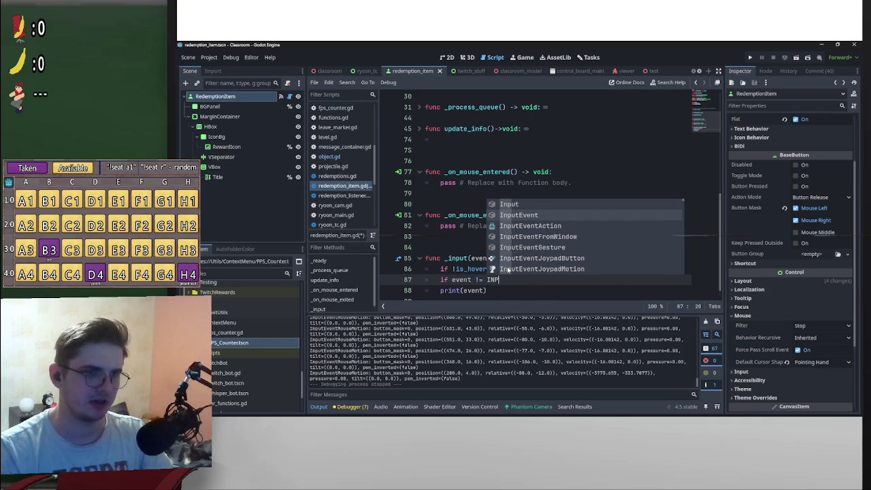
pyautogui.press('Escape')
pyautogui.press('Down')
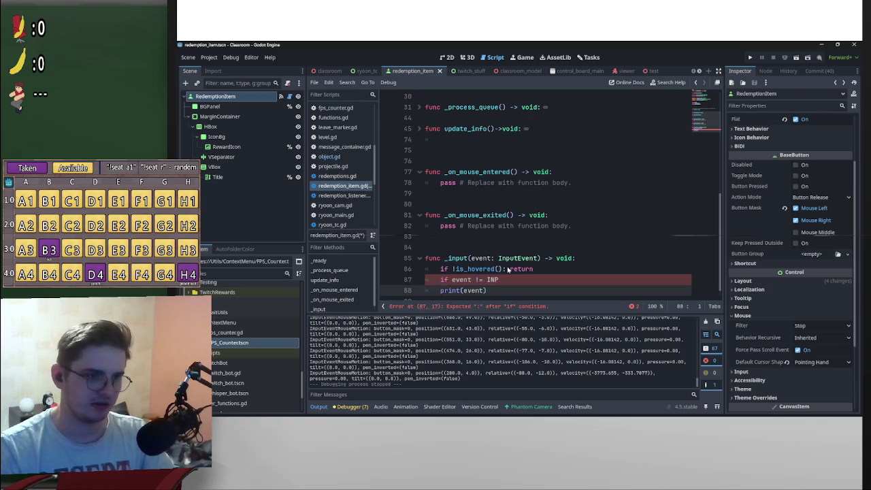
pyautogui.press('Up')
pyautogui.press('BackSpace')
pyautogui.press('BackSpace')
pyautogui.write('n')
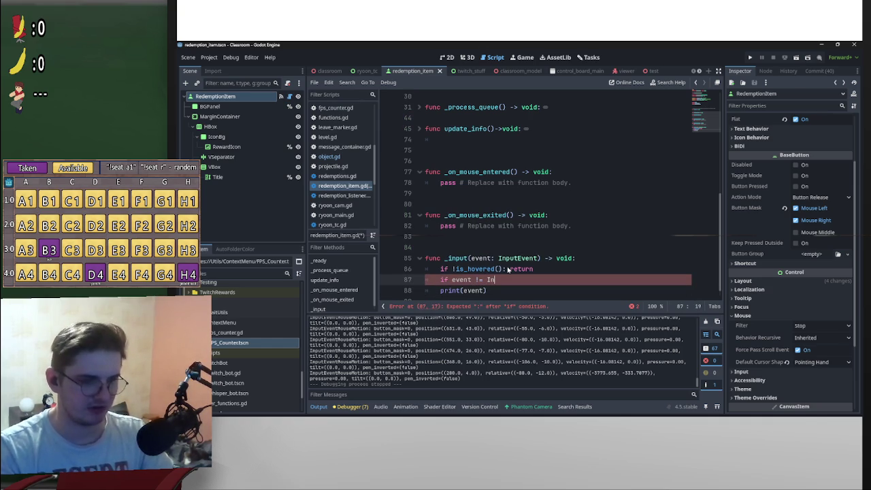
pyautogui.write('put')
pyautogui.write('Event')
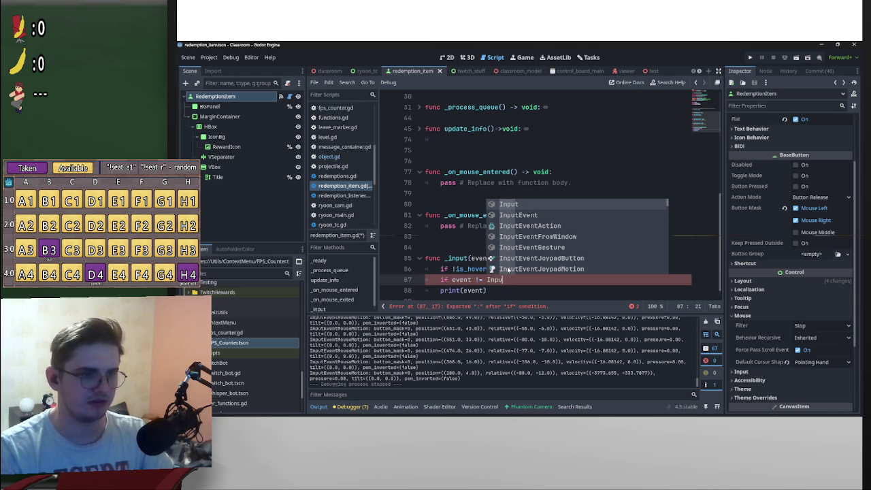
pyautogui.press('Return')
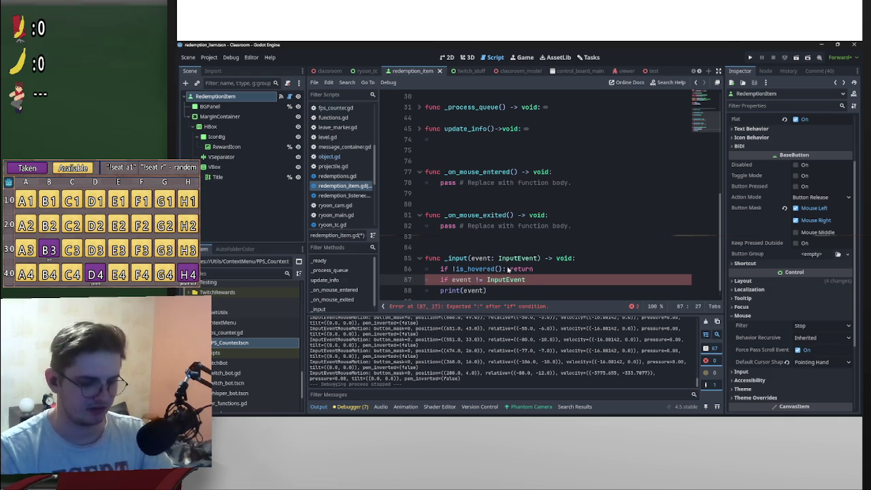
pyautogui.write('Mouse')
pyautogui.press('Down')
pyautogui.press('Return')
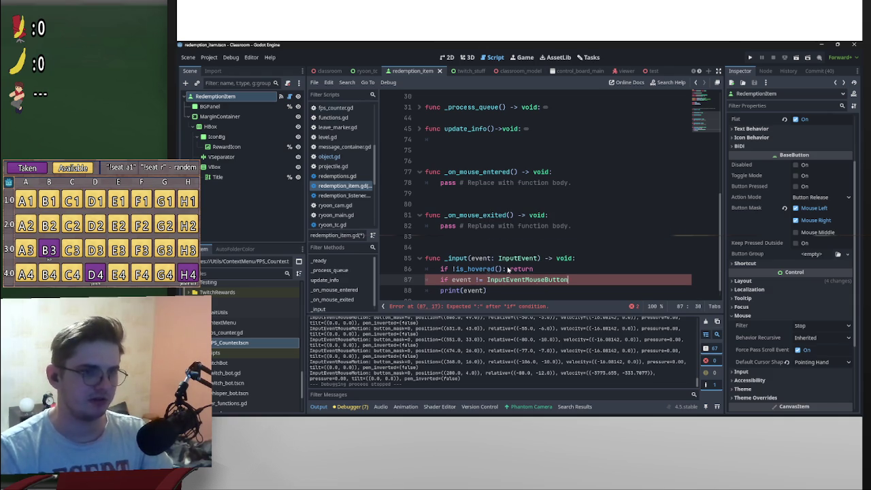
pyautogui.write(': return')
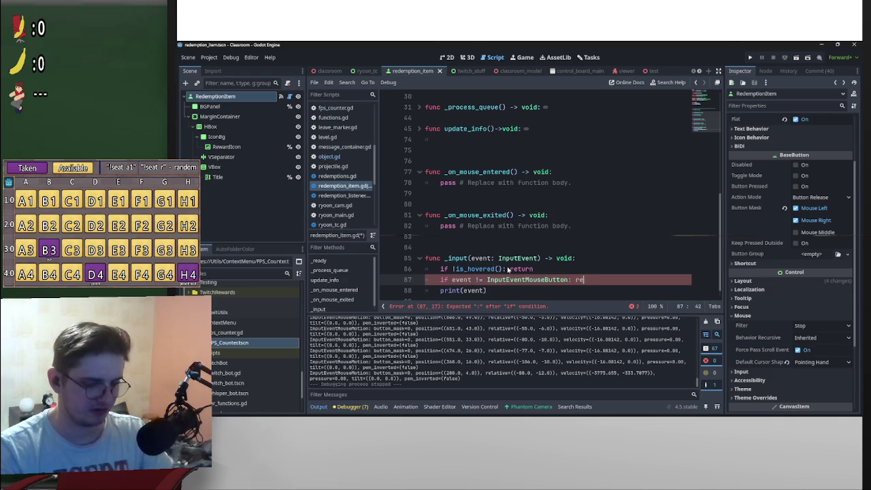
pyautogui.press('Escape')
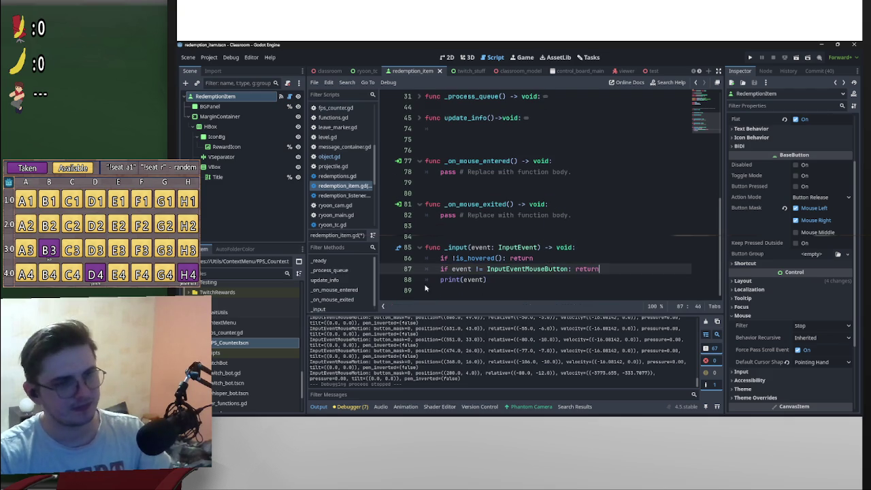
# Tidy the blank lines after the guard and run the full project
pyautogui.click(440, 280)
pyautogui.press('Return')
pyautogui.press('Return')
pyautogui.click(457, 269)
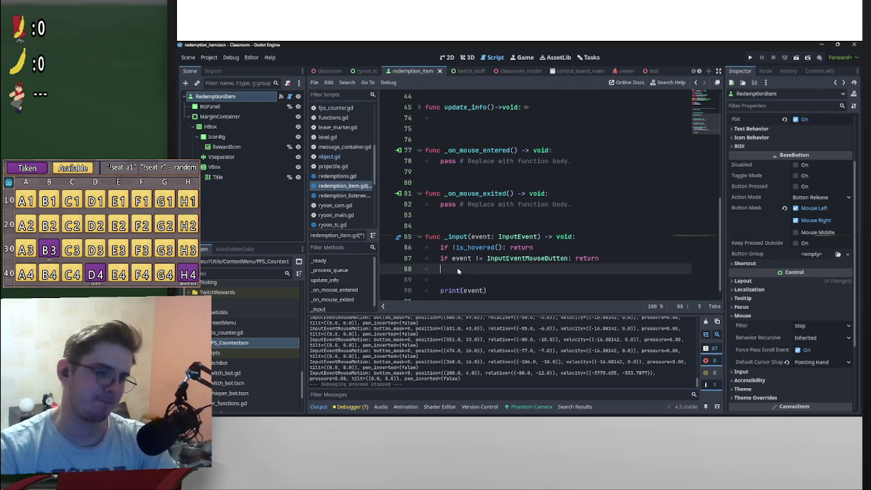
pyautogui.press('BackSpace')
pyautogui.press('BackSpace')
pyautogui.press('BackSpace')
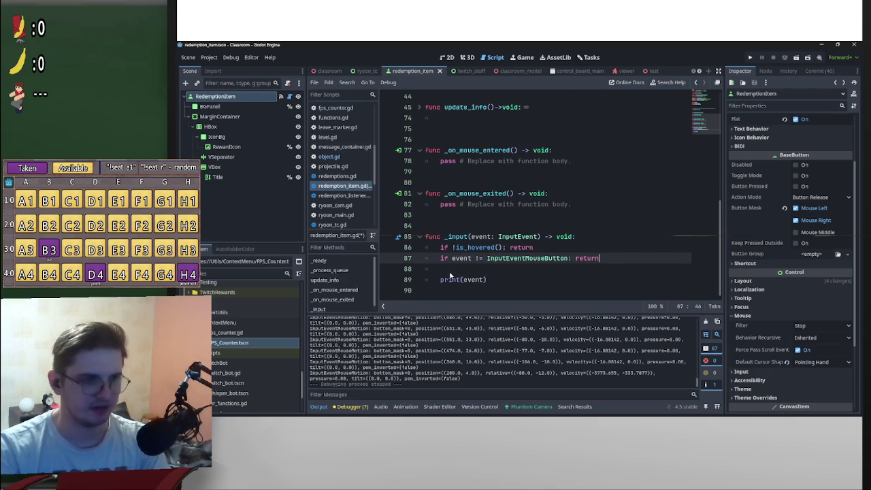
pyautogui.write('n')
pyautogui.press('Return')
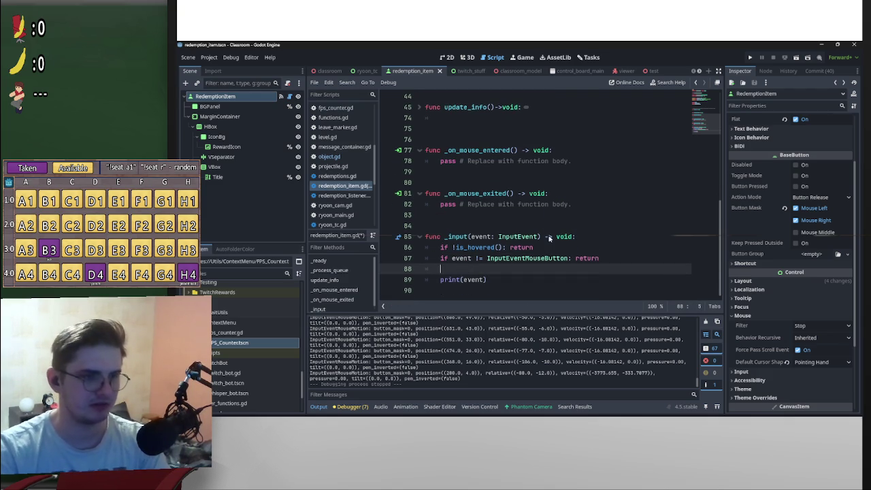
pyautogui.click(795, 58)
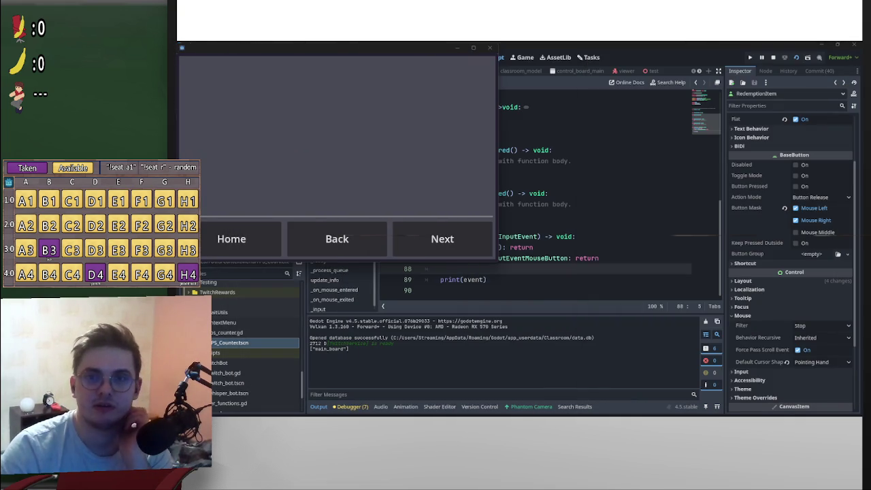
# Uncheck Mouse Right in the Button Mask, run the scene with F6, then close the game
pyautogui.click(796, 220)
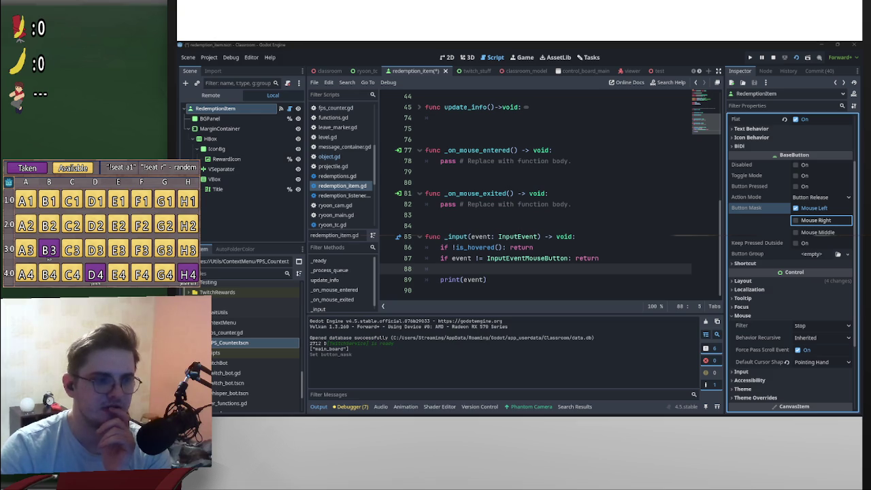
pyautogui.press('F6')
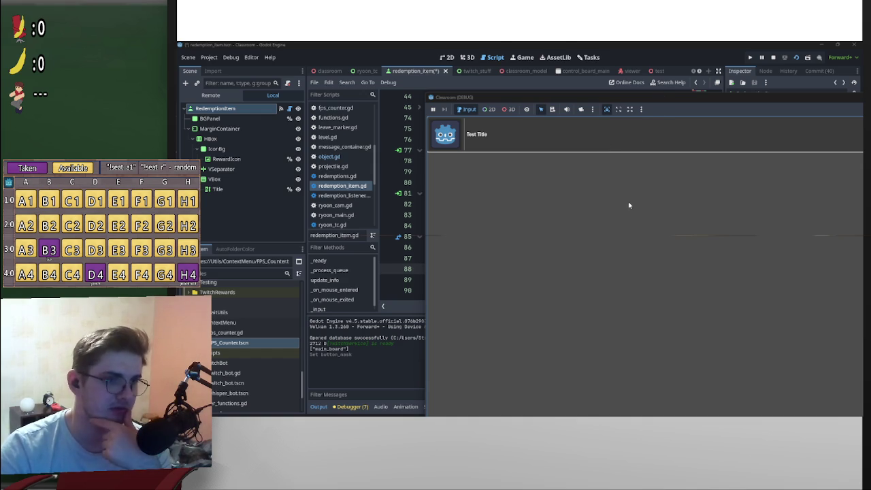
pyautogui.click(779, 80)
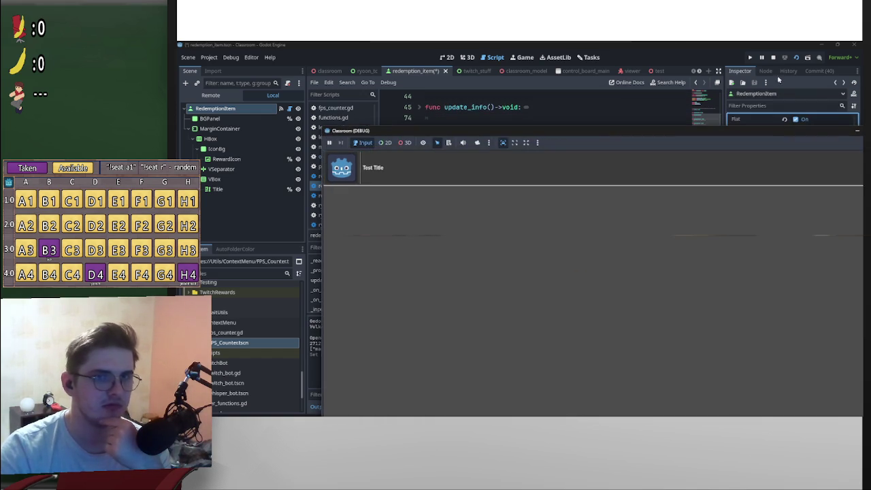
pyautogui.click(772, 57)
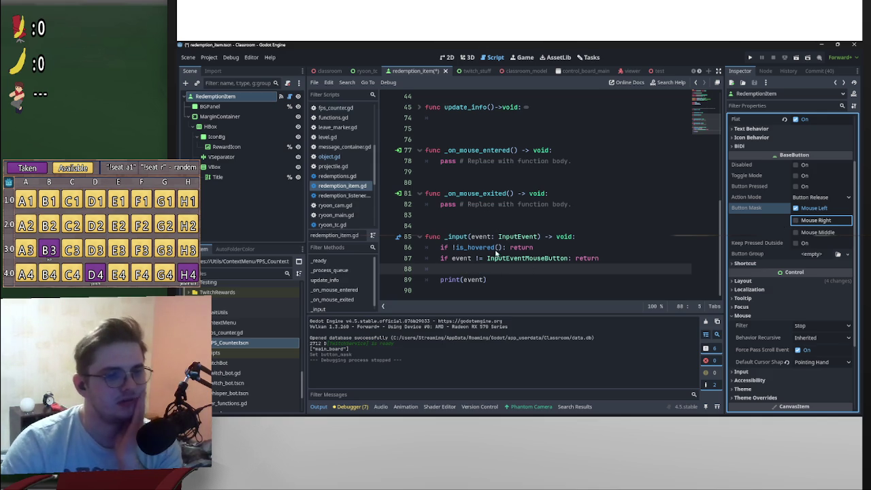
# Rewrite line 87's comparison as event.is_class("InputEventMouseButton")
pyautogui.click(472, 258)
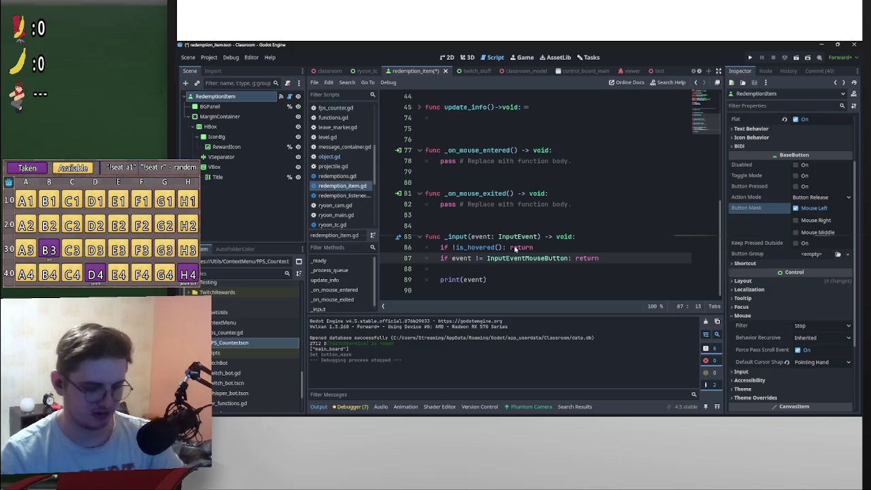
pyautogui.write('.cla')
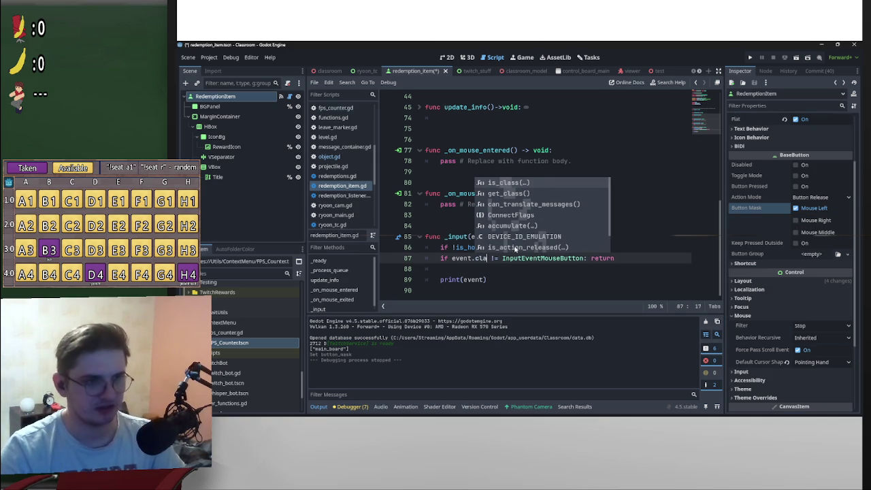
pyautogui.press('Return')
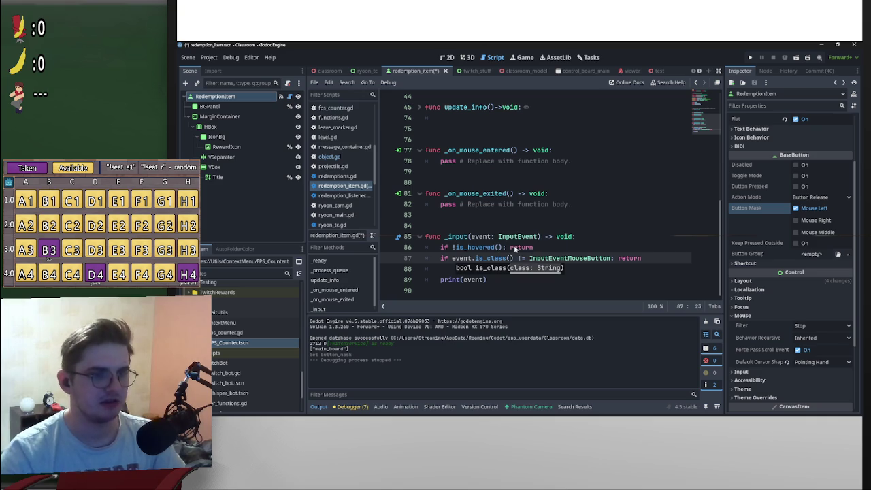
pyautogui.doubleClick(596, 259)
pyautogui.hotkey('ctrl', 'c')
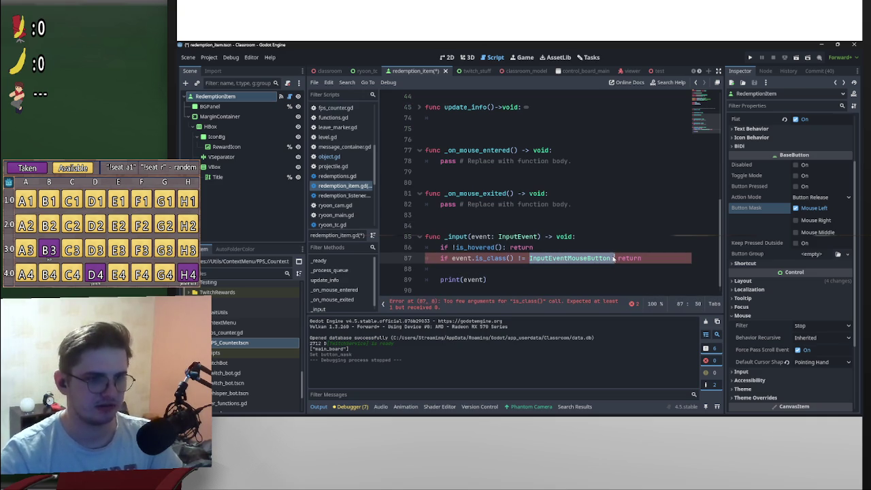
pyautogui.click(511, 261)
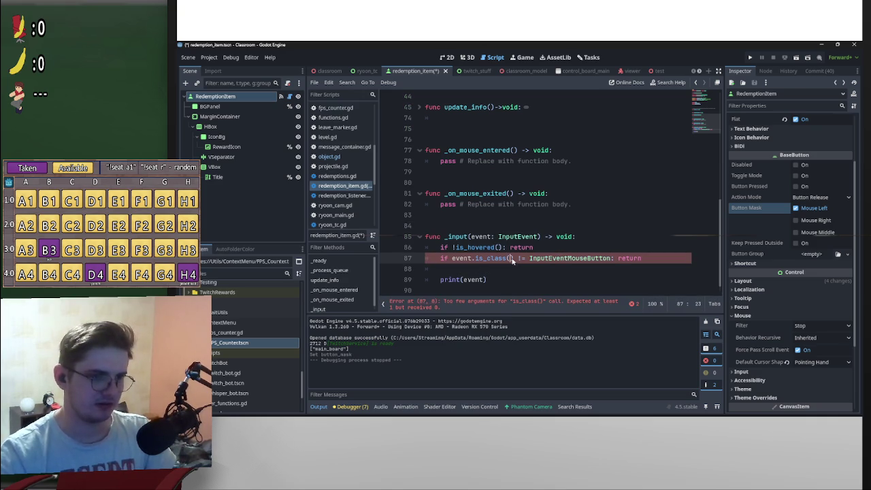
pyautogui.write('"InputEventMouseButton')
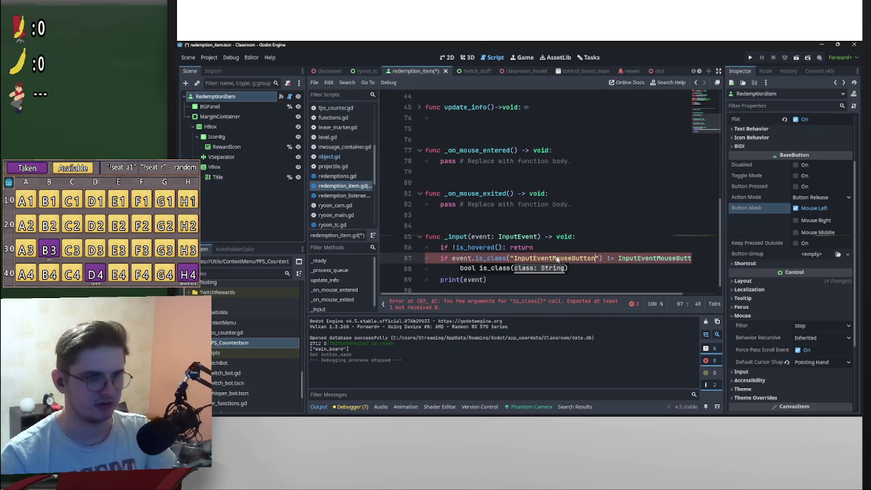
pyautogui.hotkey('ctrl', 'v')
pyautogui.moveTo(609, 261); pyautogui.dragTo(660, 259)
pyautogui.press('BackSpace')
# Negate the is_class check with '!', save the script, and run the game with F5
pyautogui.click(450, 260)
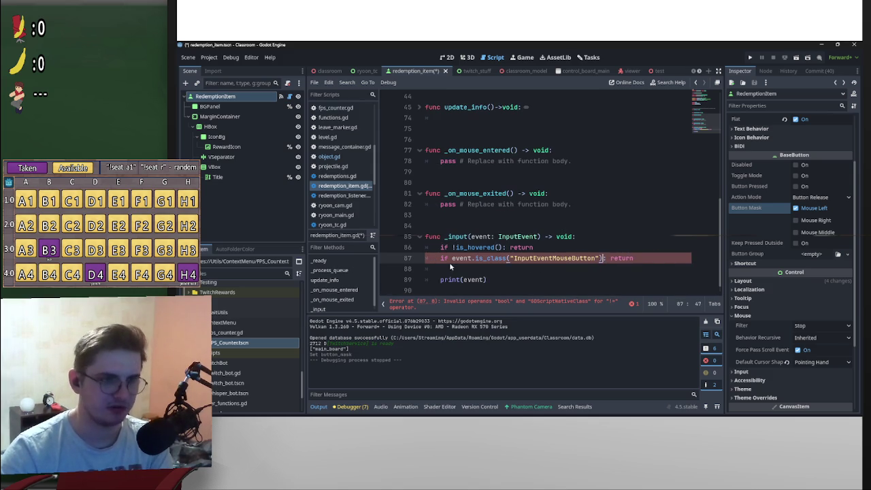
pyautogui.write('!')
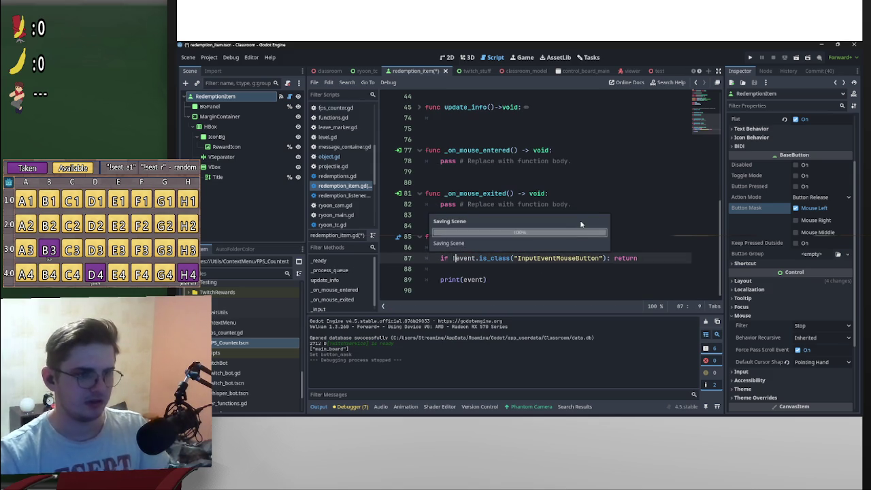
pyautogui.hotkey('ctrl', 's')
pyautogui.press('F5')
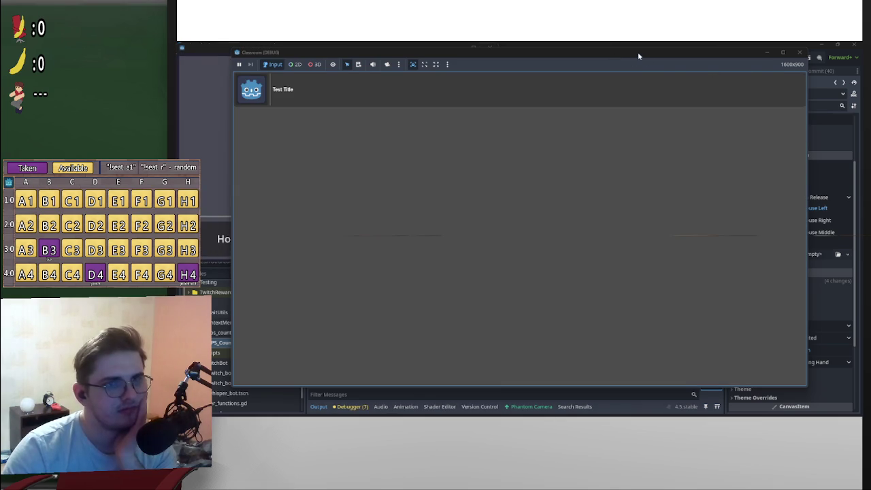
# Right-click the redemption item repeatedly to log mouse-button events, then close the game
pyautogui.moveTo(637, 55); pyautogui.dragTo(865, 56)
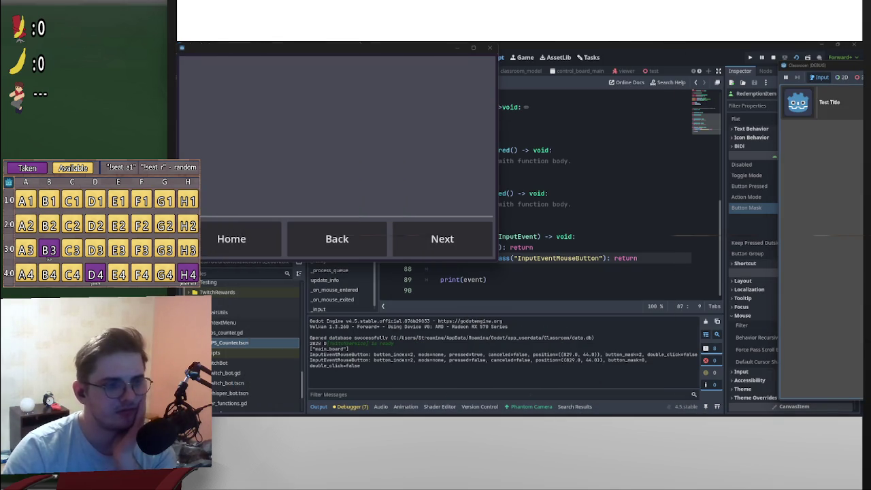
pyautogui.rightClick(48, 258)
pyautogui.rightClick(49, 257)
pyautogui.rightClick(48, 257)
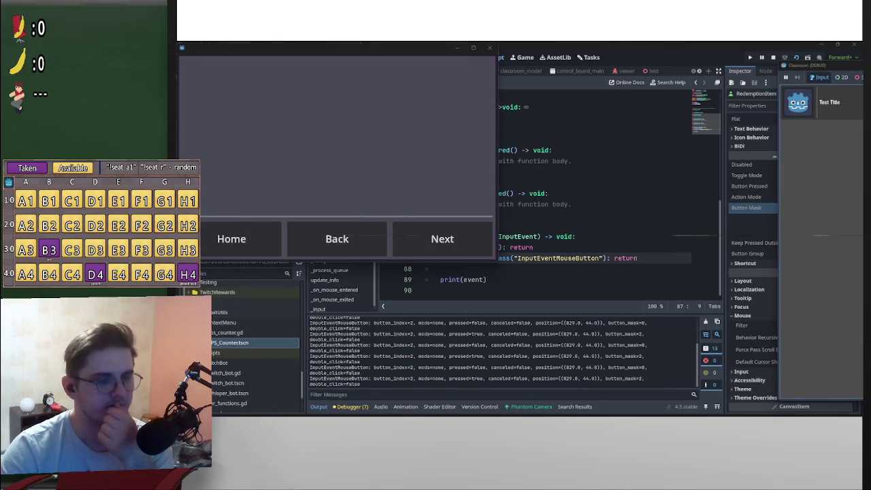
pyautogui.rightClick(48, 257)
pyautogui.rightClick(48, 258)
pyautogui.rightClick(48, 257)
pyautogui.rightClick(49, 257)
pyautogui.rightClick(48, 257)
pyautogui.rightClick(49, 258)
pyautogui.rightClick(48, 257)
pyautogui.rightClick(48, 257)
pyautogui.rightClick(49, 258)
pyautogui.rightClick(48, 257)
pyautogui.rightClick(48, 258)
pyautogui.rightClick(48, 258)
pyautogui.rightClick(49, 258)
pyautogui.rightClick(49, 258)
pyautogui.rightClick(48, 258)
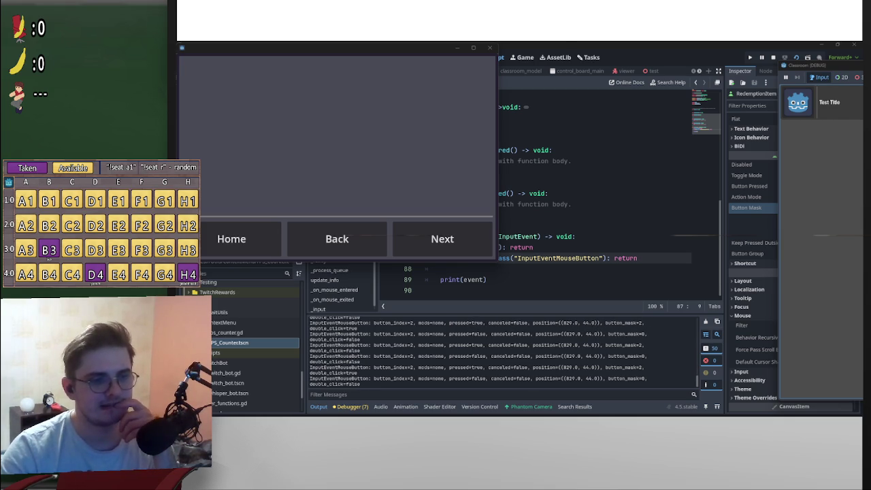
pyautogui.click(773, 58)
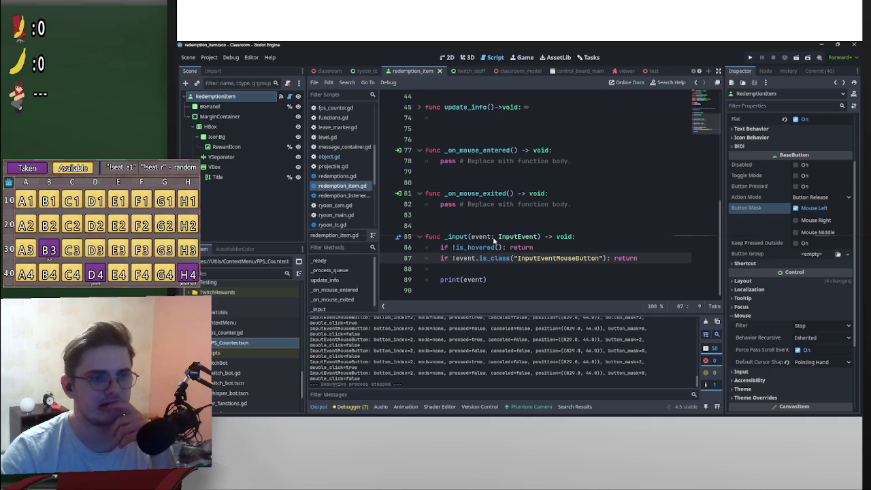
# Add '!' before event on line 87 and insert blank lines below the guard
pyautogui.write('!')
pyautogui.click(485, 271)
pyautogui.press('Return')
pyautogui.press('Return')
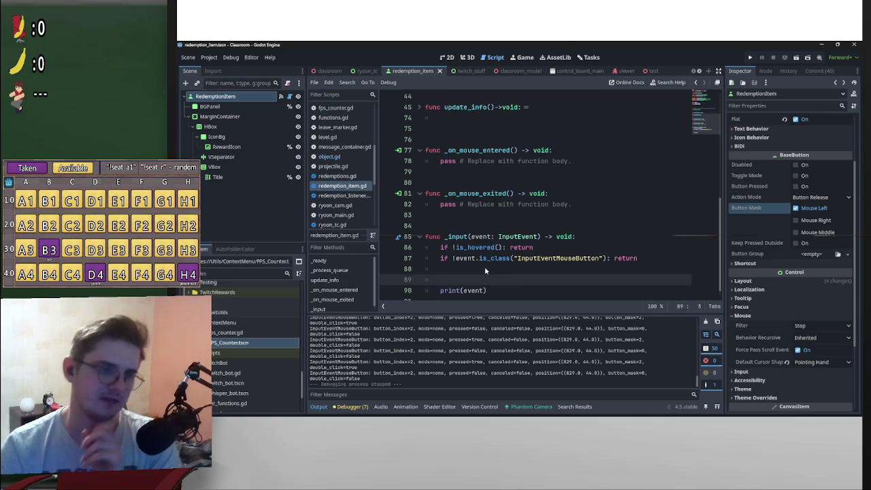
pyautogui.press('Up')
pyautogui.press('Up')
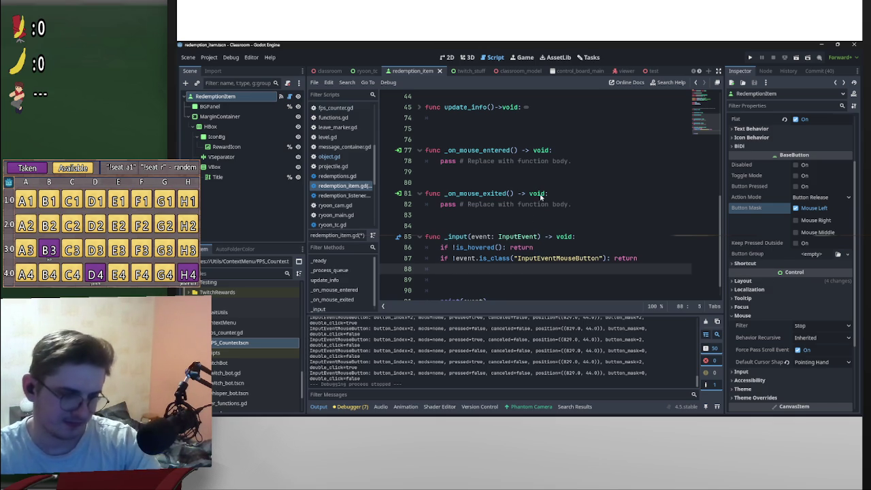
# Open the InputEventMouseButton docs and review its button_index and pressed properties
pyautogui.keyDown('ctrl'); pyautogui.click(537, 258); pyautogui.keyUp('ctrl')
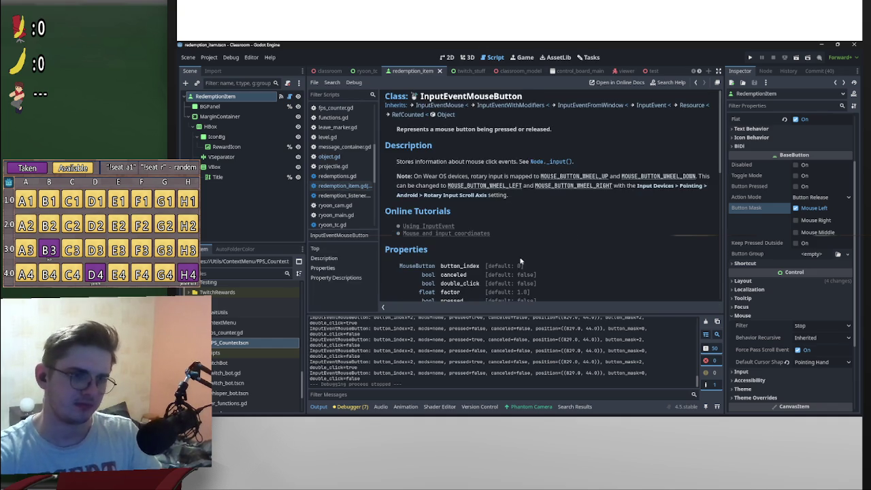
pyautogui.scroll(-2, 507, 195)
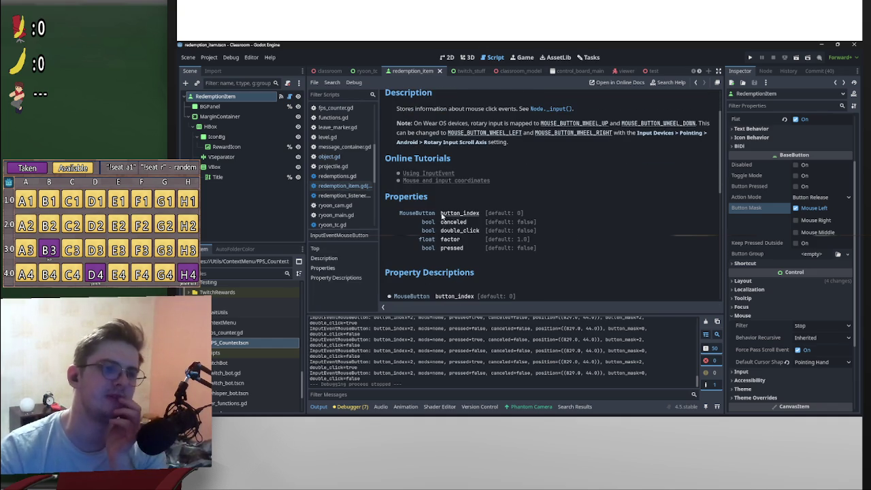
pyautogui.moveTo(485, 214); pyautogui.dragTo(440, 215)
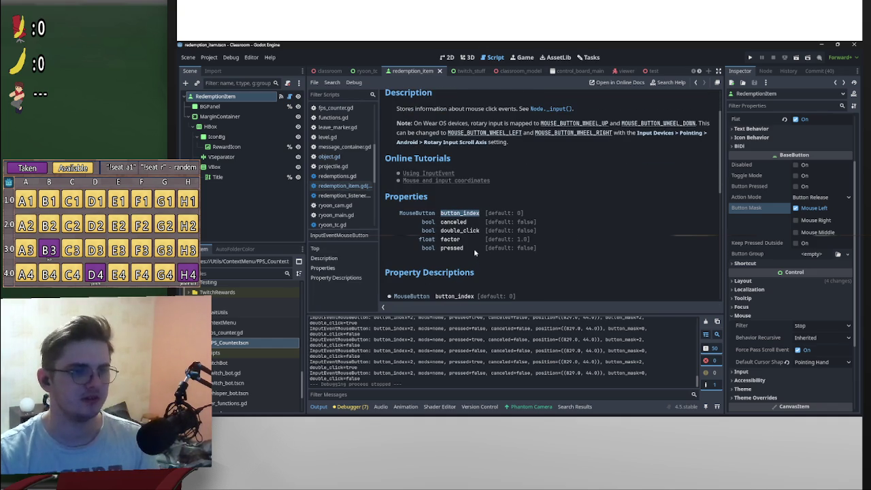
pyautogui.moveTo(471, 248); pyautogui.dragTo(439, 251)
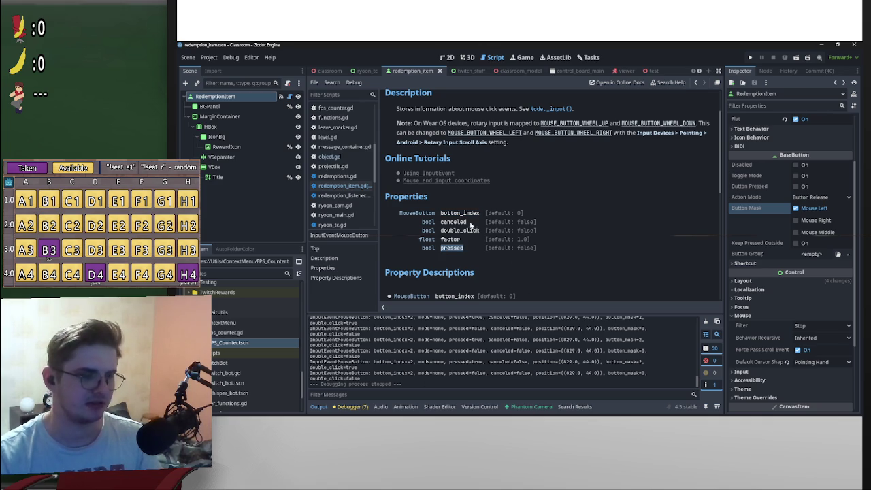
pyautogui.moveTo(479, 215); pyautogui.dragTo(439, 217)
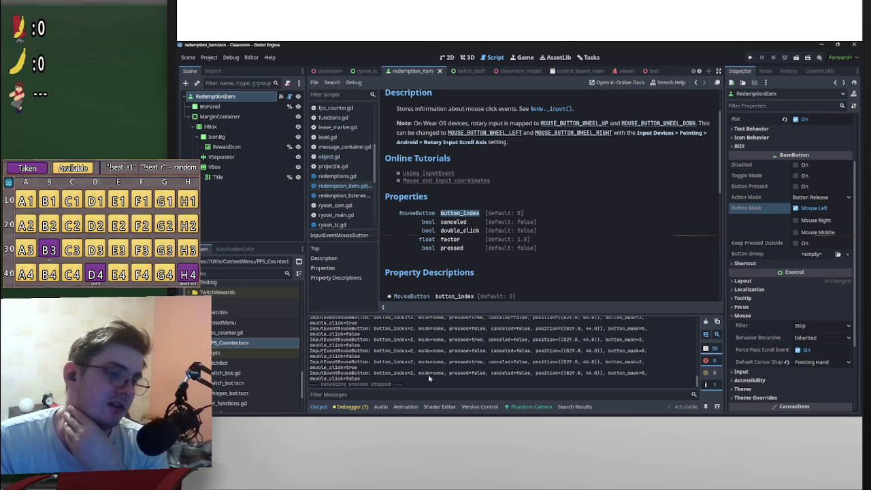
pyautogui.scroll(-3, 513, 215)
pyautogui.scroll(2, 514, 213)
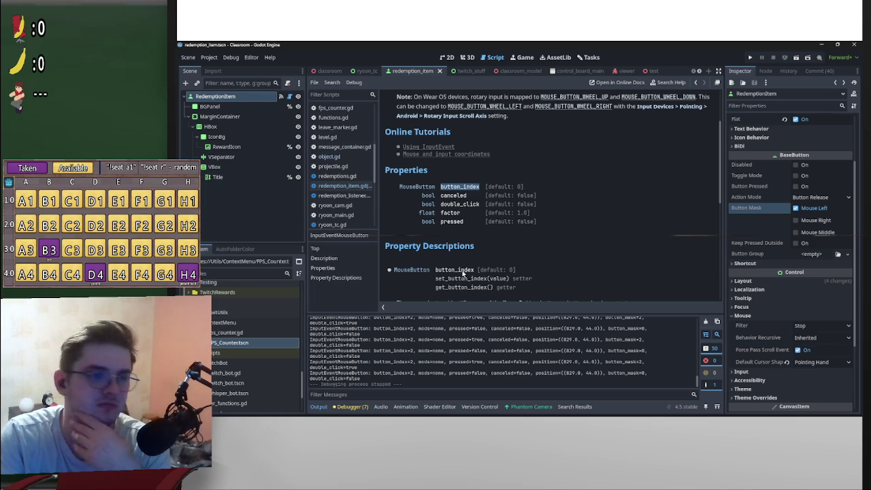
pyautogui.scroll(-3, 449, 251)
pyautogui.scroll(2, 483, 283)
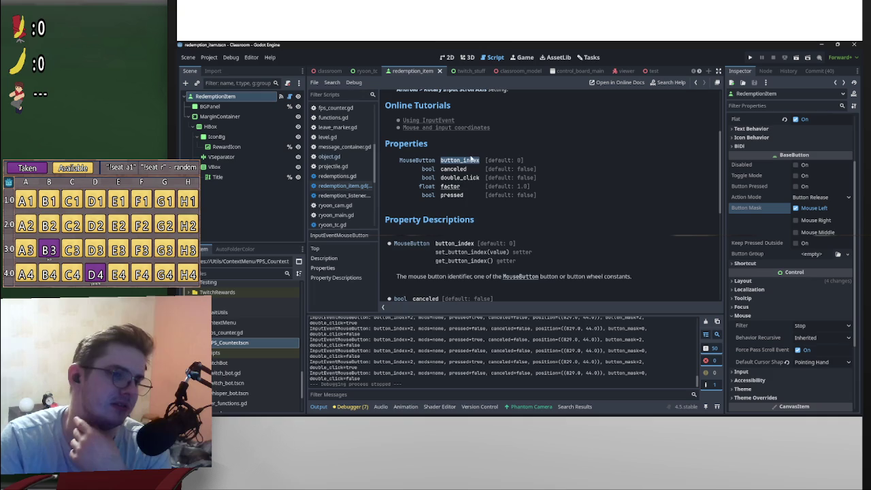
pyautogui.scroll(-1, 538, 142)
pyautogui.scroll(4, 538, 142)
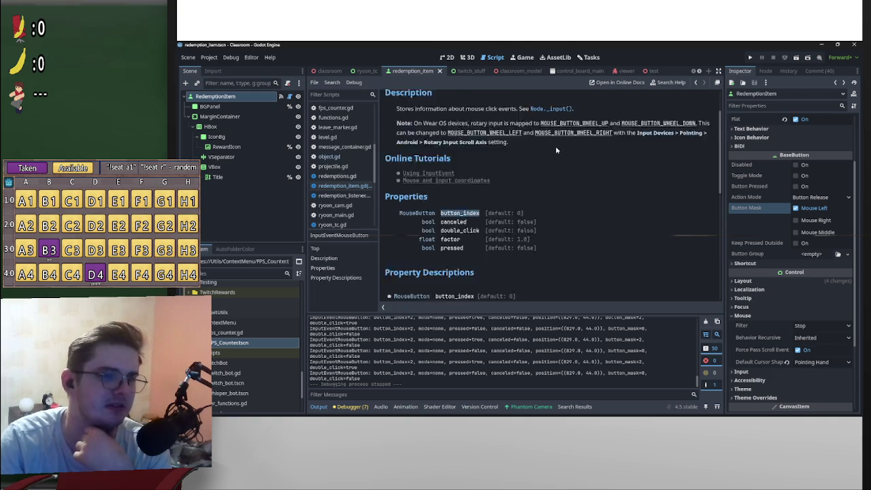
pyautogui.hotkey('alt', 'Left')
pyautogui.hotkey('alt', 'Left')
pyautogui.hotkey('alt', 'Left')
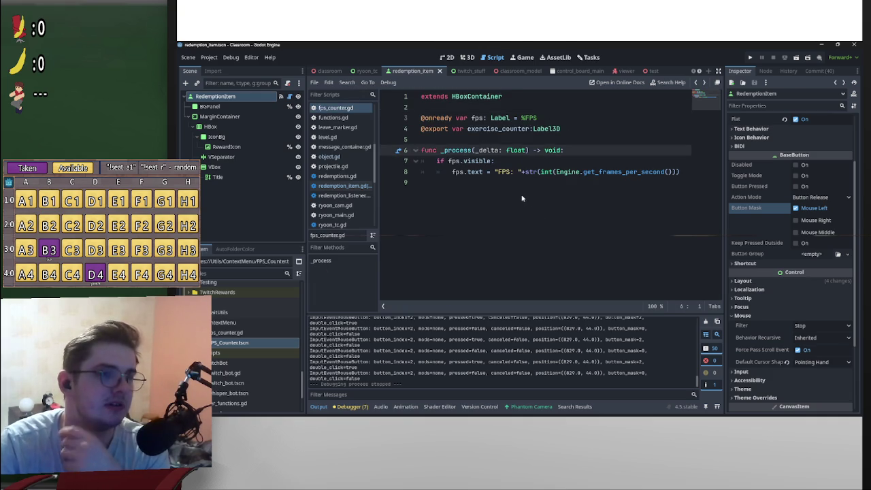
# Back in redemption_item.gd, add 'if event.button_index != 2: return' after the class check
pyautogui.hotkey('alt', 'Right')
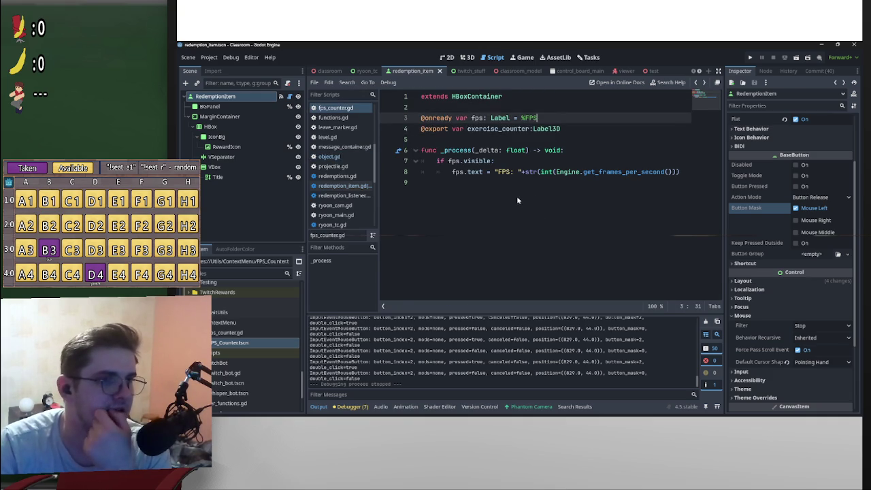
pyautogui.hotkey('alt', 'Right')
pyautogui.scroll(-1, 520, 217)
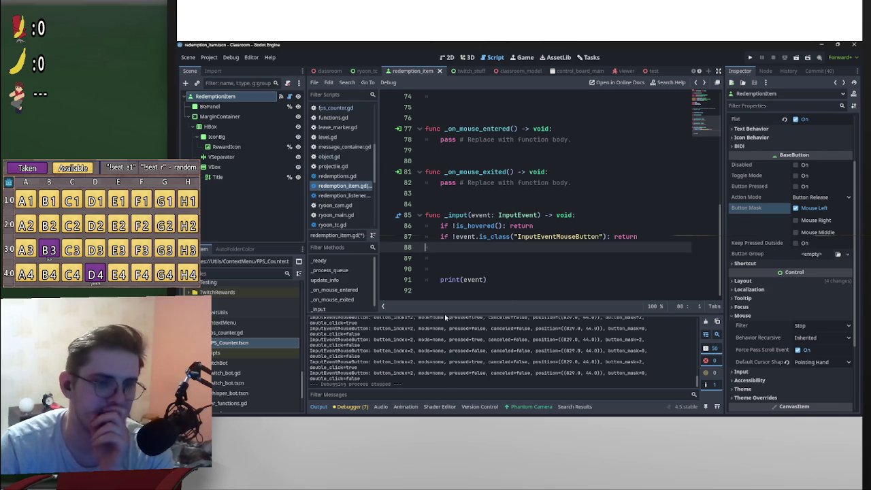
pyautogui.moveTo(517, 236)
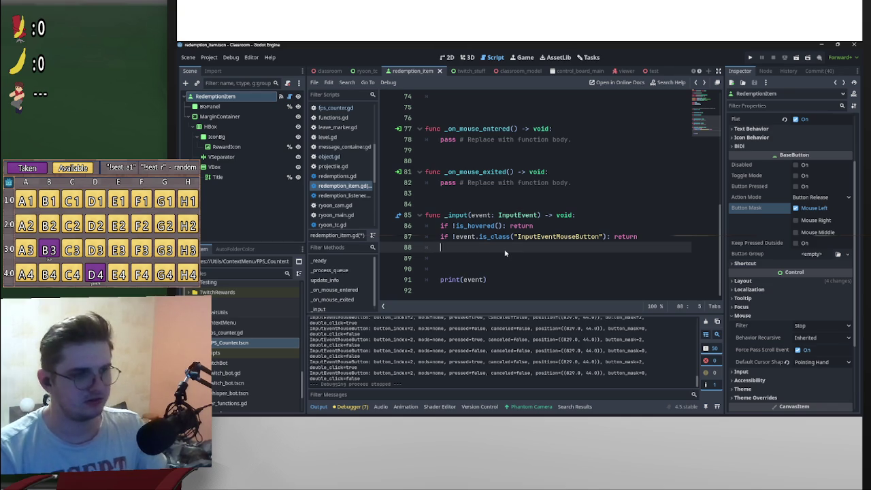
pyautogui.press('Return')
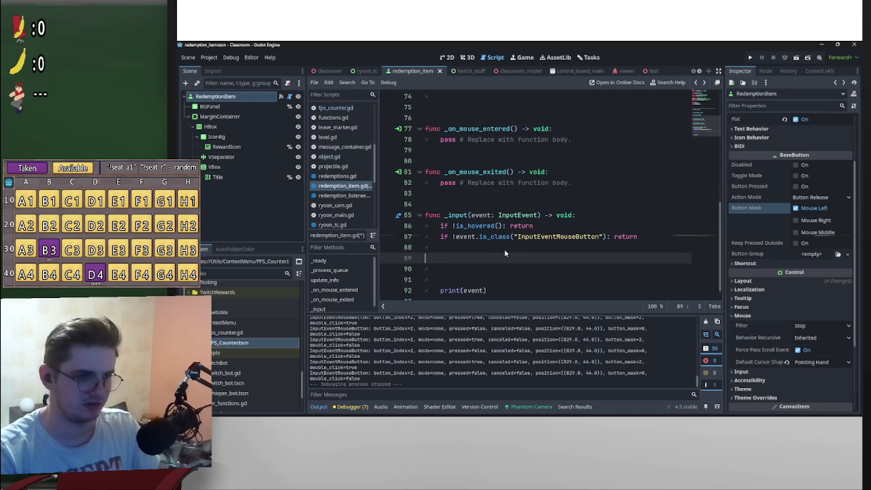
pyautogui.press('BackSpace')
pyautogui.write('if even')
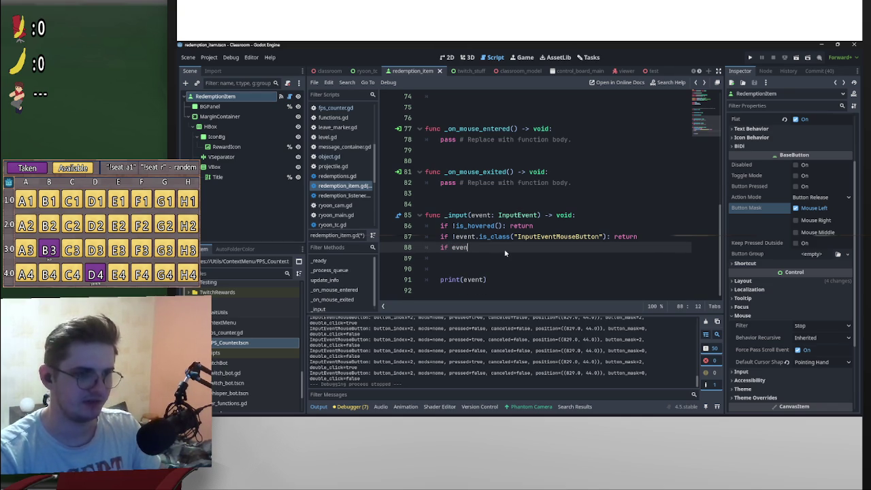
pyautogui.write('t.')
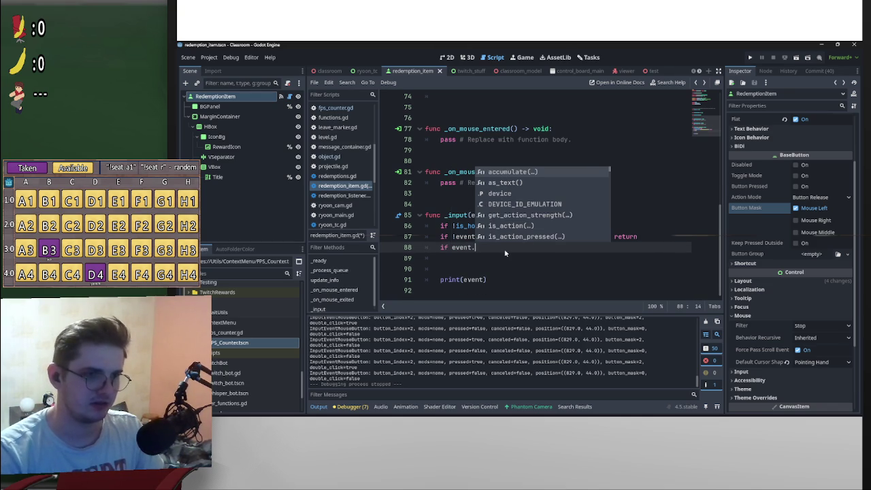
pyautogui.write('u')
pyautogui.press('BackSpace')
pyautogui.write('b')
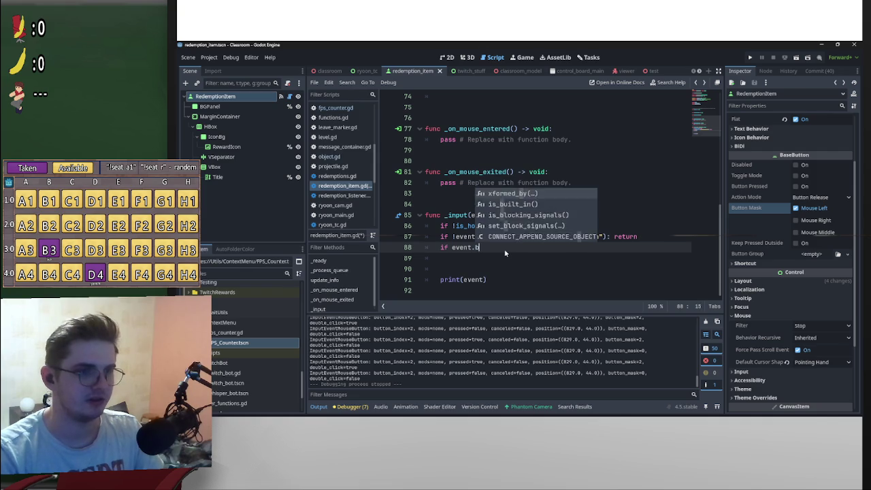
pyautogui.write('utton_index')
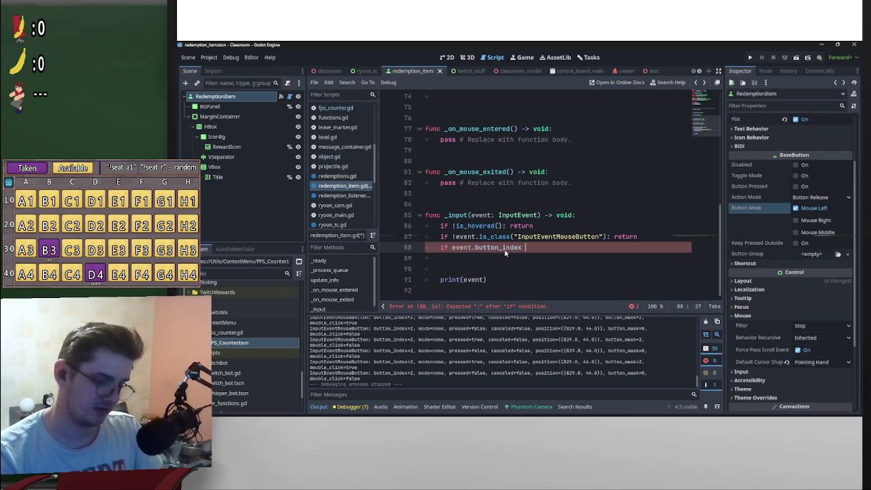
pyautogui.write(' !=2')
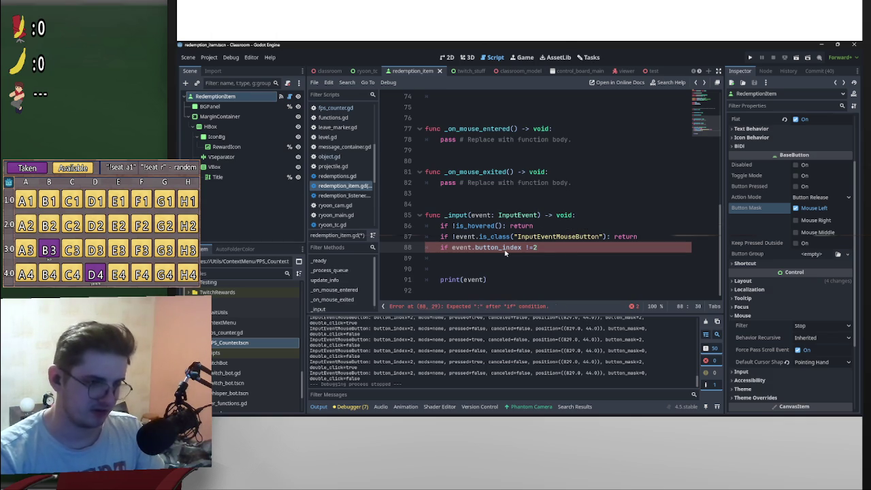
pyautogui.write(': return')
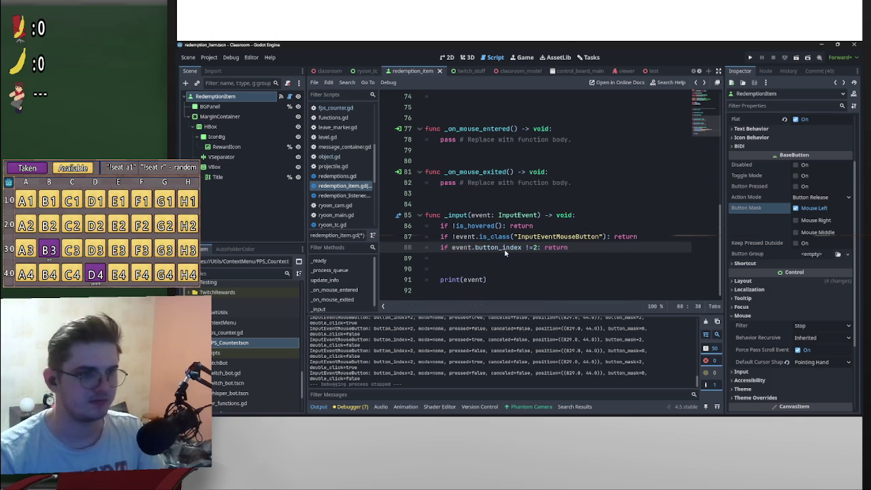
pyautogui.press('Return')
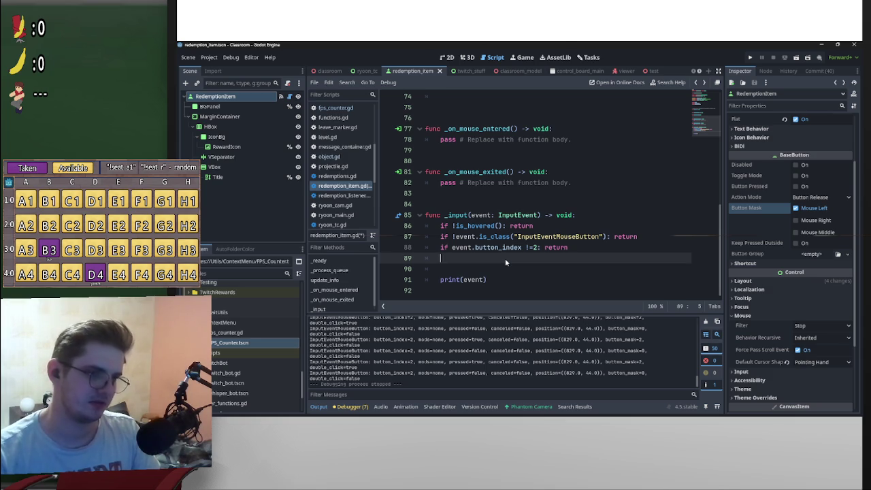
# Start a second condition on line 89 testing event.pressed
pyautogui.moveTo(475, 247); pyautogui.dragTo(437, 249)
pyautogui.hotkey('ctrl', 'c')
pyautogui.click(450, 261)
pyautogui.hotkey('ctrl', 'v')
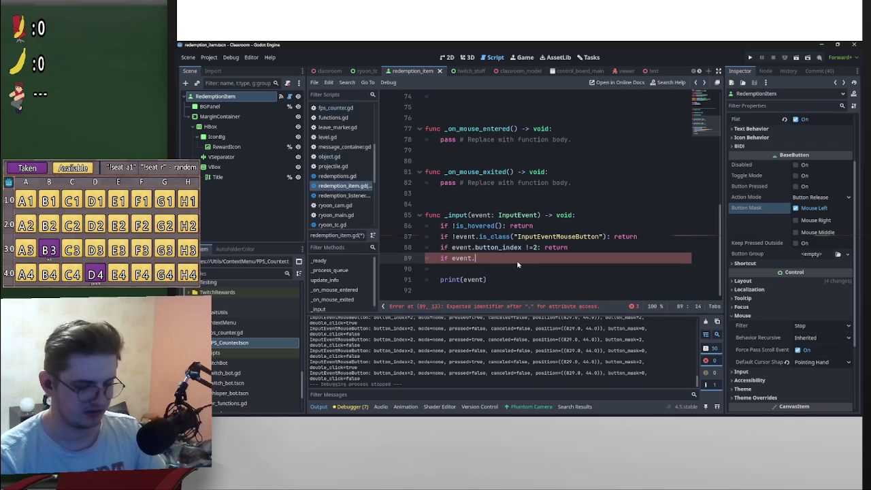
pyautogui.write('pressed == false')
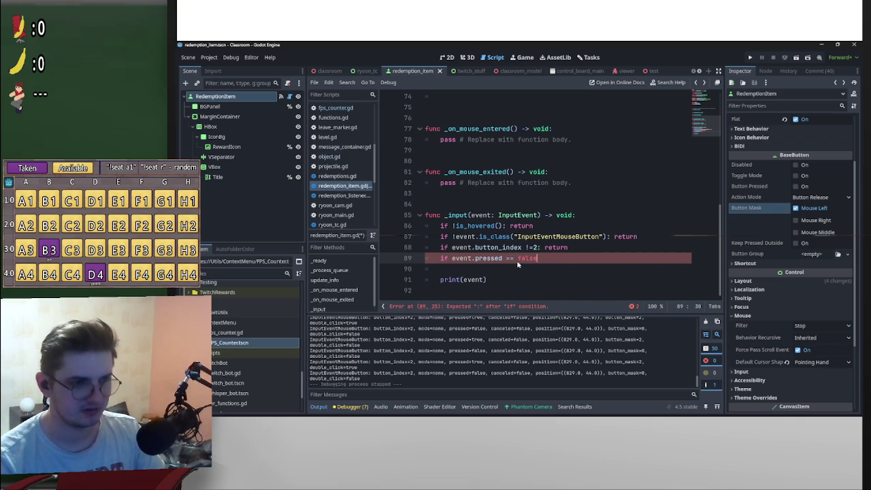
pyautogui.moveTo(536, 249)
pyautogui.mouseDown()
pyautogui.moveTo(580, 251)
pyautogui.moveTo(518, 259)
pyautogui.mouseUp()
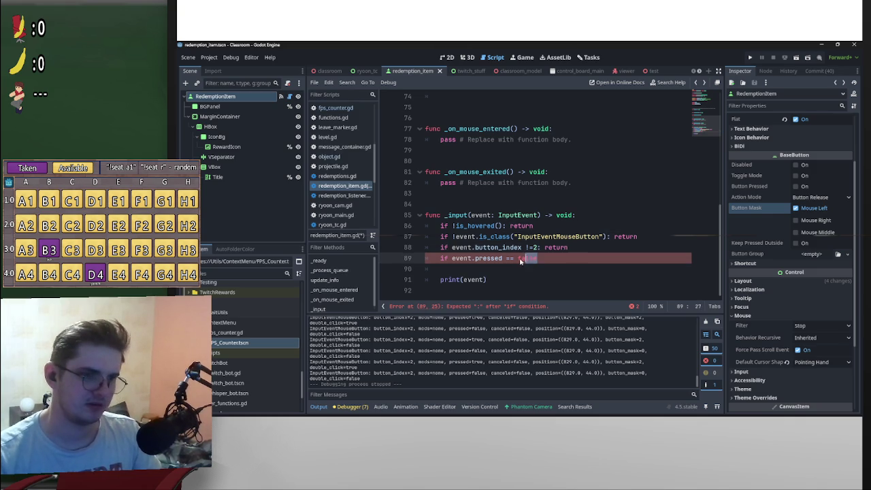
pyautogui.write(': return')
pyautogui.click(516, 261)
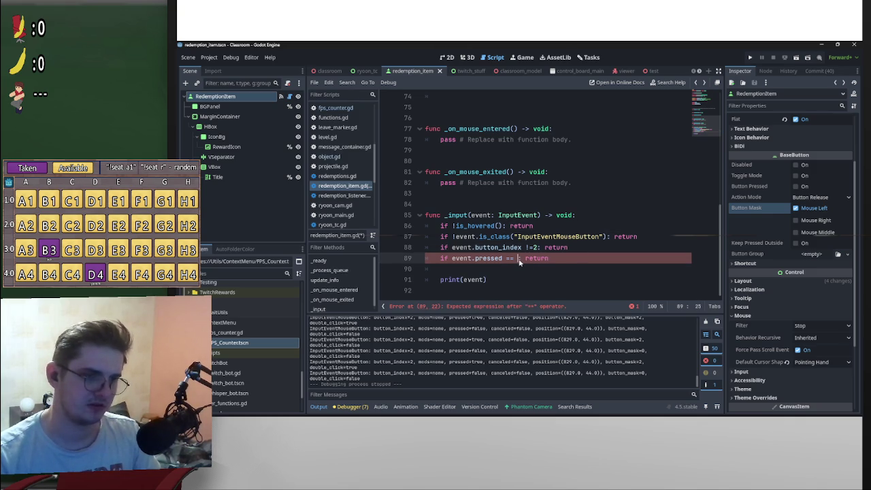
pyautogui.write('True ')
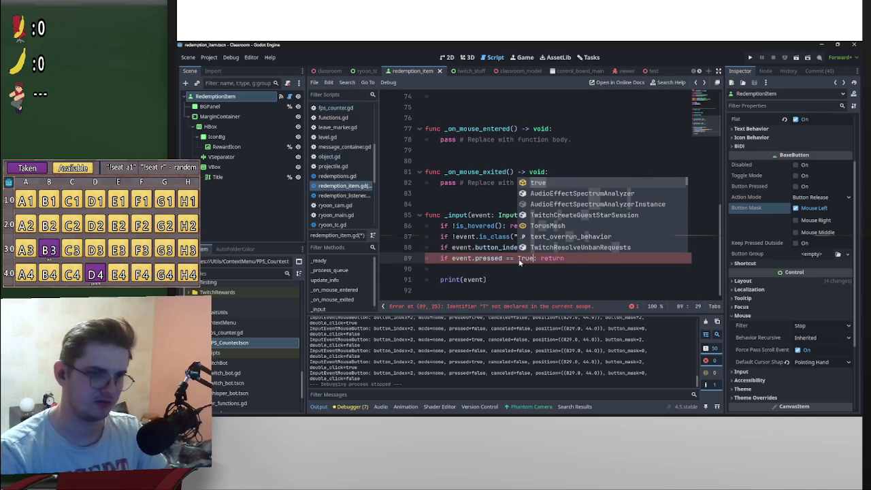
pyautogui.write(':')
pyautogui.click(523, 258)
pyautogui.press('BackSpace')
pyautogui.write('t')
pyautogui.click(539, 259)
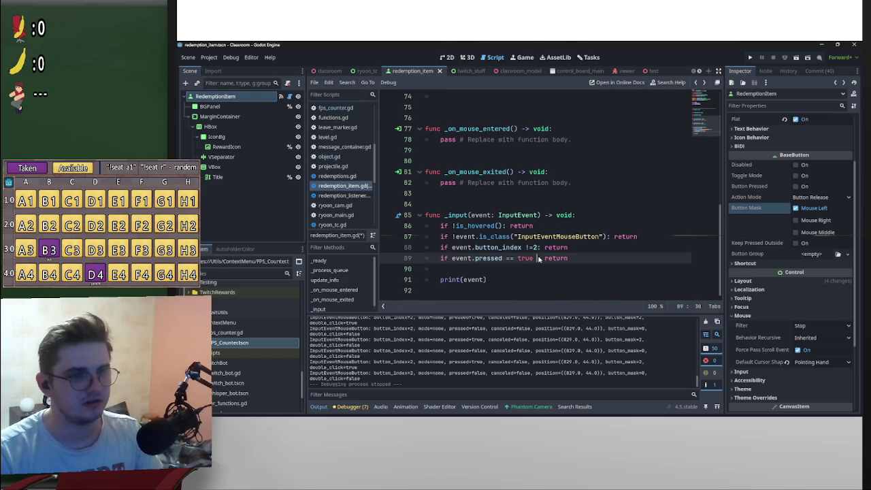
pyautogui.press('BackSpace')
pyautogui.write(':')
# Make line 89 read 'if event.pressed == false: show_context_menu.emit(self)'
pyautogui.click(500, 269)
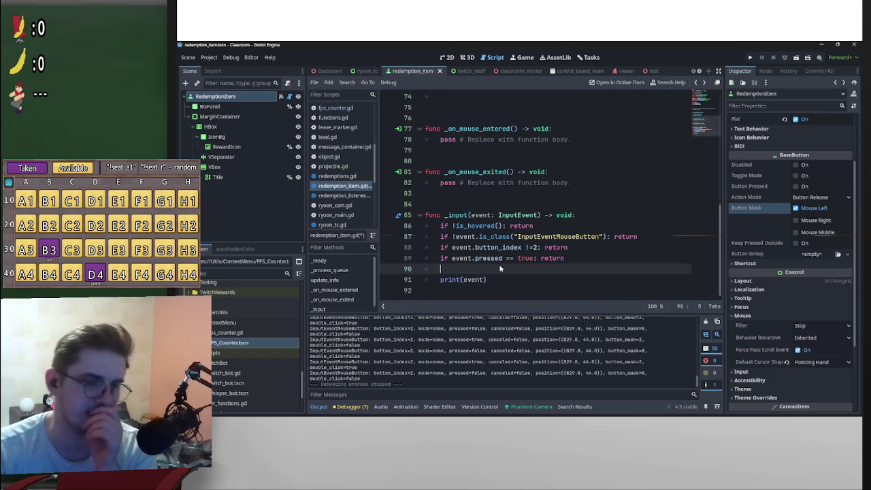
pyautogui.doubleClick(533, 259)
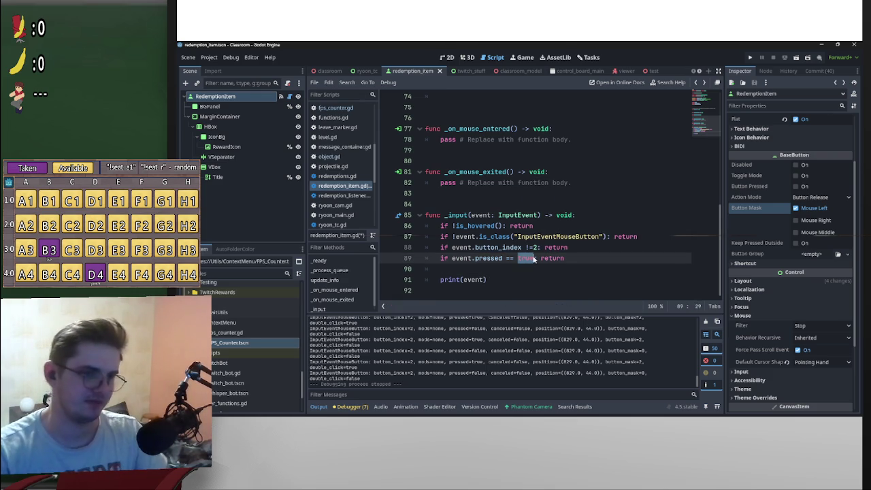
pyautogui.write('false')
pyautogui.doubleClick(556, 258)
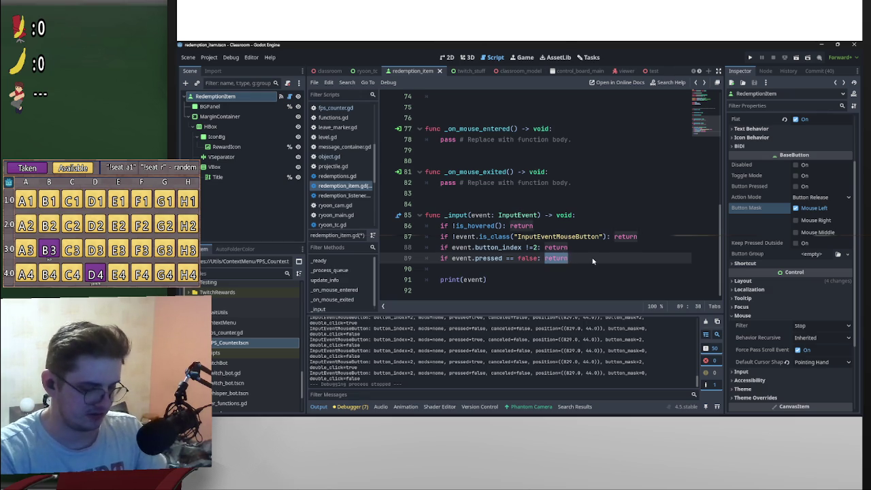
pyautogui.write('sho')
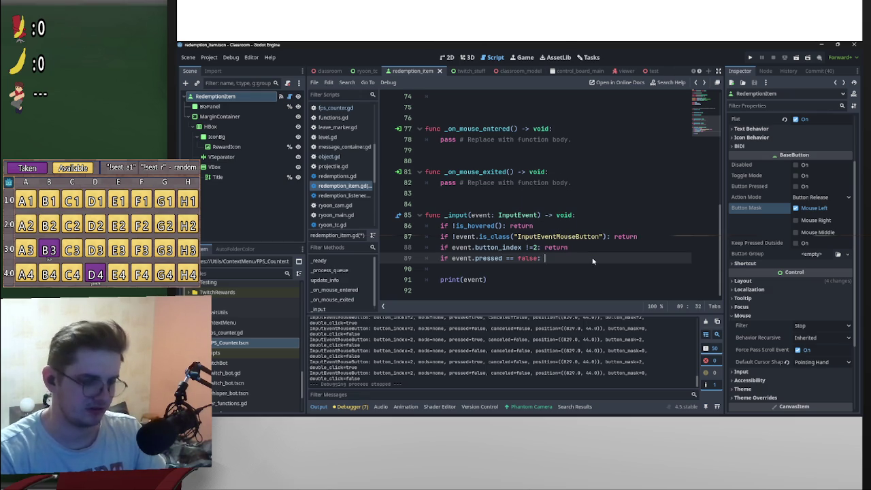
pyautogui.write('w_context_menu')
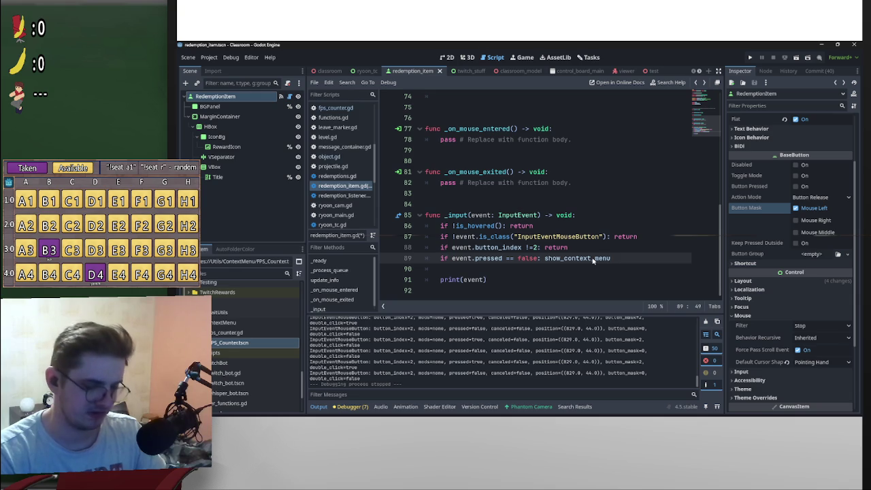
pyautogui.write('.emit')
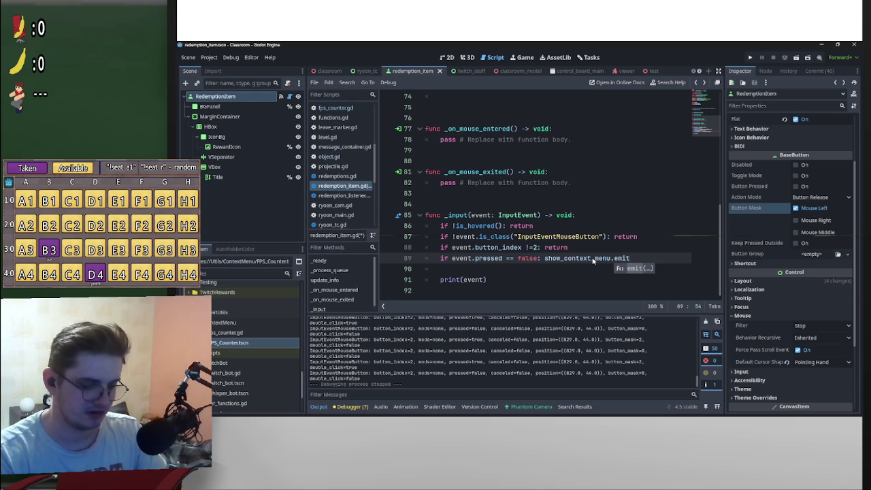
pyautogui.write('(self')
pyautogui.scroll(5, 619, 232)
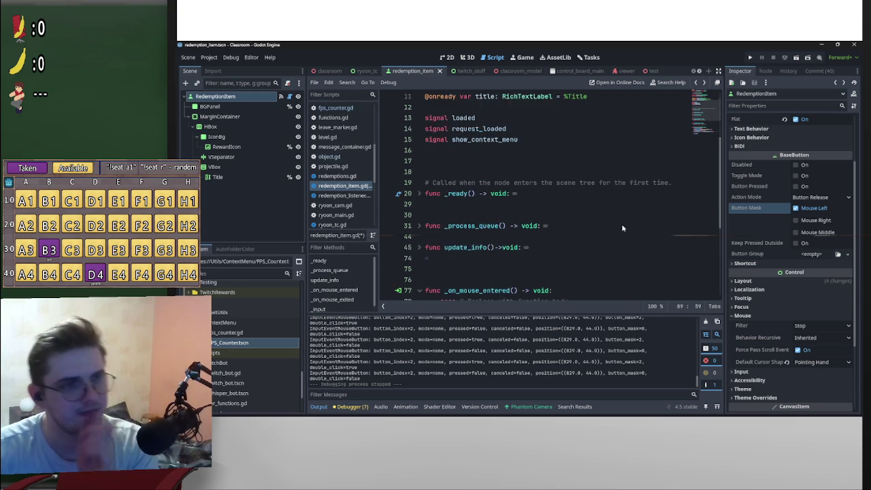
# Give the show_context_menu signal a 'button: RyoonTCButton' parameter
pyautogui.scroll(3, 621, 229)
pyautogui.click(534, 237)
pyautogui.write('(')
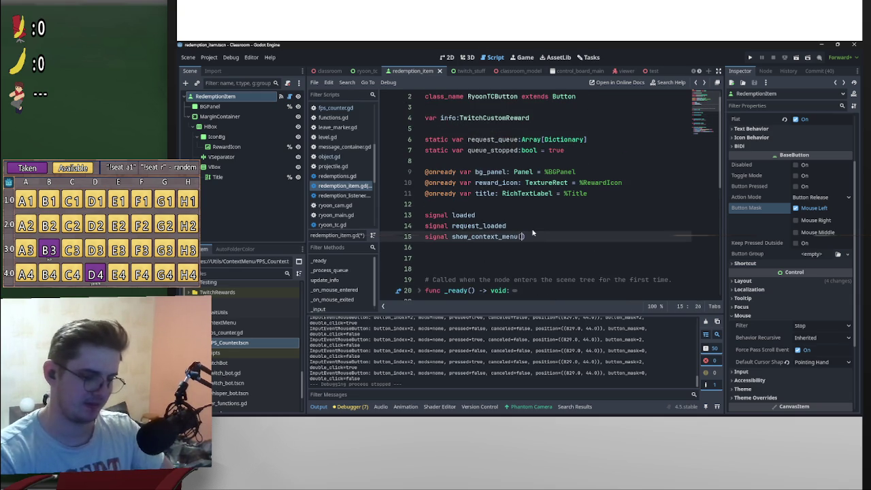
pyautogui.write('button:')
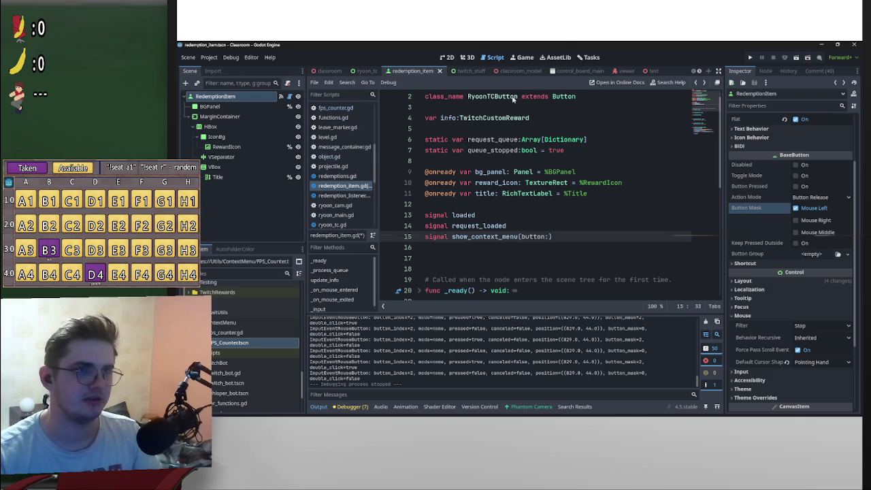
pyautogui.doubleClick(512, 98)
pyautogui.hotkey('ctrl', 'c')
pyautogui.click(552, 236)
pyautogui.hotkey('ctrl', 'v')
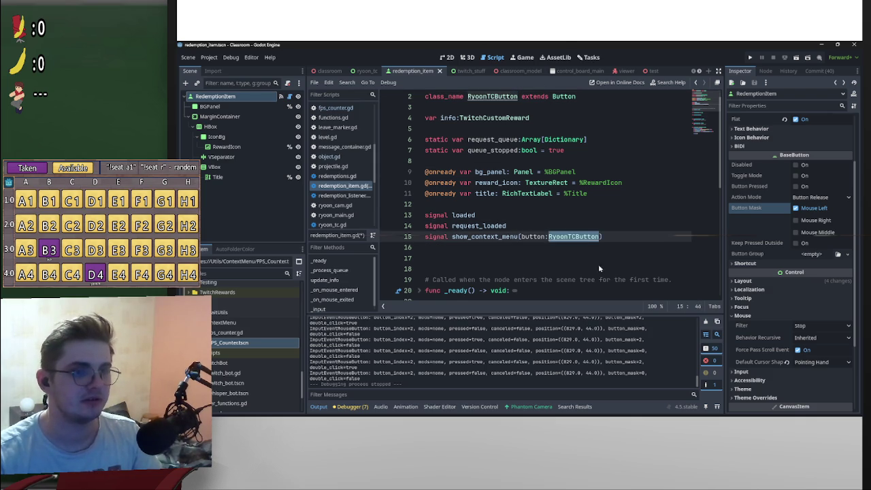
pyautogui.click(647, 219)
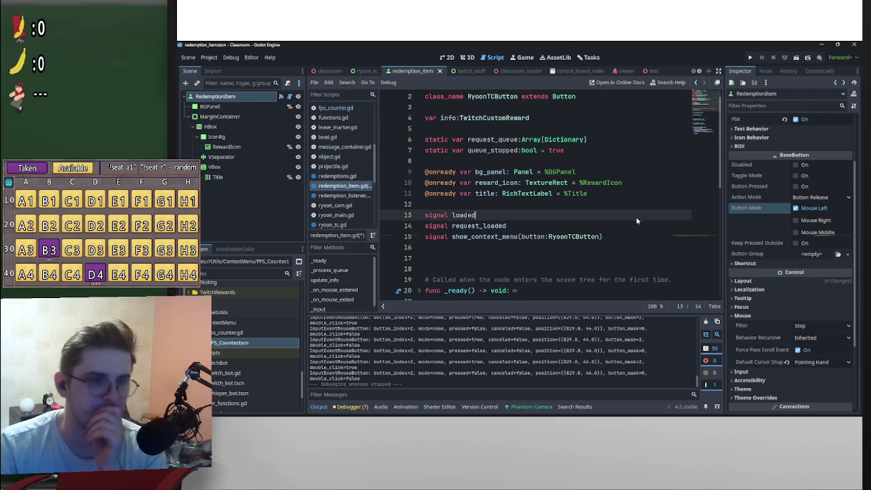
# Delete the leftover print(event) debug line from _input
pyautogui.scroll(-15, 635, 218)
pyautogui.click(512, 281)
pyautogui.hotkey('shift', 'Up')
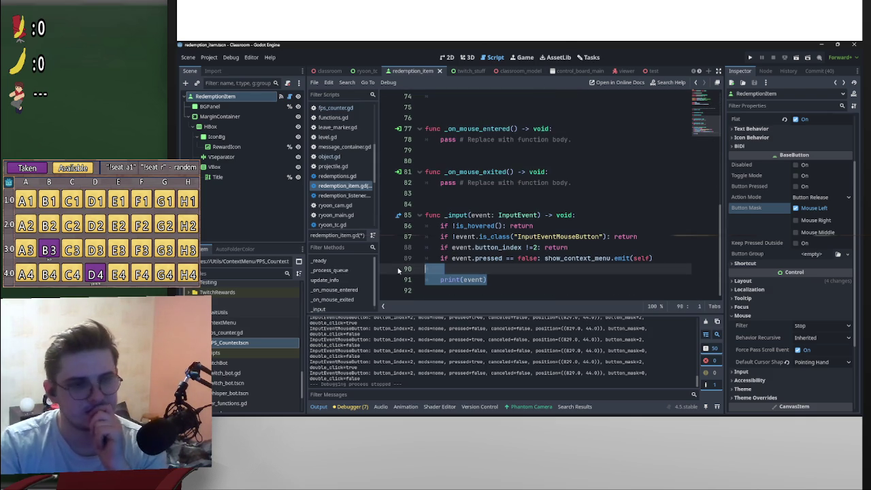
pyautogui.press('BackSpace')
pyautogui.press('BackSpace')
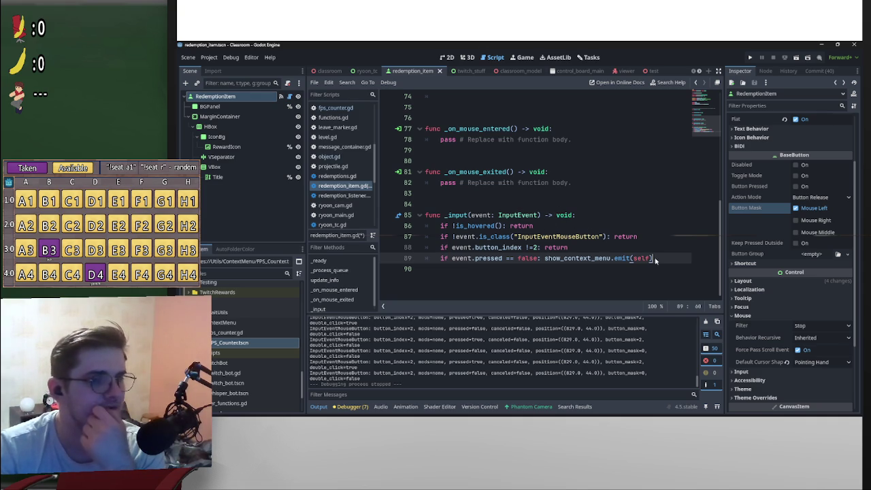
pyautogui.click(353, 73)
# Begin a new 'func _show_context_menu(button:RyoonTCButton)' header at the end of ryoon_tc.gd
pyautogui.scroll(-5, 529, 259)
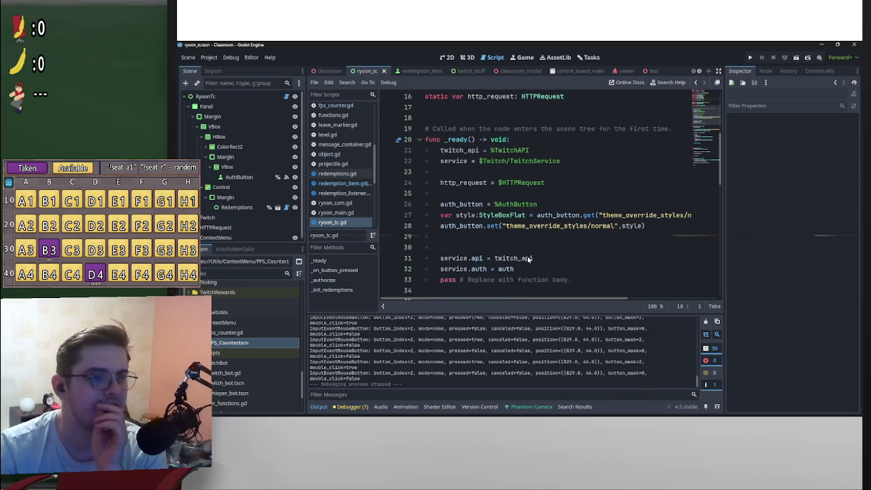
pyautogui.scroll(-4, 529, 259)
pyautogui.scroll(5, 564, 230)
pyautogui.click(571, 215)
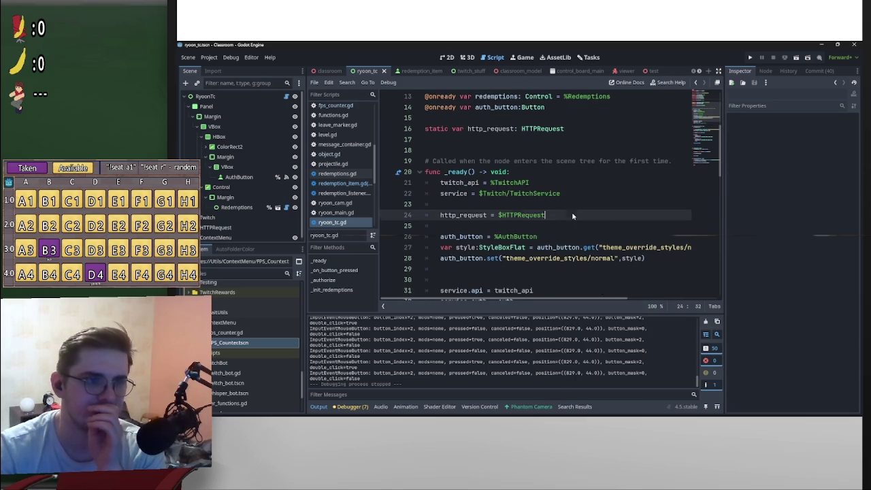
pyautogui.scroll(-5, 501, 268)
pyautogui.scroll(-10, 502, 268)
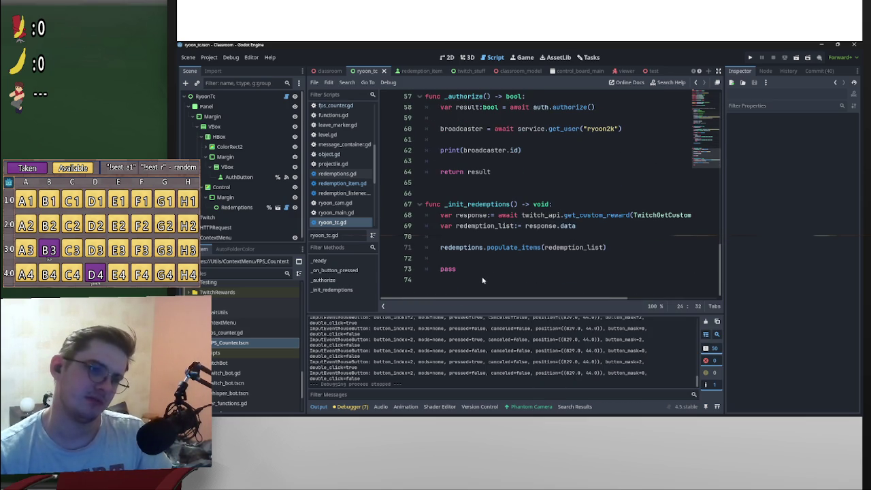
pyautogui.click(483, 279)
pyautogui.press('Return')
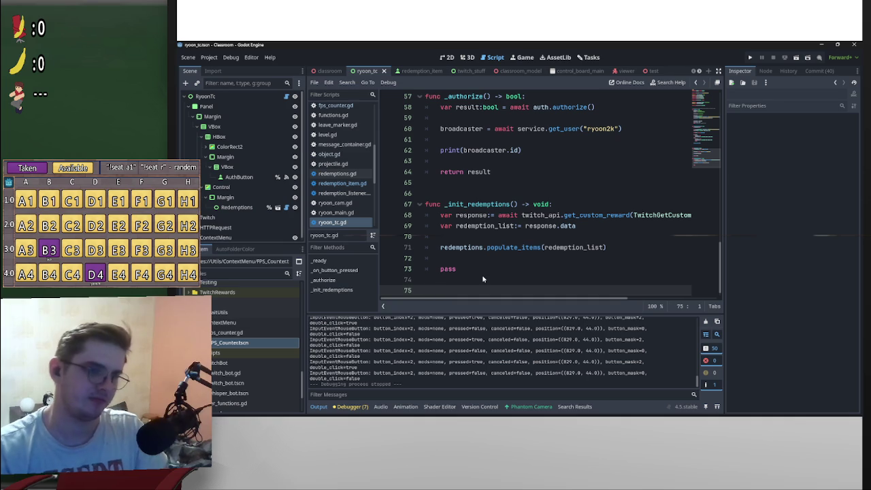
pyautogui.write('func _show_context')
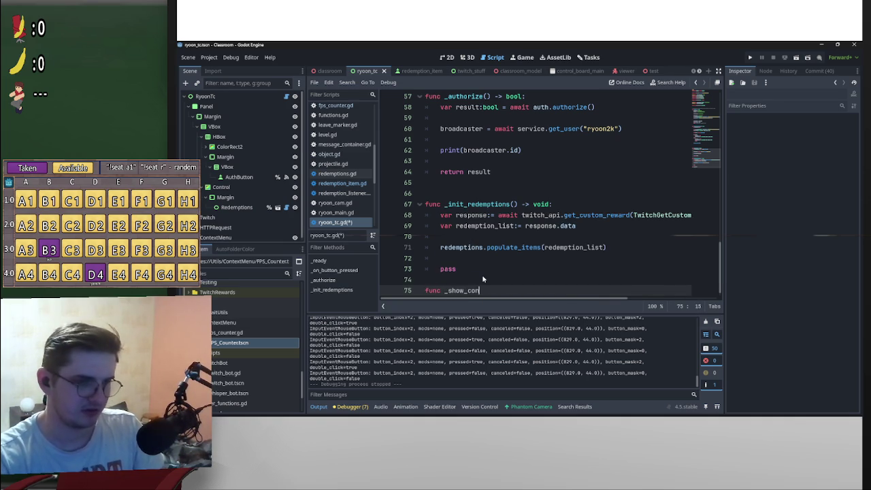
pyautogui.write('_m')
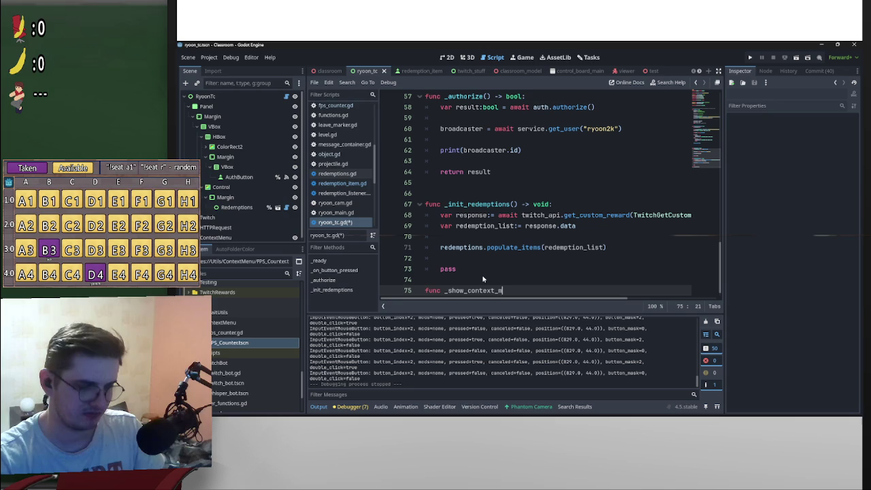
pyautogui.write('enu(button')
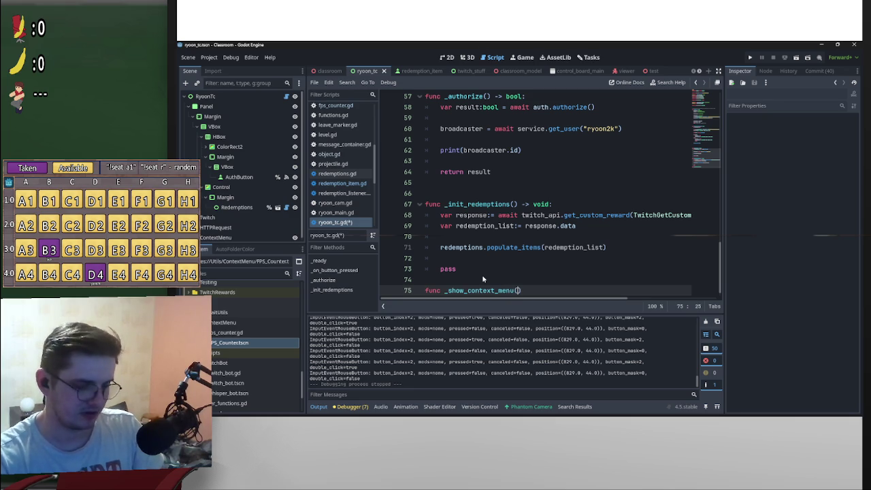
pyautogui.write(':Ryoon')
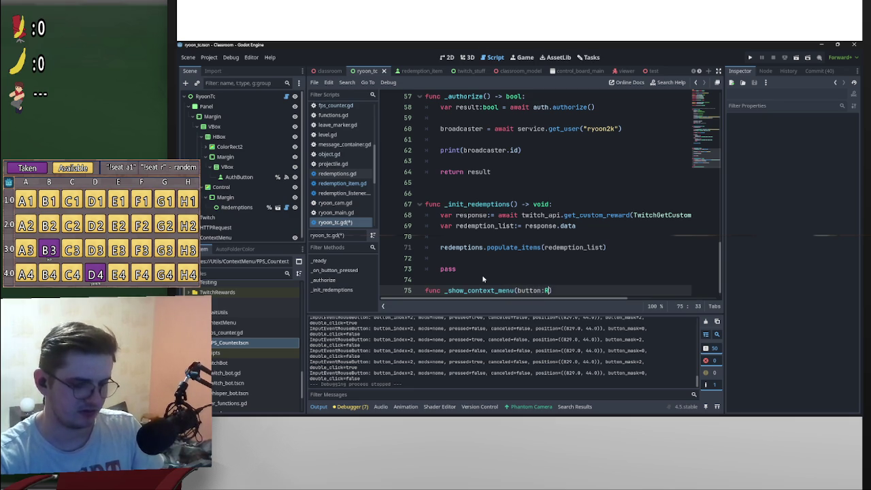
pyautogui.press('Return')
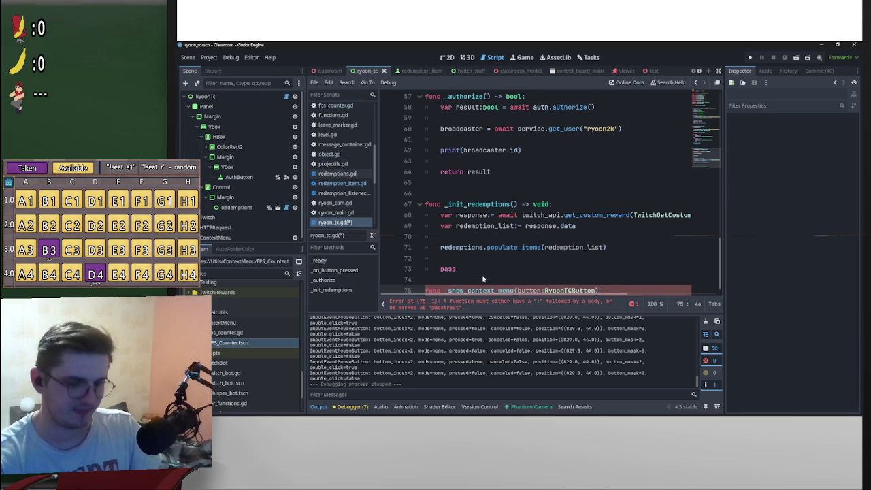
# Finish the header with '-> void:' and give the handler a 'pass' body with blank lines above it
pyautogui.write('->')
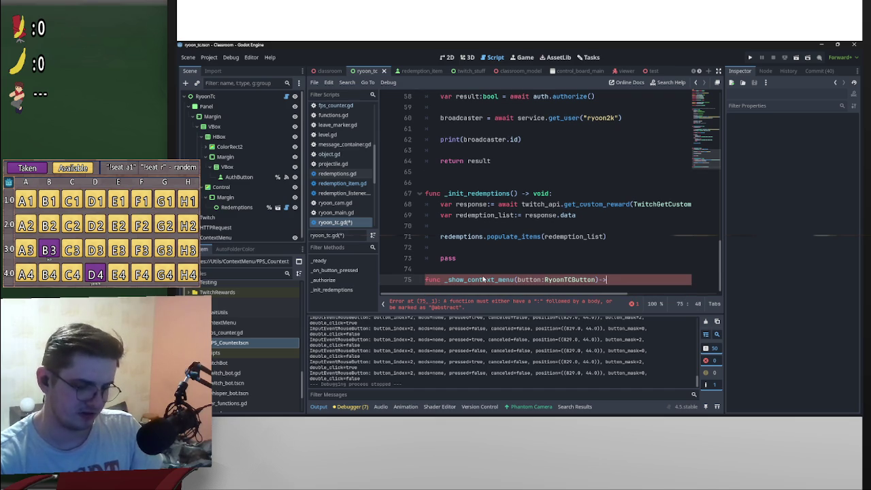
pyautogui.press('Right')
pyautogui.press('Right')
pyautogui.write('void')
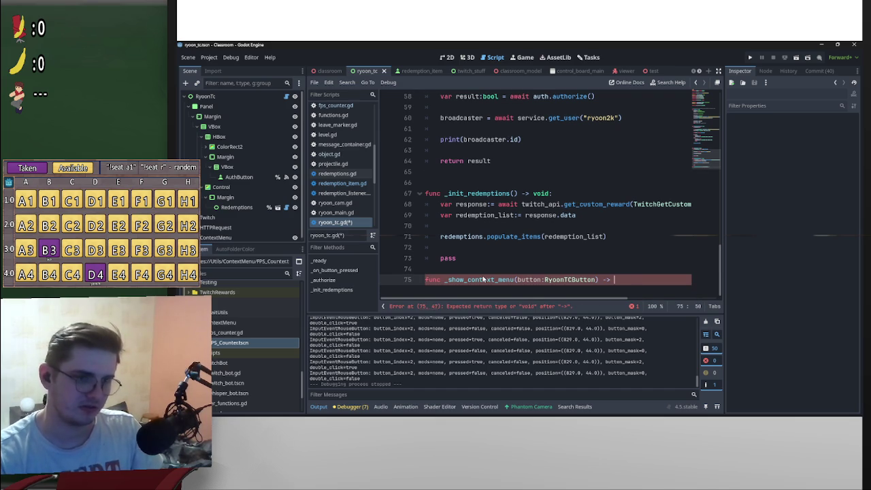
pyautogui.write(':')
pyautogui.press('Return')
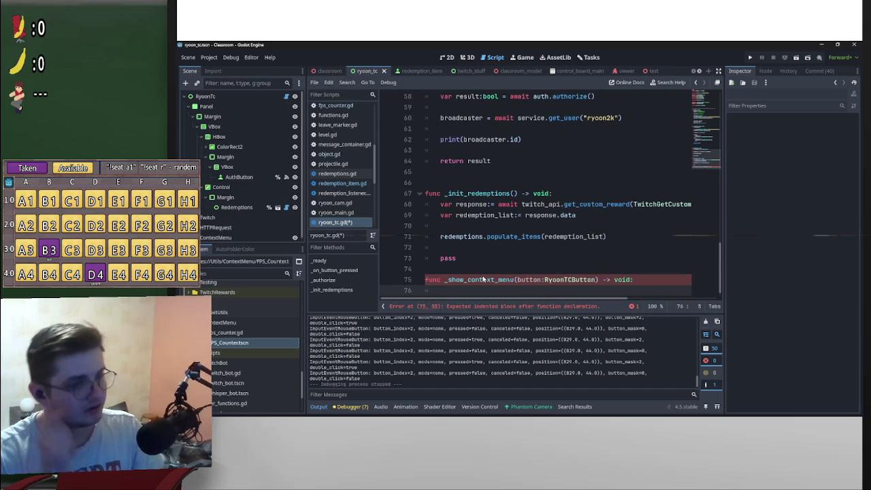
pyautogui.write('pass')
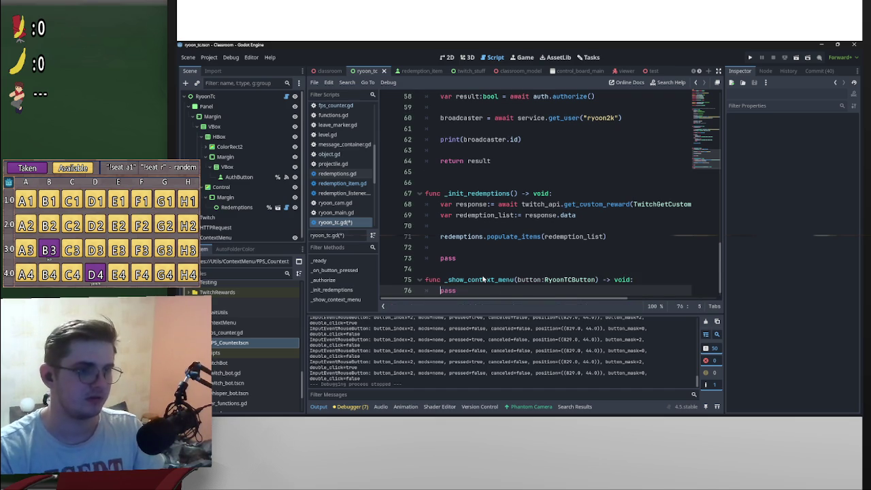
pyautogui.press('Return')
pyautogui.press('BackSpace')
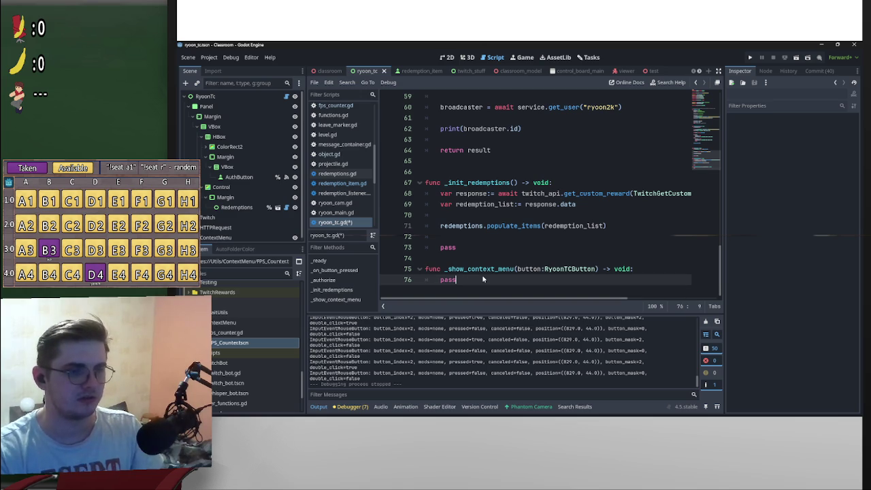
pyautogui.press('Home')
pyautogui.press('Return')
pyautogui.press('Return')
pyautogui.press('Up')
pyautogui.press('Up')
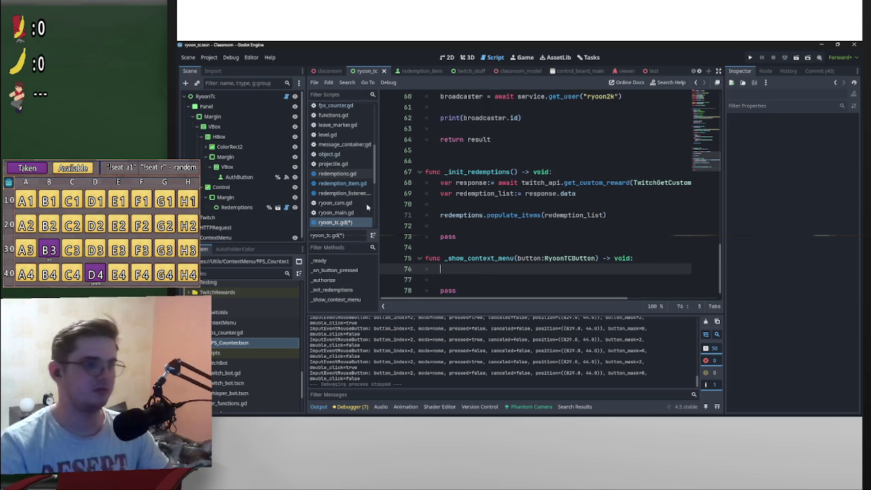
# Make ContextMenu a scene-unique node and open a blank line below the preload line
pyautogui.rightClick(250, 236)
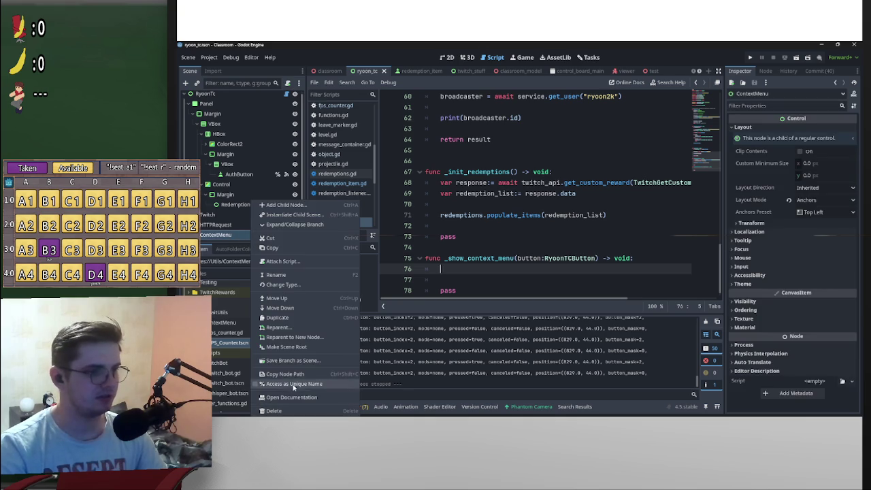
pyautogui.click(292, 384)
pyautogui.scroll(20, 570, 239)
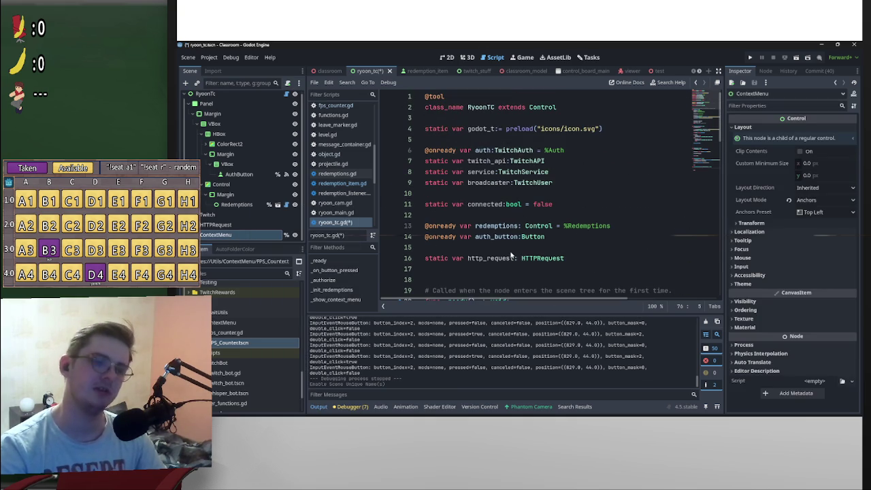
pyautogui.click(458, 139)
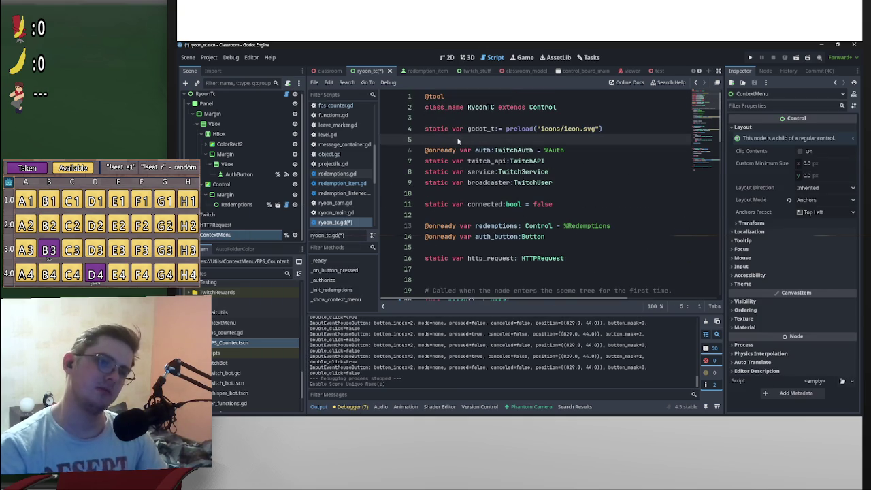
pyautogui.press('Return')
pyautogui.press('Return')
pyautogui.press('Up')
pyautogui.moveTo(237, 236); pyautogui.dragTo(451, 150)
pyautogui.scroll(-1, 463, 179)
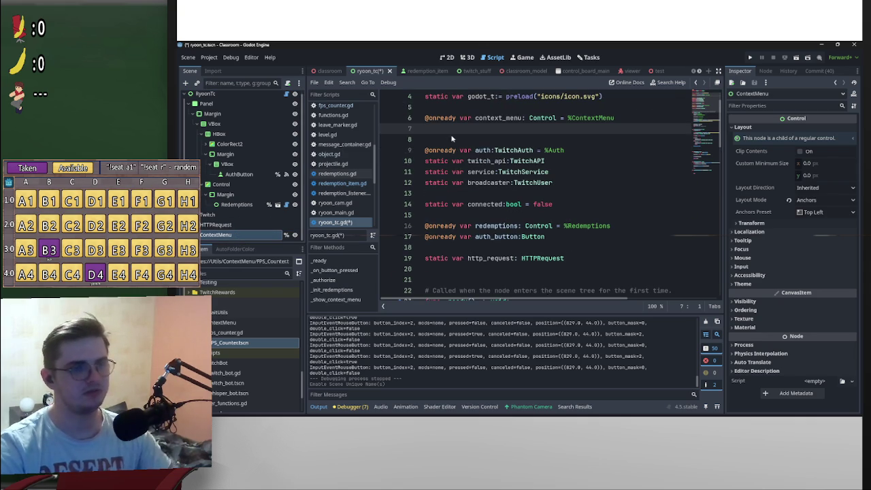
pyautogui.press('BackSpace')
pyautogui.scroll(-15, 567, 184)
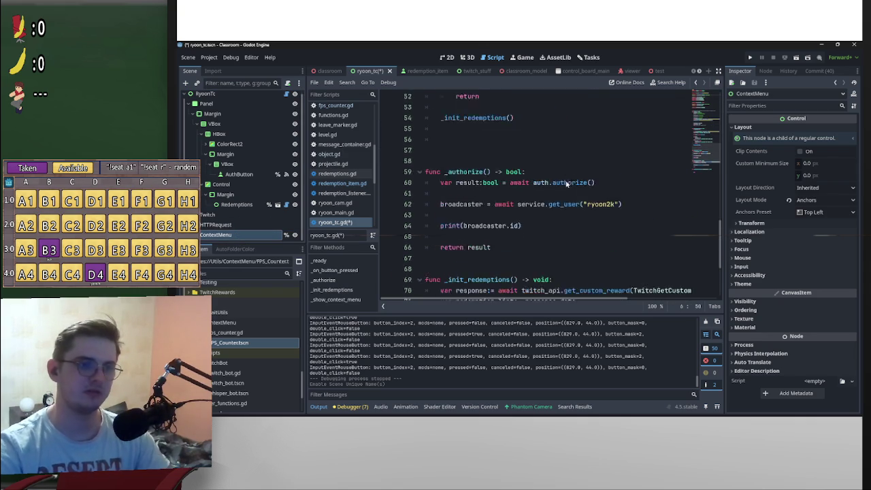
pyautogui.scroll(-4, 567, 184)
pyautogui.click(489, 261)
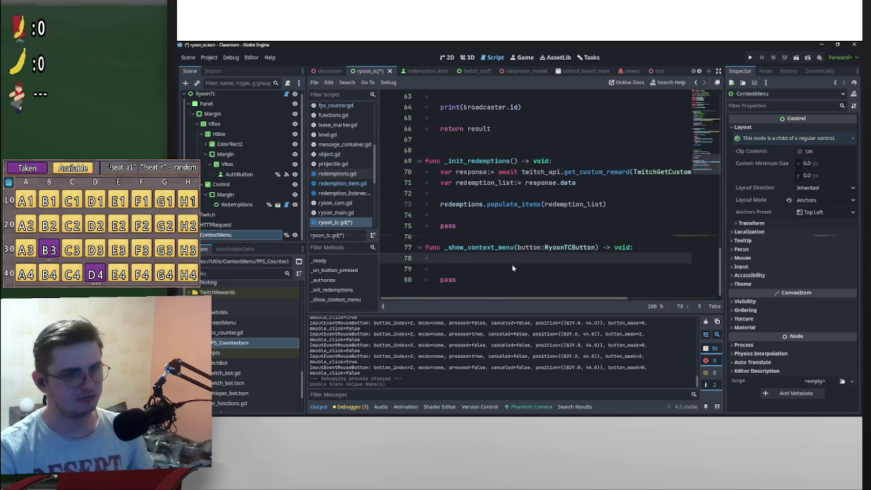
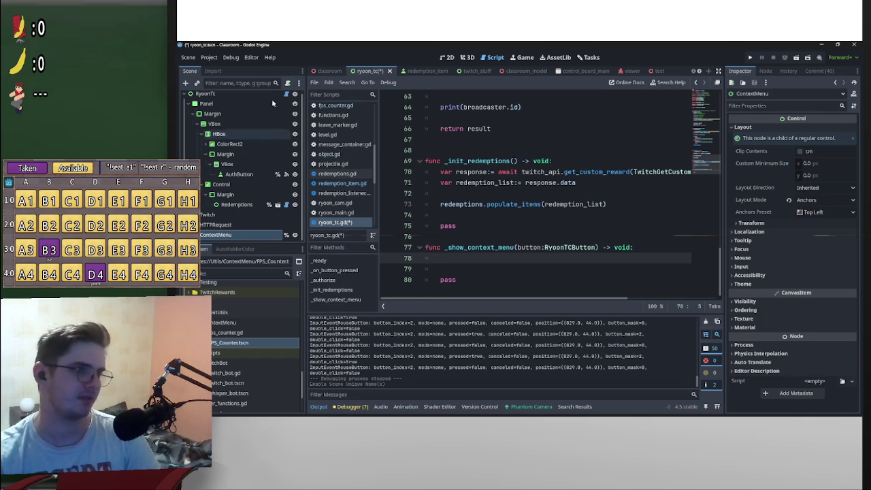
# Attach a new context_menu.gd script to ContextMenu, saved in addons/ryoon-twitch-connect/redemptions
pyautogui.click(286, 82)
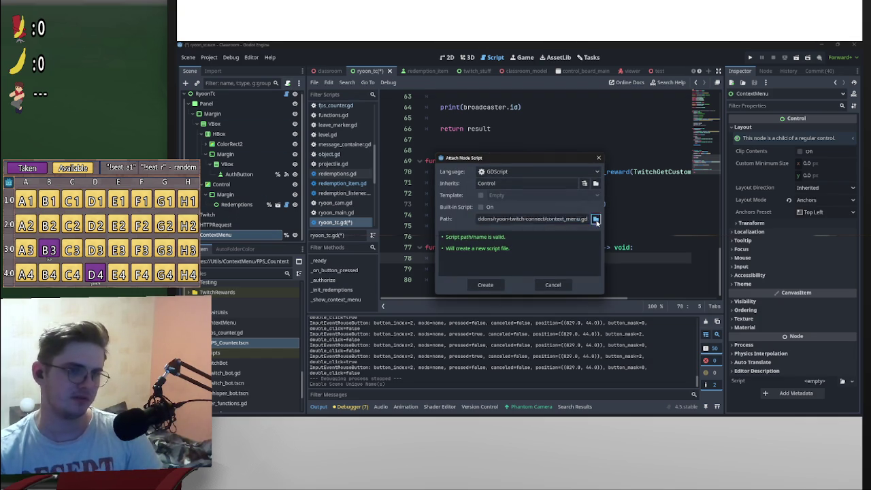
pyautogui.click(595, 219)
pyautogui.click(357, 116)
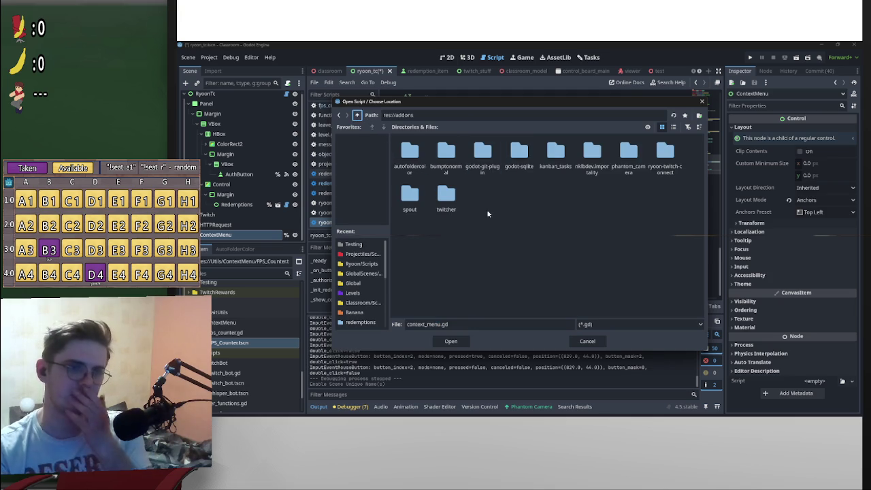
pyautogui.click(668, 157)
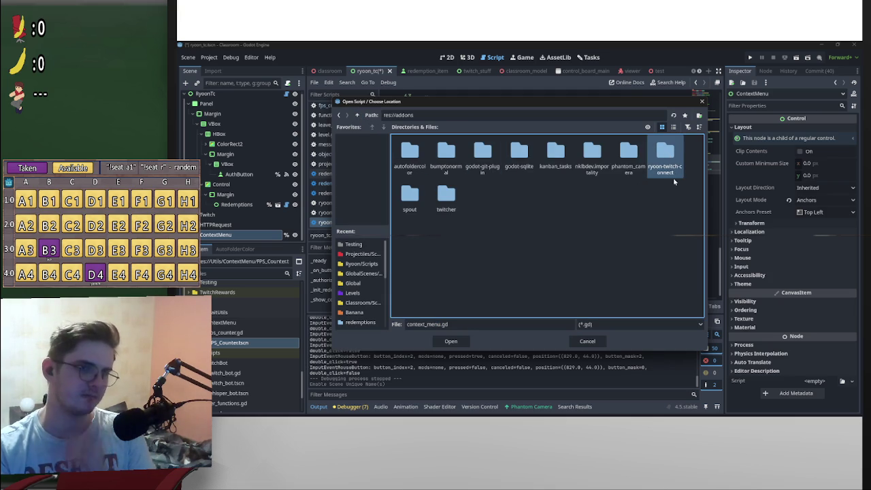
pyautogui.doubleClick(673, 179)
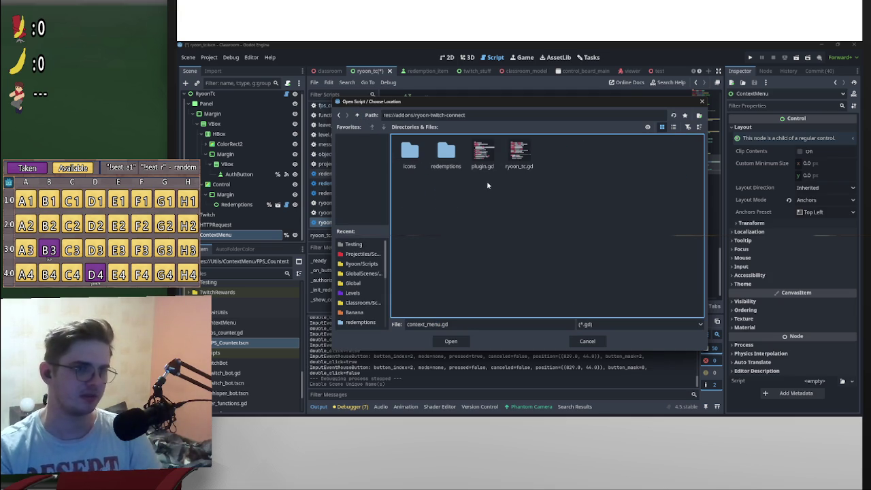
pyautogui.click(449, 163)
pyautogui.doubleClick(449, 164)
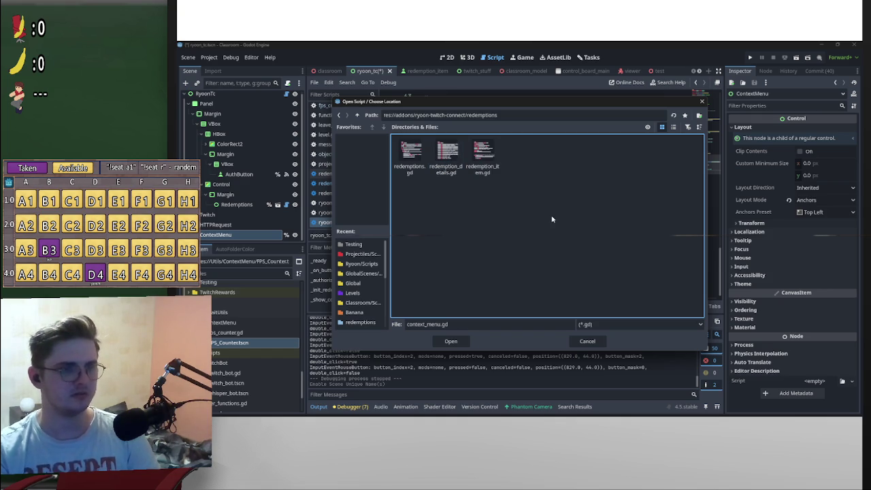
pyautogui.click(467, 342)
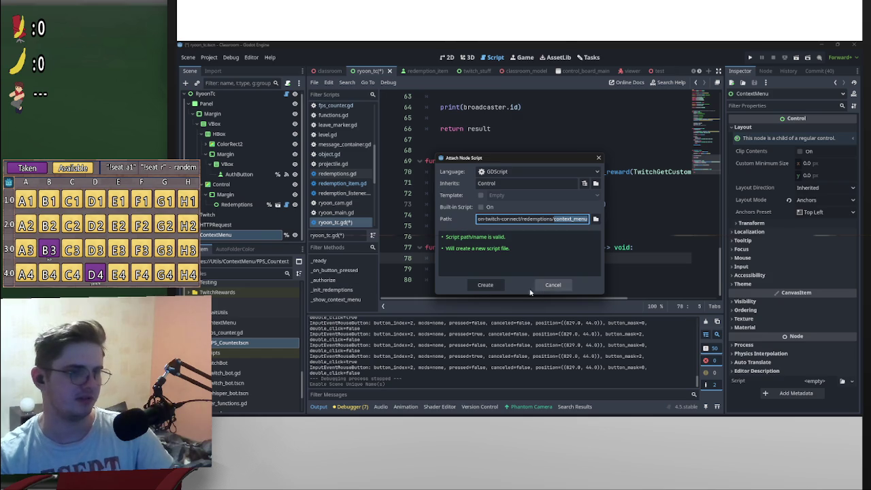
pyautogui.click(492, 287)
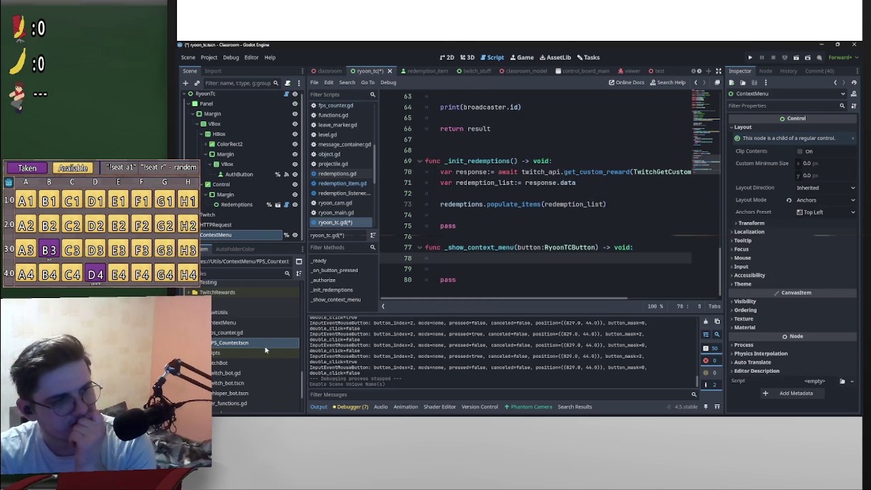
pyautogui.scroll(5, 298, 354)
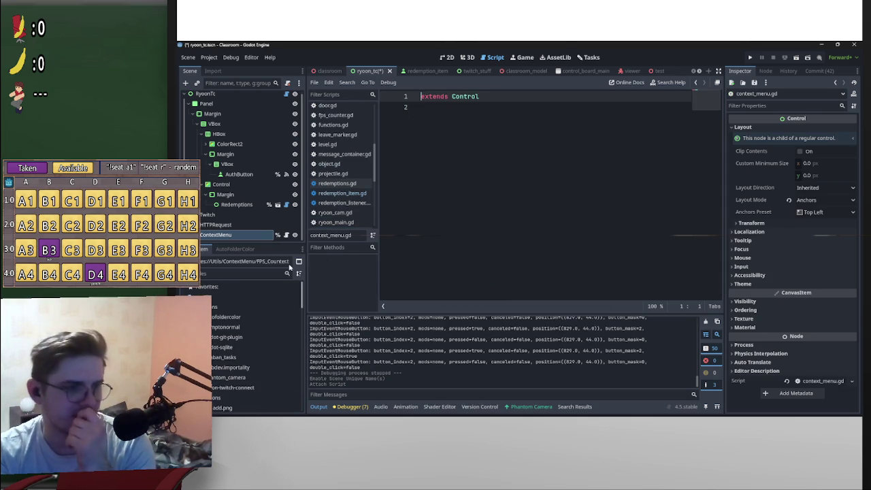
# Locate and select the redemptions folder in the FileSystem dock
pyautogui.scroll(-4, 255, 347)
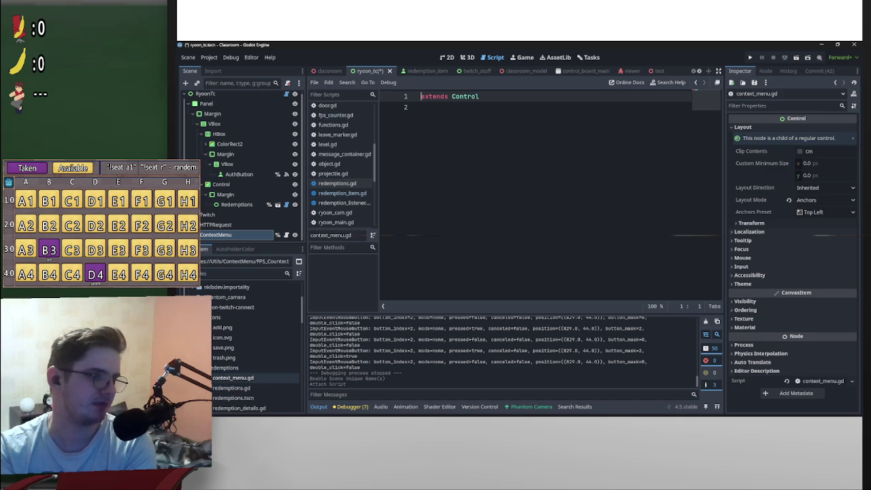
pyautogui.scroll(-2, 255, 347)
pyautogui.click(229, 320)
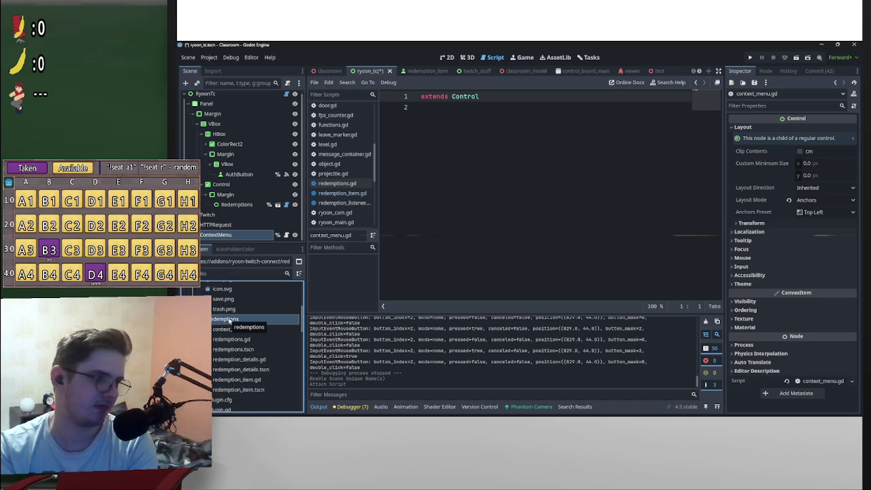
pyautogui.rightClick(229, 319)
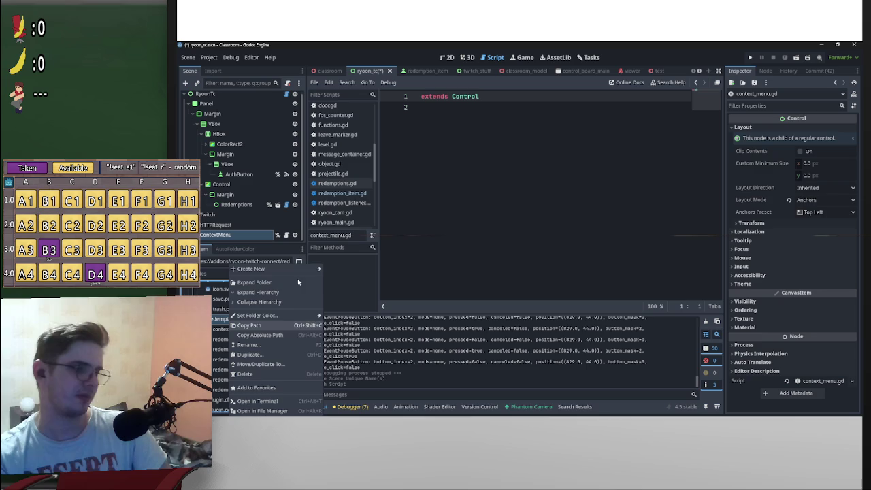
pyautogui.press('Escape')
# Rename the redemptions folder to components
pyautogui.scroll(-2, 239, 341)
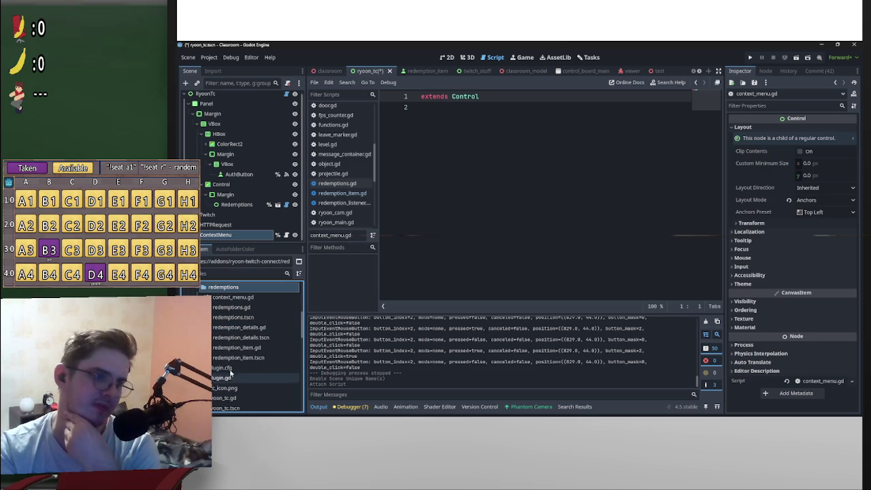
pyautogui.scroll(-1, 231, 380)
pyautogui.scroll(4, 231, 377)
pyautogui.doubleClick(238, 336)
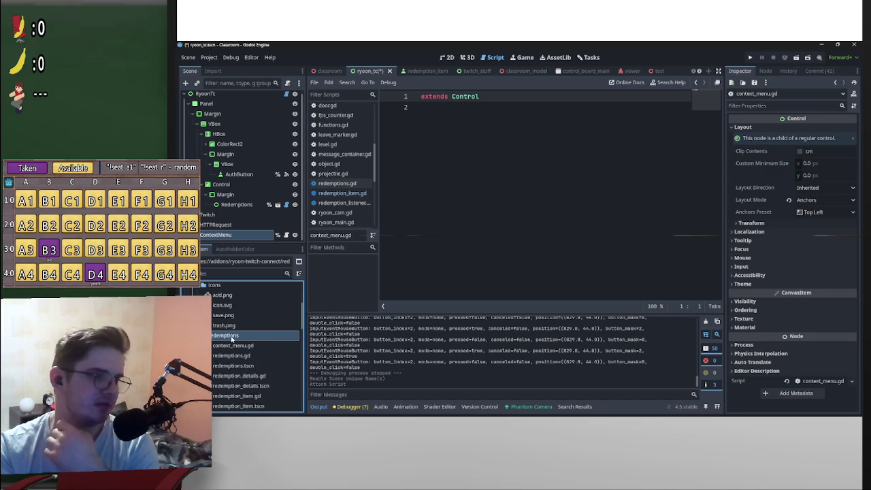
pyautogui.rightClick(232, 336)
pyautogui.click(267, 345)
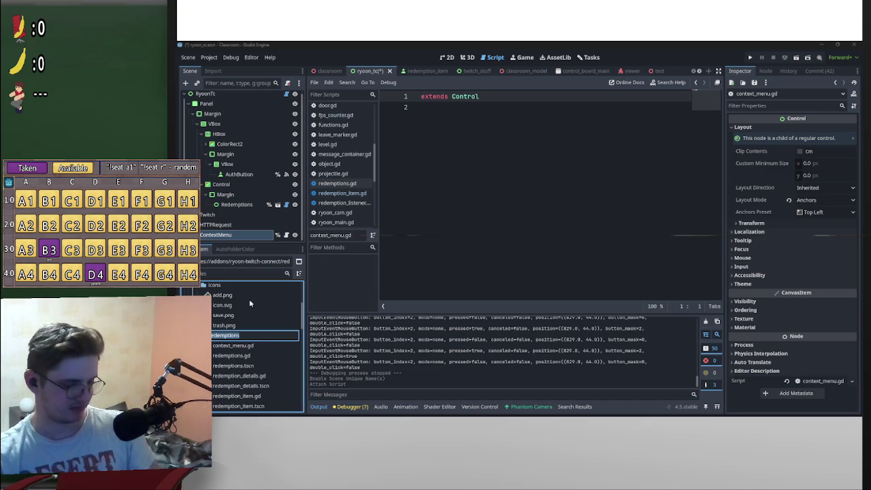
pyautogui.write('compo')
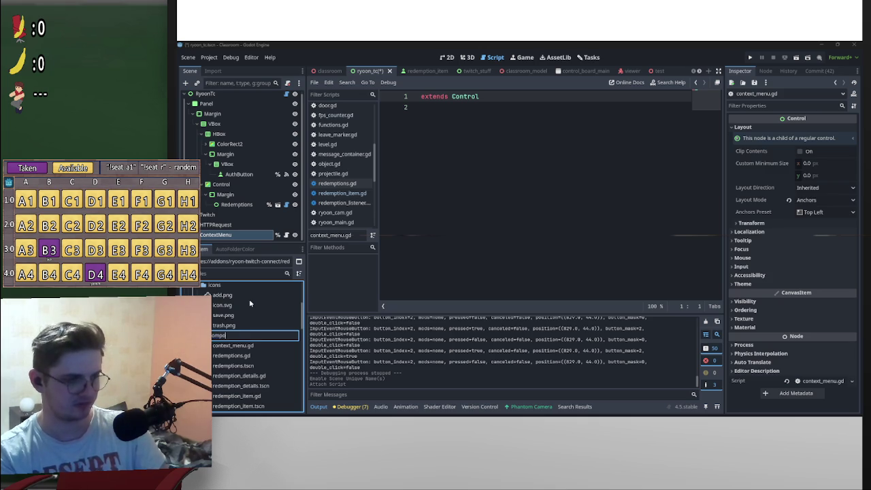
pyautogui.write('nents')
pyautogui.press('Return')
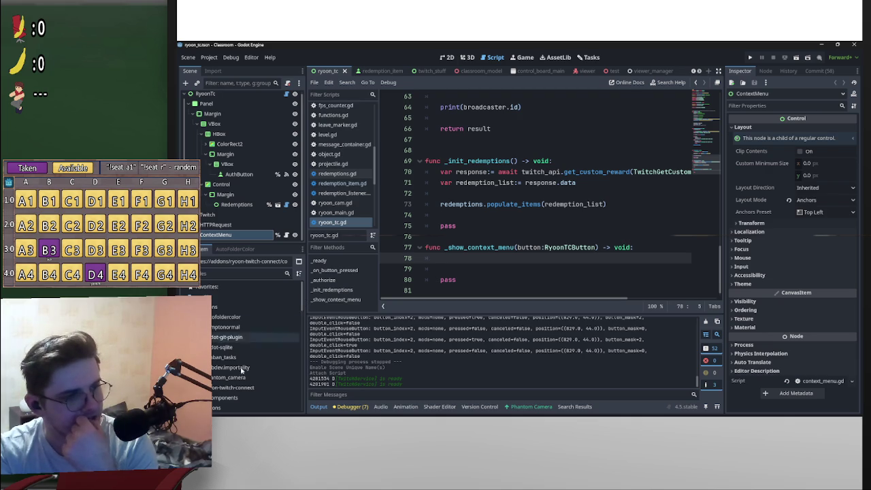
# Declare var button:RyoonTCButton below extends Control in context_menu.gd and save it
pyautogui.scroll(-3, 242, 371)
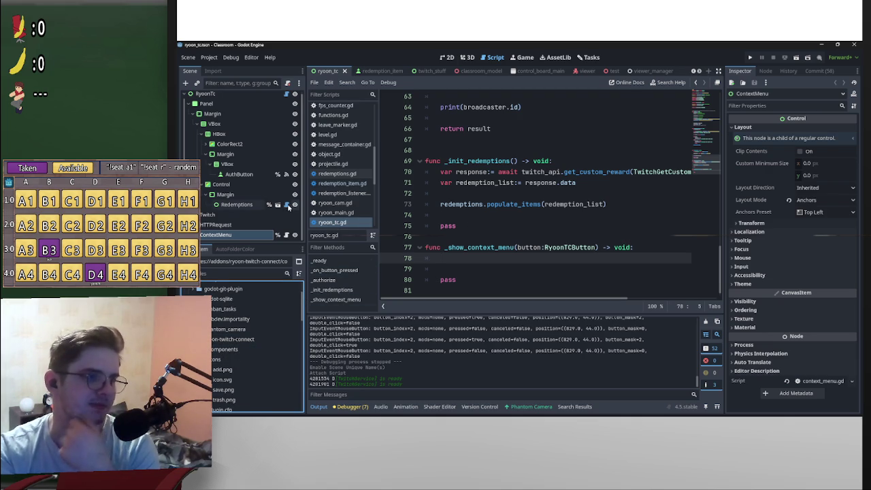
pyautogui.click(286, 235)
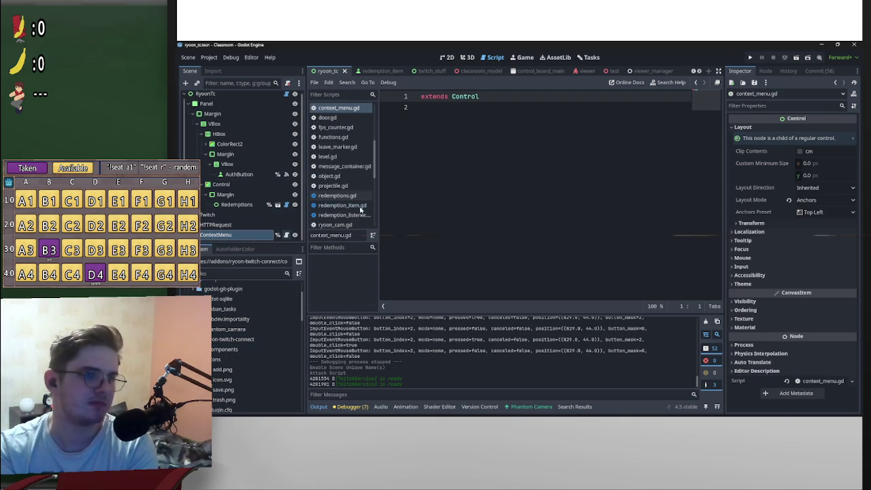
pyautogui.click(444, 110)
pyautogui.press('Return')
pyautogui.press('Return')
pyautogui.press('Return')
pyautogui.press('Up')
pyautogui.press('Up')
pyautogui.write('var')
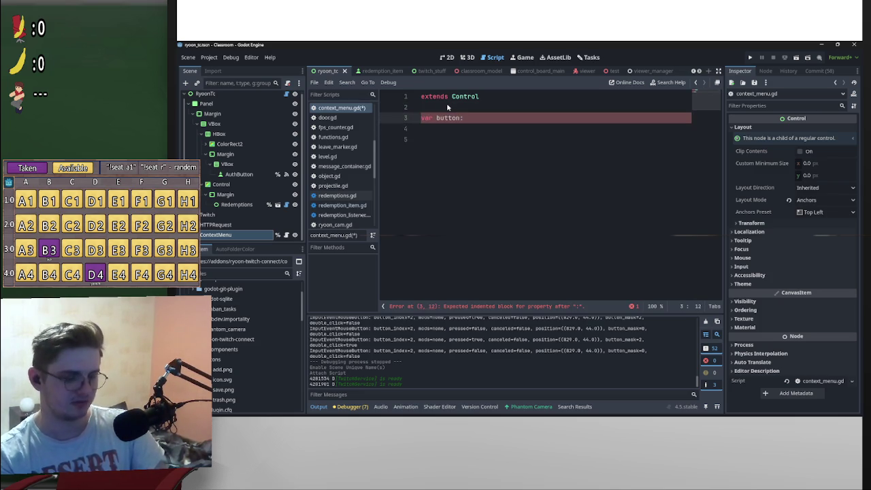
pyautogui.write('Ryoon')
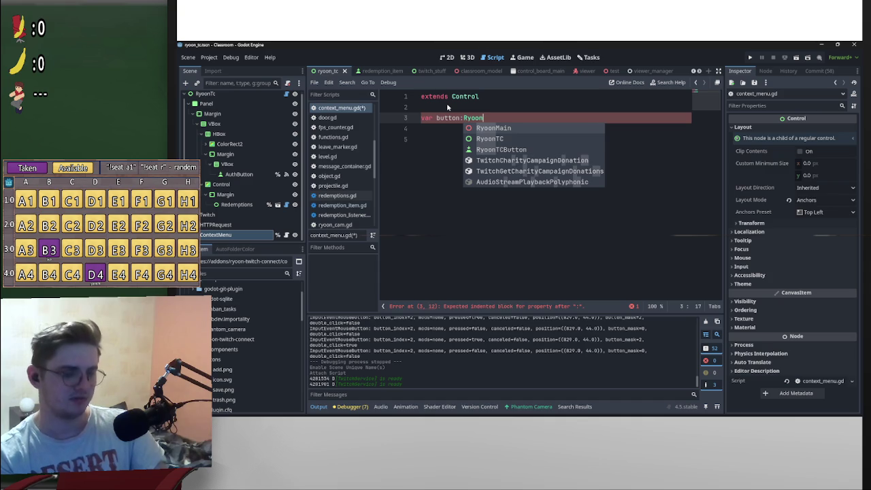
pyautogui.write('TCB')
pyautogui.press('Return')
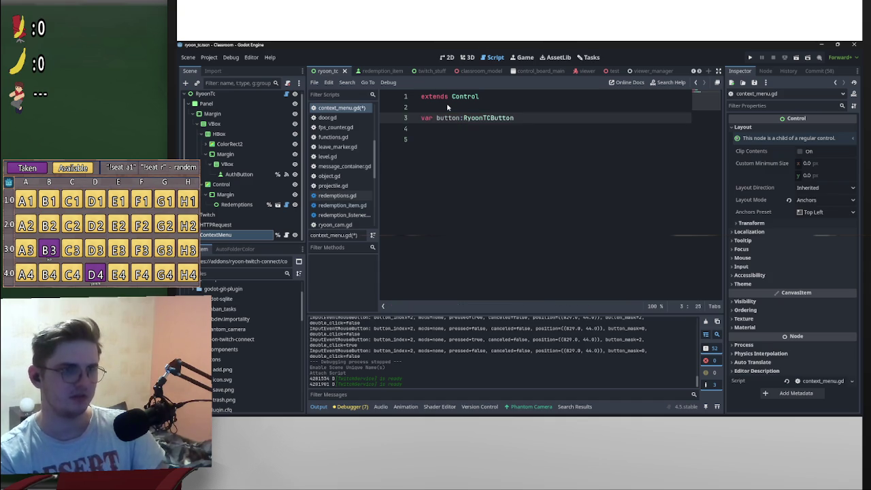
pyautogui.click(463, 128)
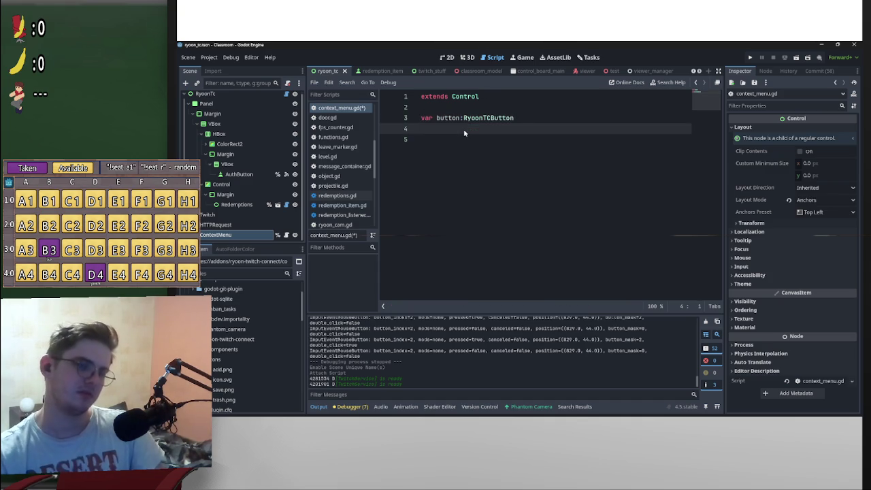
pyautogui.press('Return')
pyautogui.press('Return')
pyautogui.press('Return')
pyautogui.hotkey('ctrl', 's')
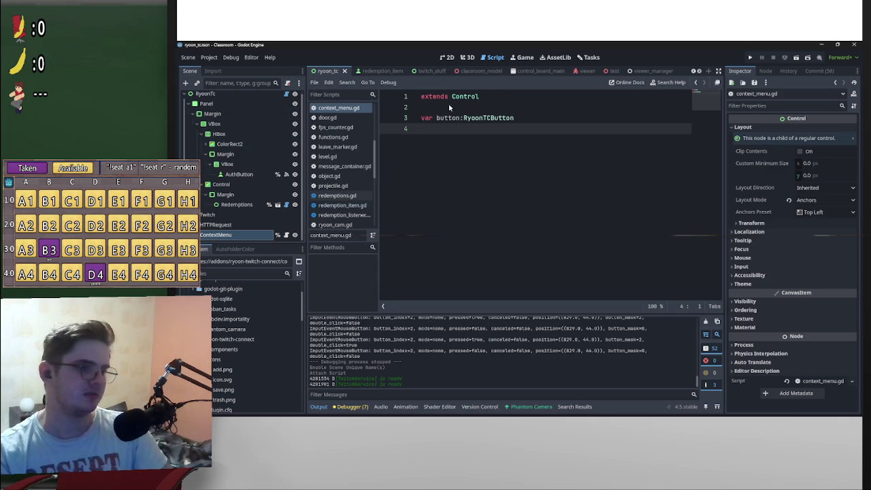
pyautogui.scroll(1, 284, 96)
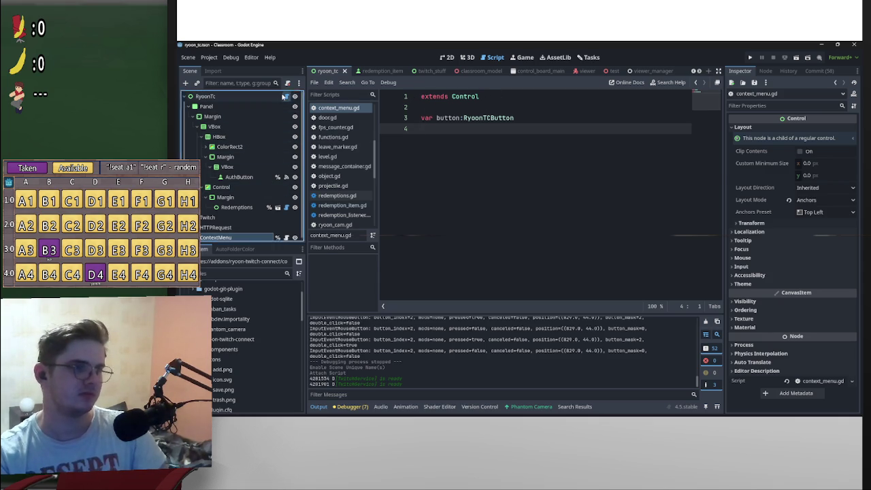
# Add context_menu.button = button inside _show_context_menu in ryoon_tc.gd
pyautogui.click(284, 96)
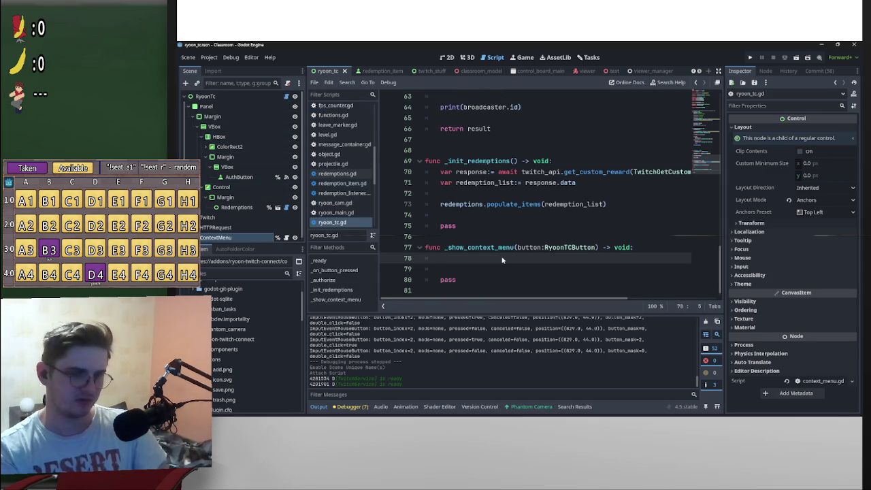
pyautogui.press('Down')
pyautogui.press('Return')
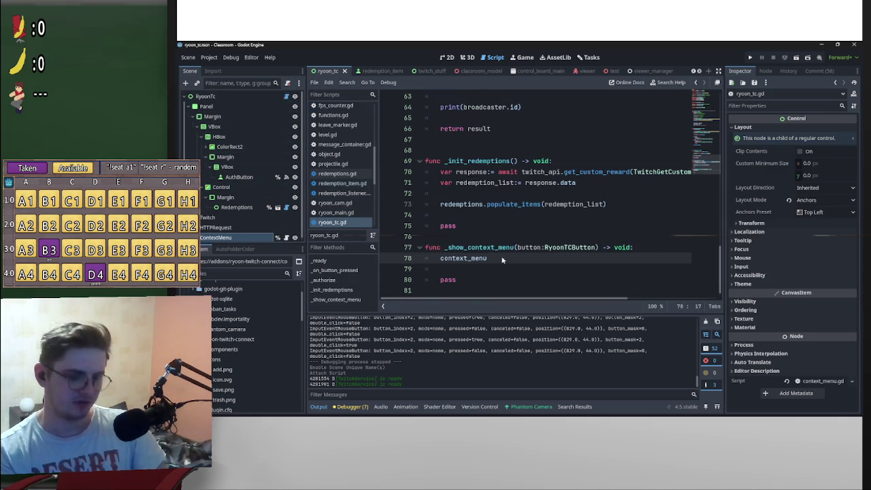
pyautogui.write('.butt')
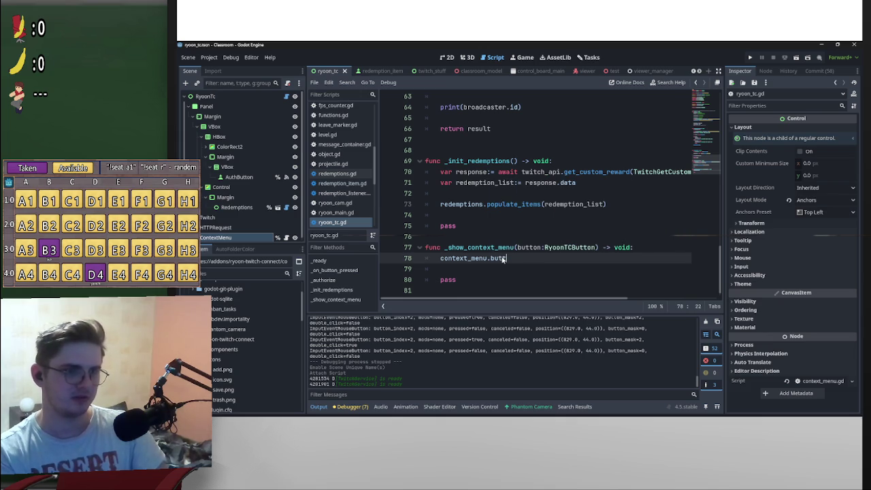
pyautogui.write('on = button')
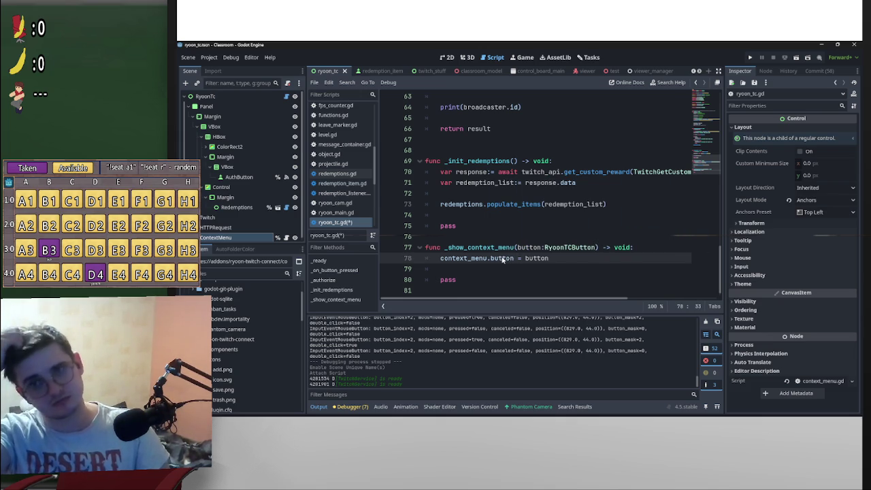
pyautogui.press('Return')
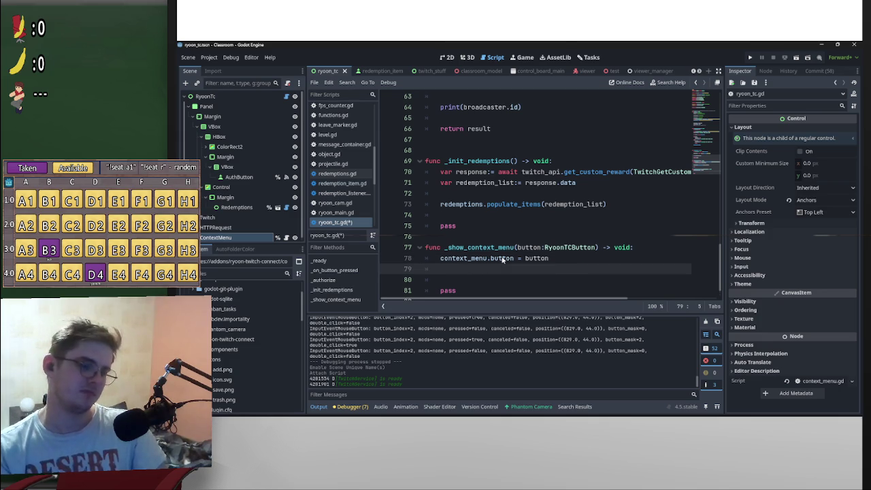
# Add context_menu.visible = true, delete the trailing pass line, and save
pyautogui.write('con')
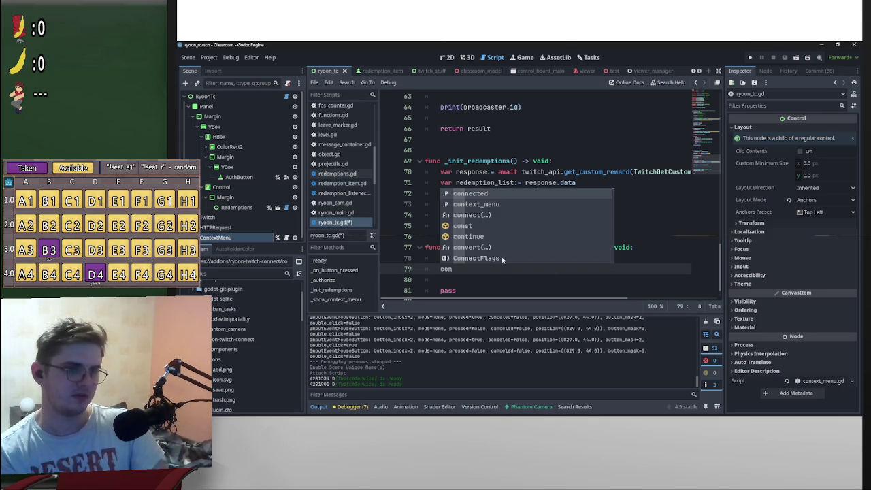
pyautogui.write('text_menu.')
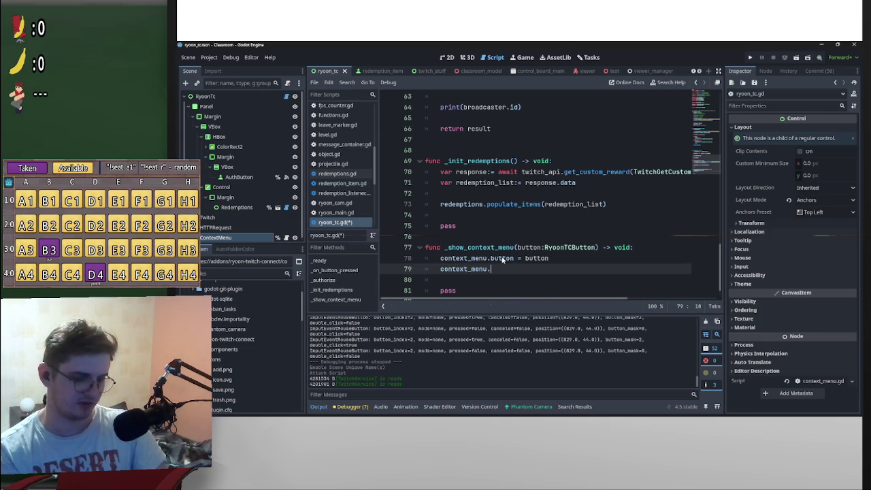
pyautogui.write('visi')
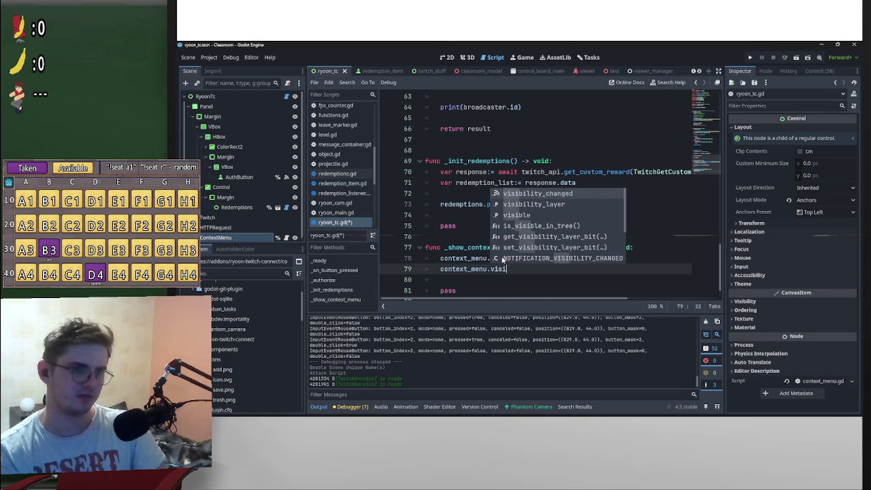
pyautogui.press('Left')
pyautogui.press('Left')
pyautogui.press('Down')
pyautogui.press('Down')
pyautogui.press('Return')
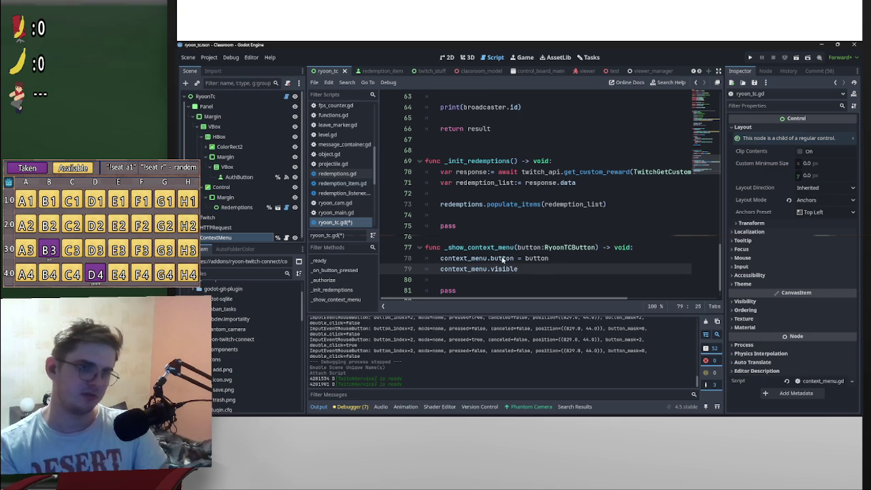
pyautogui.write(' = true')
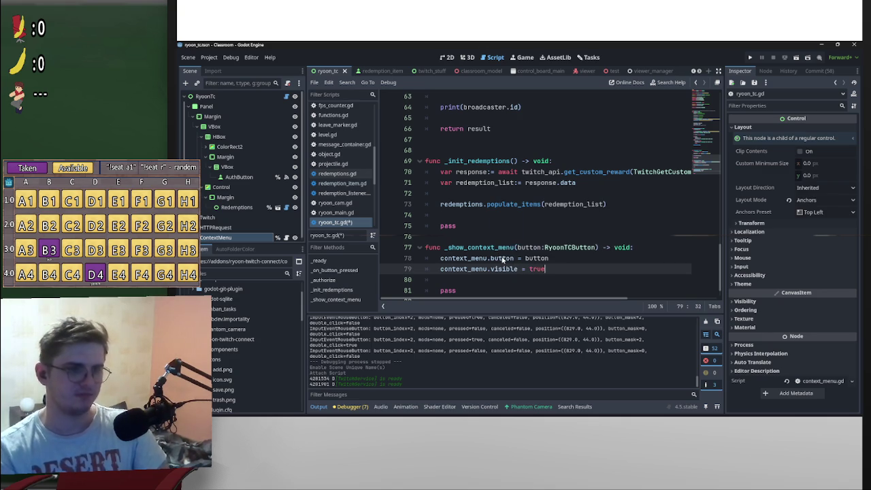
pyautogui.scroll(-1, 468, 270)
pyautogui.doubleClick(467, 270)
pyautogui.press('BackSpace')
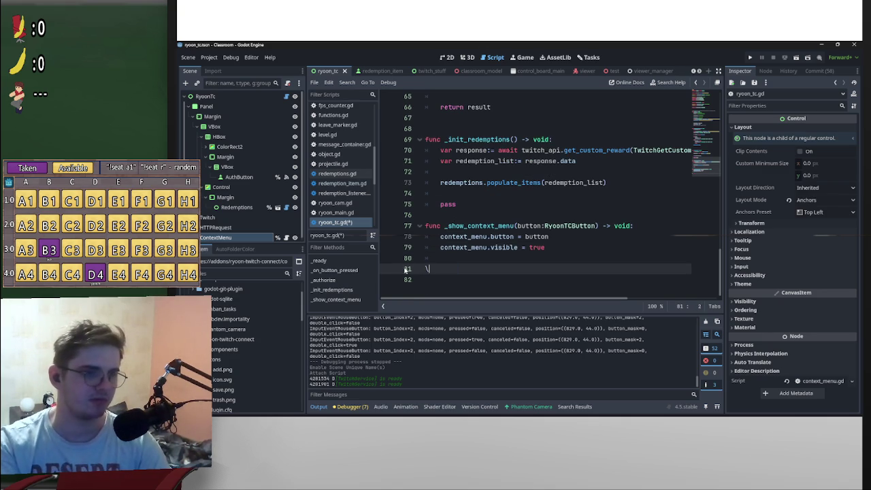
pyautogui.press('BackSpace')
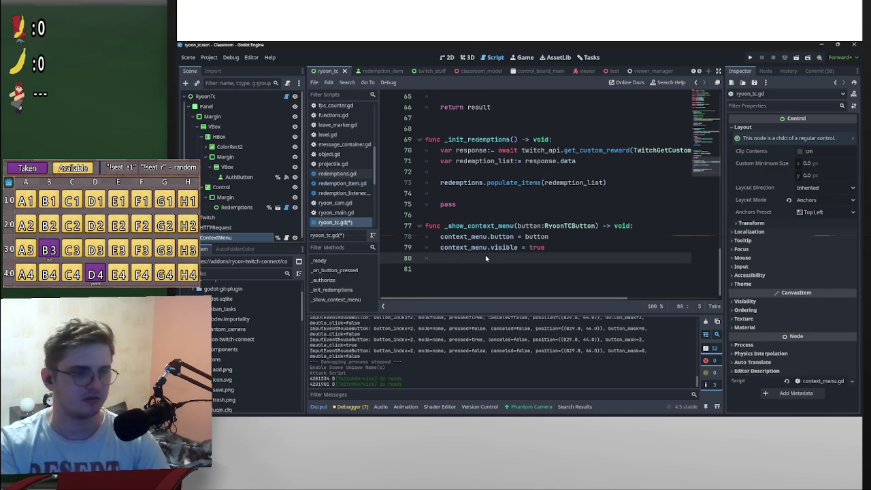
pyautogui.hotkey('ctrl', 's')
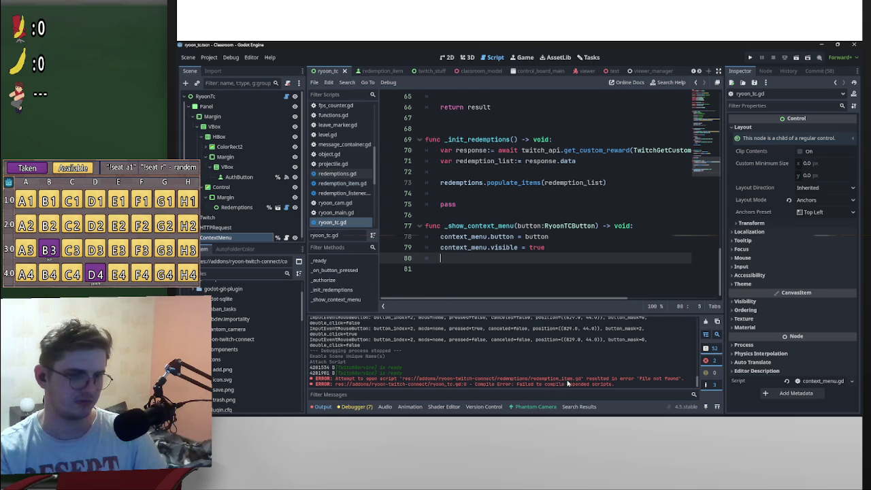
pyautogui.click(209, 58)
pyautogui.click(225, 69)
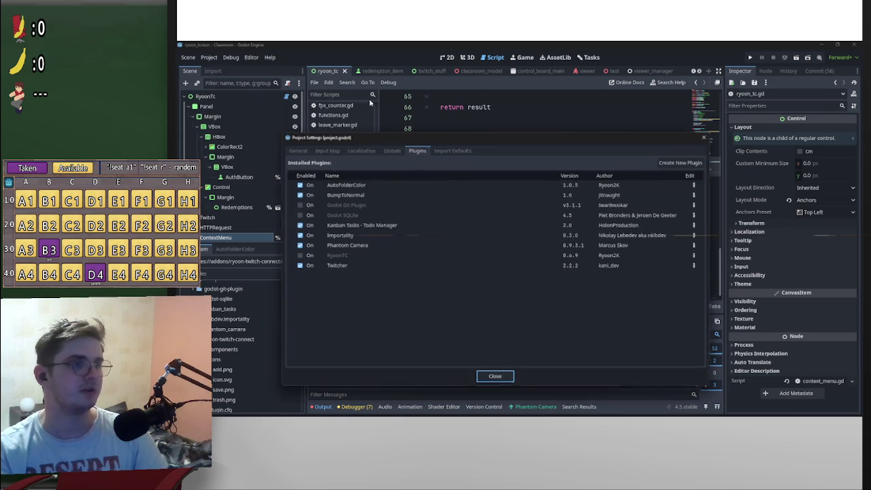
pyautogui.click(299, 255)
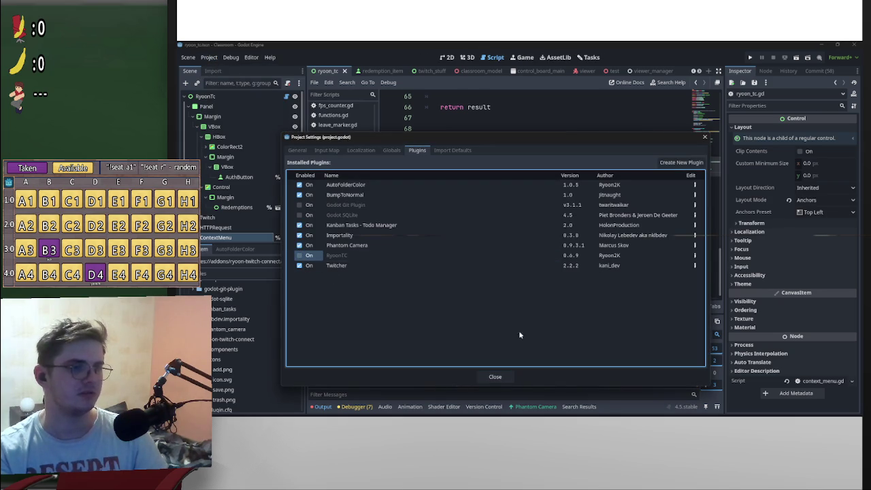
pyautogui.click(495, 376)
pyautogui.click(373, 71)
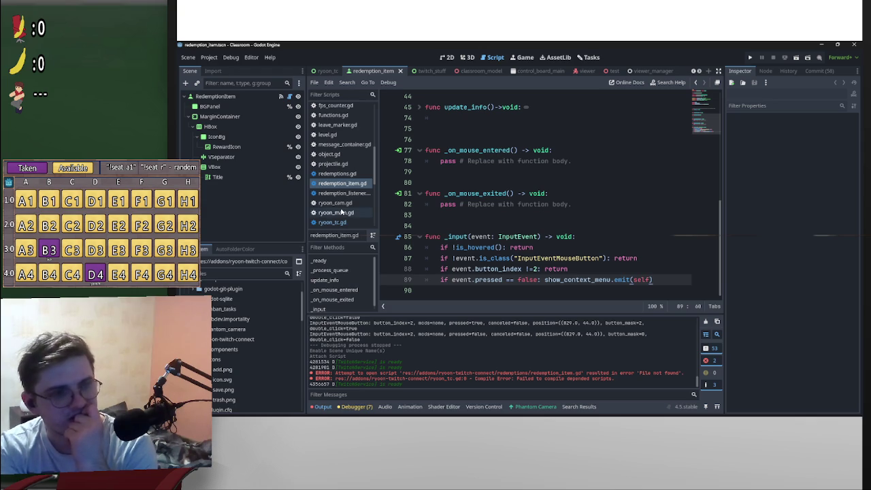
pyautogui.click(347, 223)
pyautogui.click(344, 212)
pyautogui.click(354, 193)
pyautogui.click(344, 183)
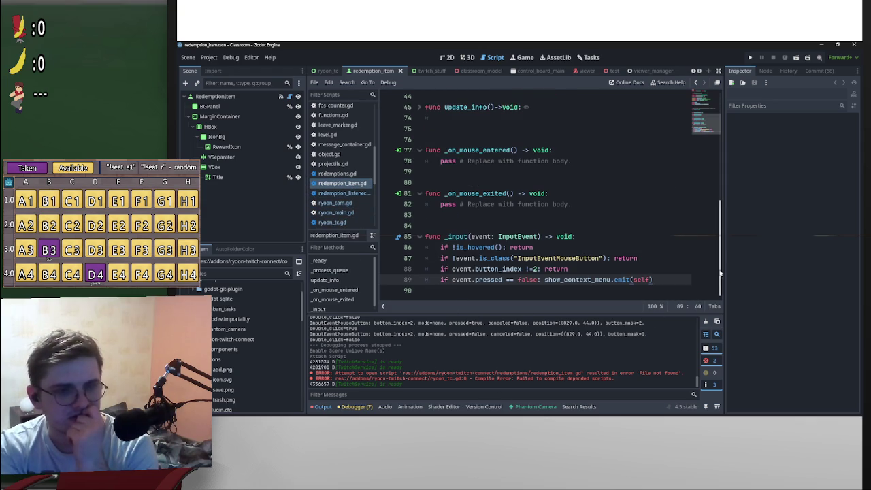
pyautogui.scroll(5, 245, 327)
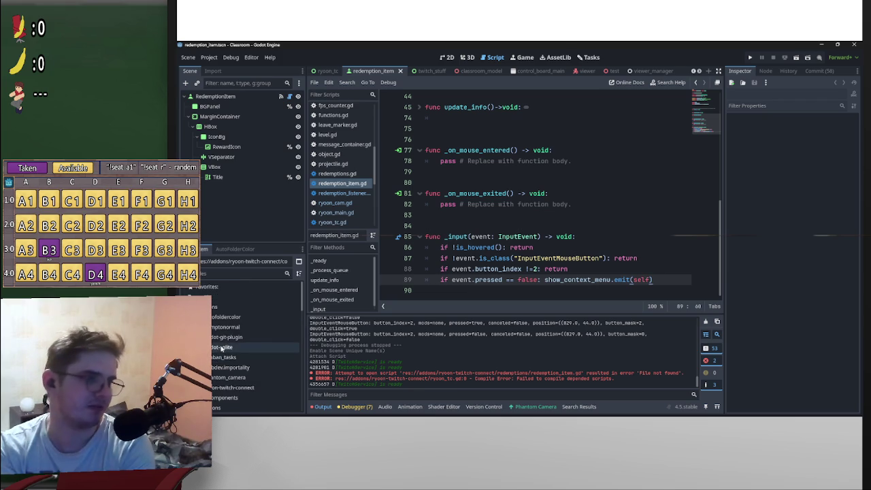
pyautogui.scroll(10, 577, 261)
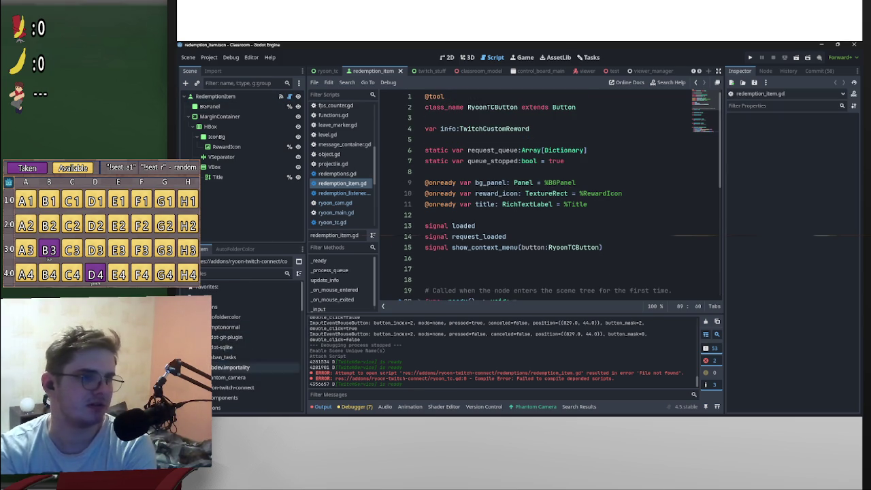
pyautogui.scroll(-5, 227, 368)
pyautogui.click(240, 408)
pyautogui.doubleClick(240, 409)
pyautogui.scroll(15, 545, 272)
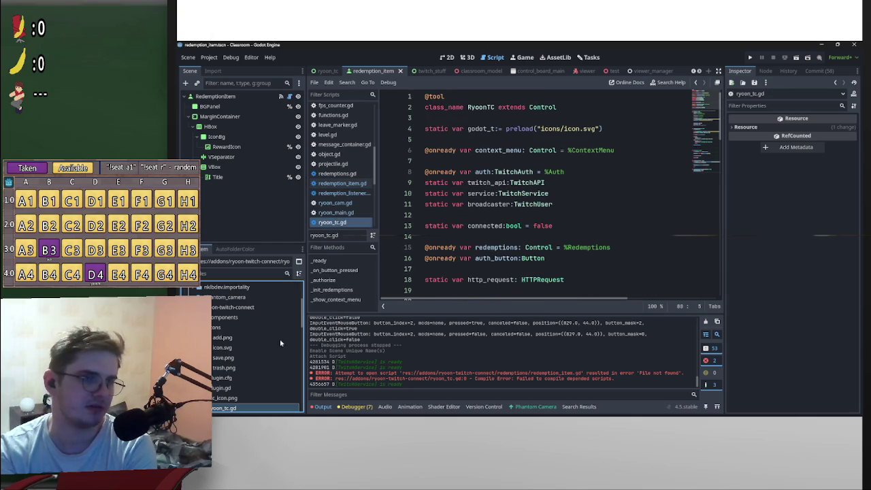
pyautogui.scroll(-4, 454, 241)
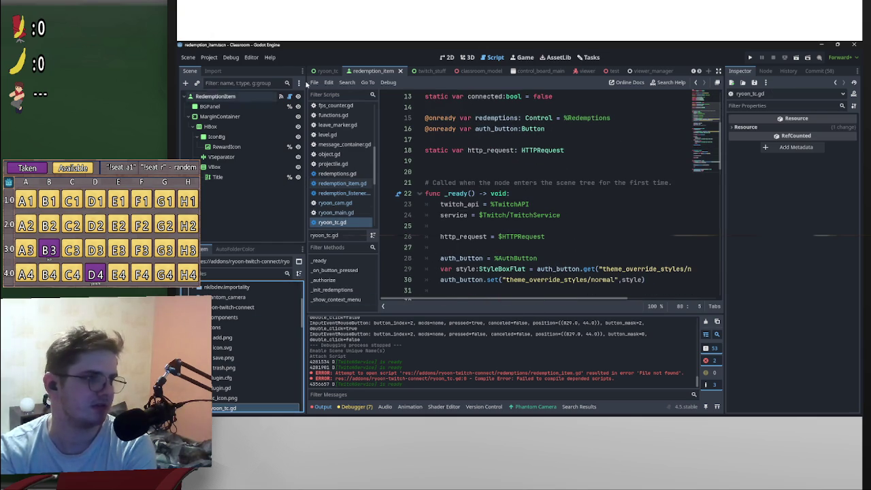
pyautogui.click(326, 71)
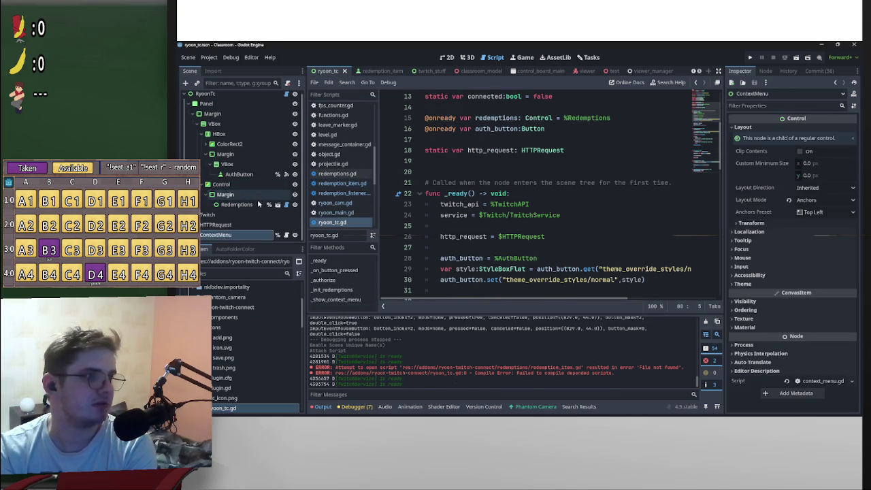
pyautogui.click(286, 205)
pyautogui.scroll(3, 551, 215)
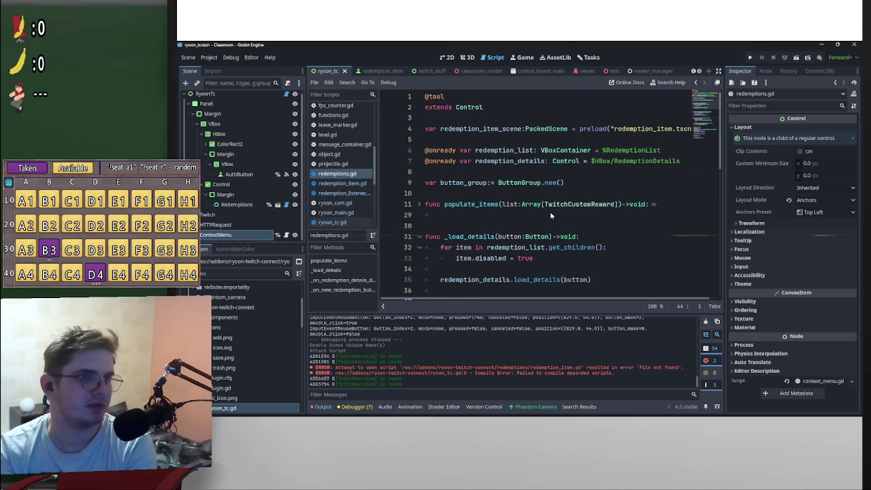
pyautogui.hscroll(1, 681, 297)
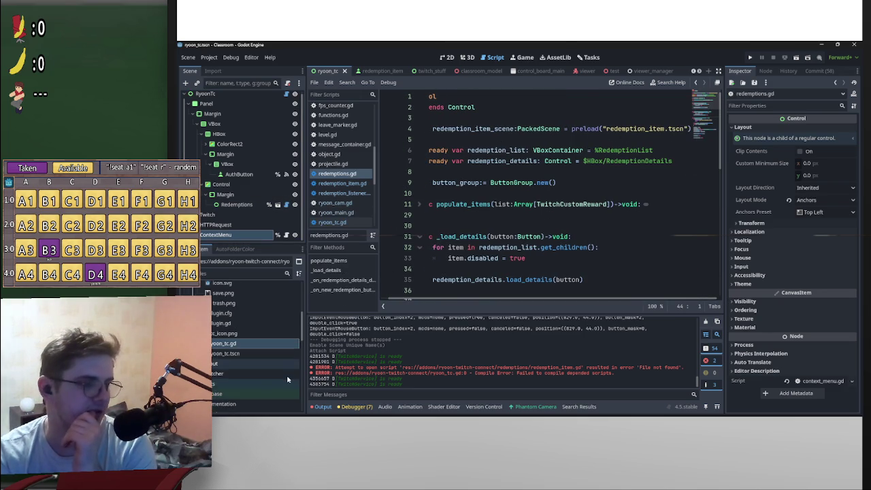
pyautogui.scroll(-2, 296, 347)
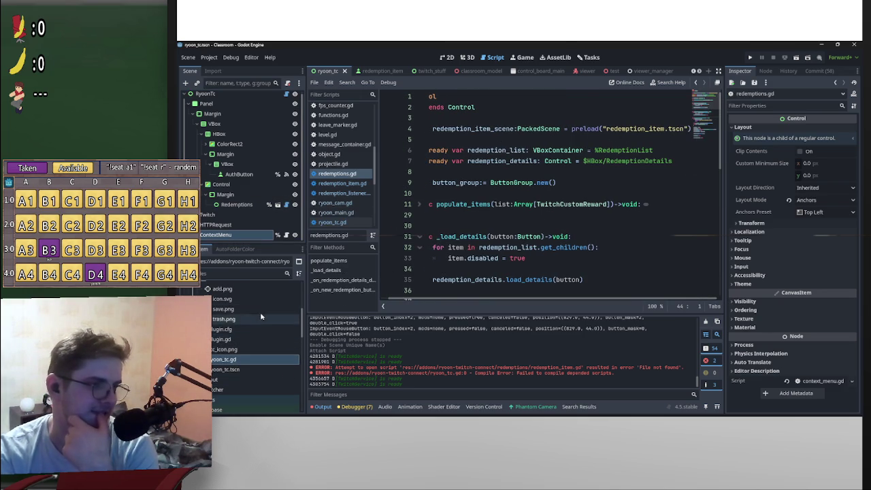
pyautogui.scroll(2, 247, 338)
pyautogui.scroll(-2, 245, 337)
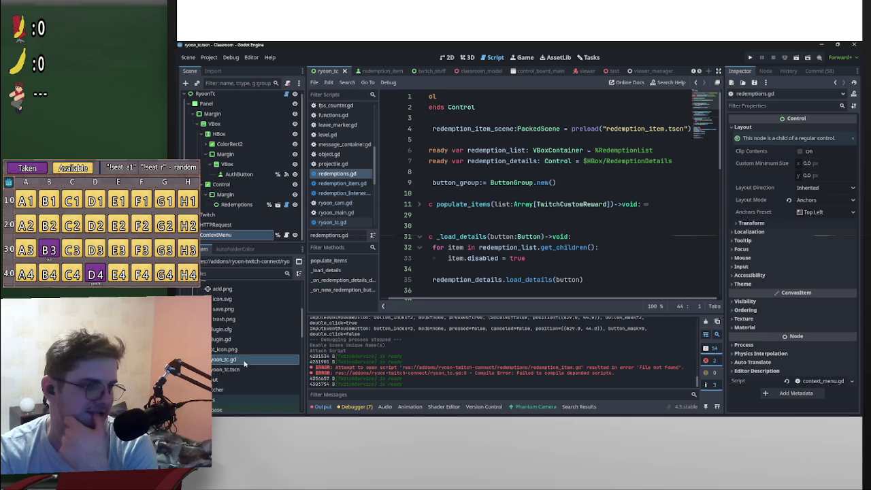
pyautogui.doubleClick(228, 359)
pyautogui.scroll(3, 583, 254)
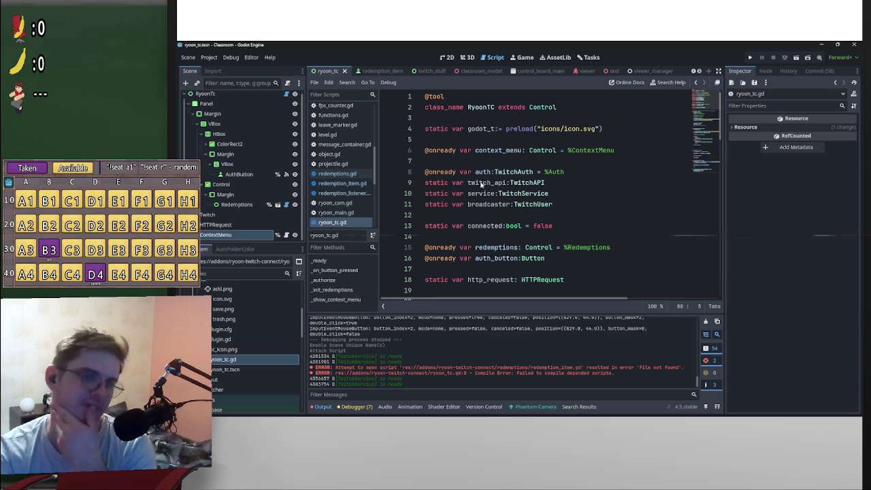
pyautogui.scroll(-1, 504, 217)
pyautogui.scroll(1, 471, 199)
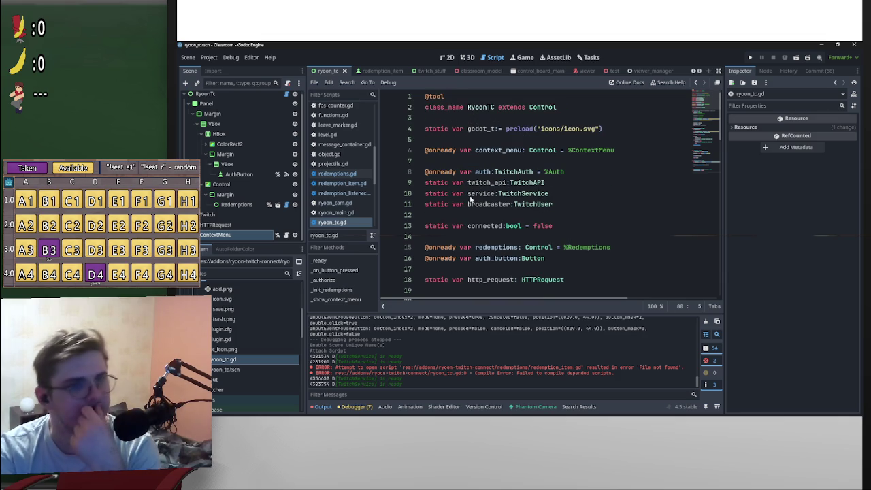
pyautogui.scroll(-2, 592, 205)
pyautogui.scroll(2, 612, 208)
pyautogui.scroll(-19, 558, 221)
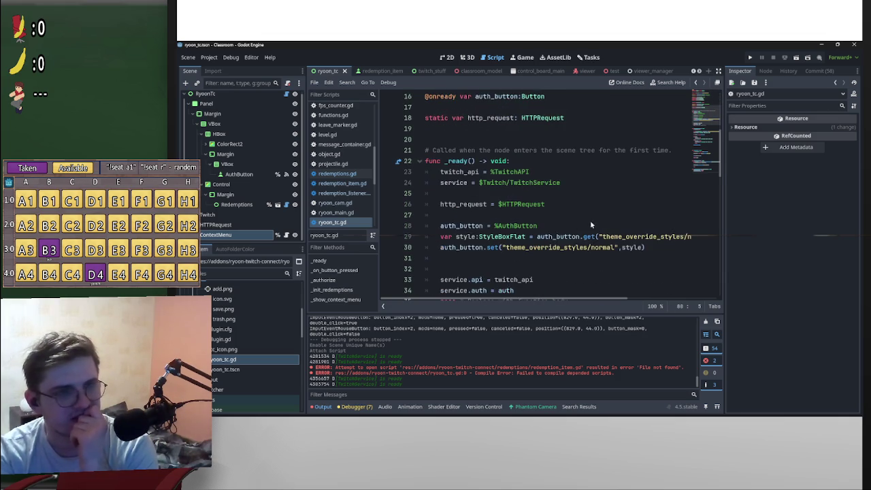
pyautogui.scroll(19, 606, 221)
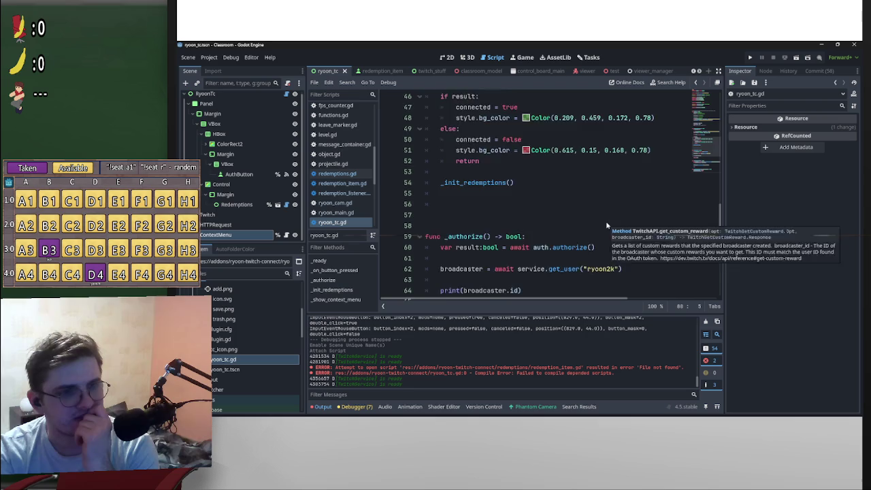
pyautogui.scroll(-1, 272, 229)
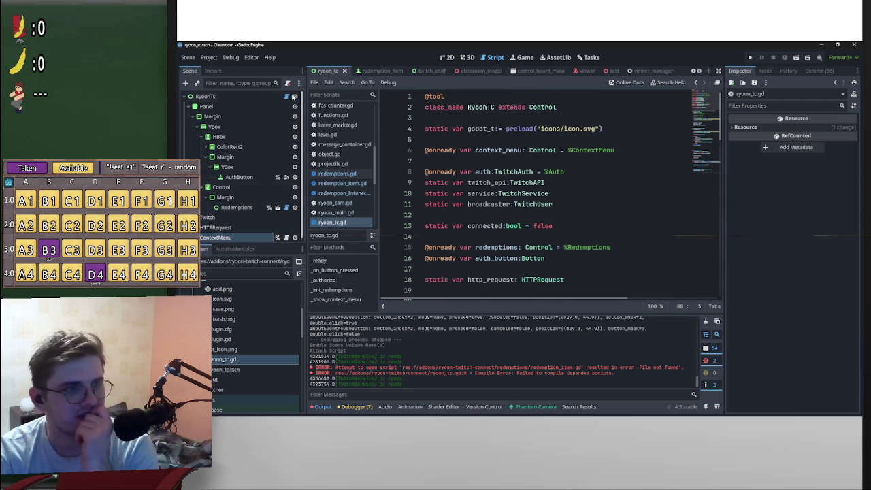
pyautogui.click(286, 236)
pyautogui.click(423, 100)
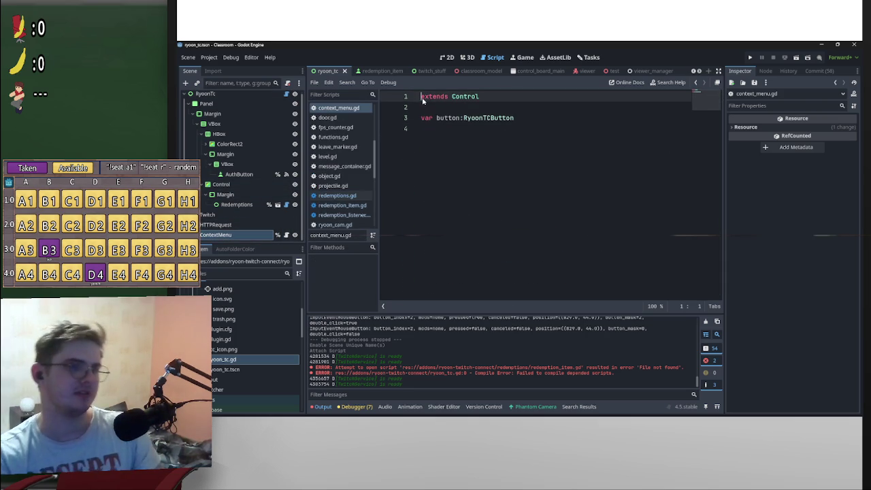
pyautogui.press('Return')
pyautogui.press('Up')
pyautogui.write('@to')
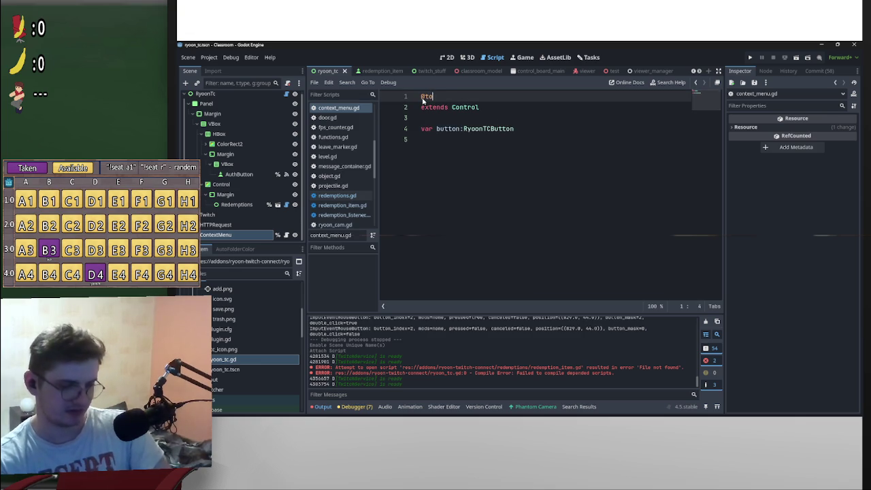
pyautogui.write('ol')
pyautogui.click(622, 117)
pyautogui.hotkey('ctrl', 's')
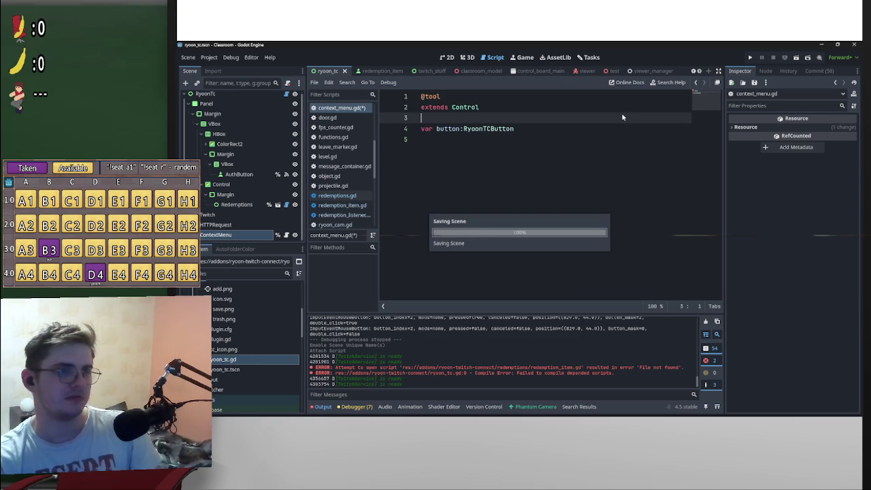
# Clear the output log
pyautogui.click(705, 322)
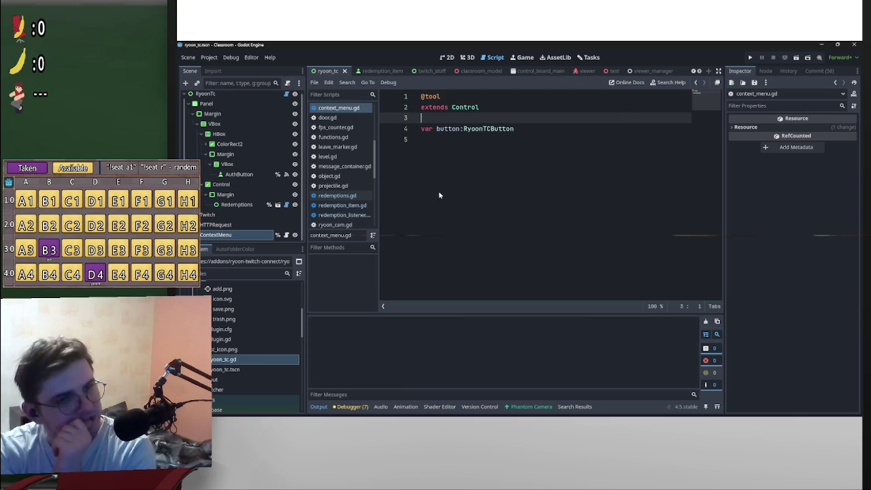
pyautogui.click(452, 139)
pyautogui.click(765, 71)
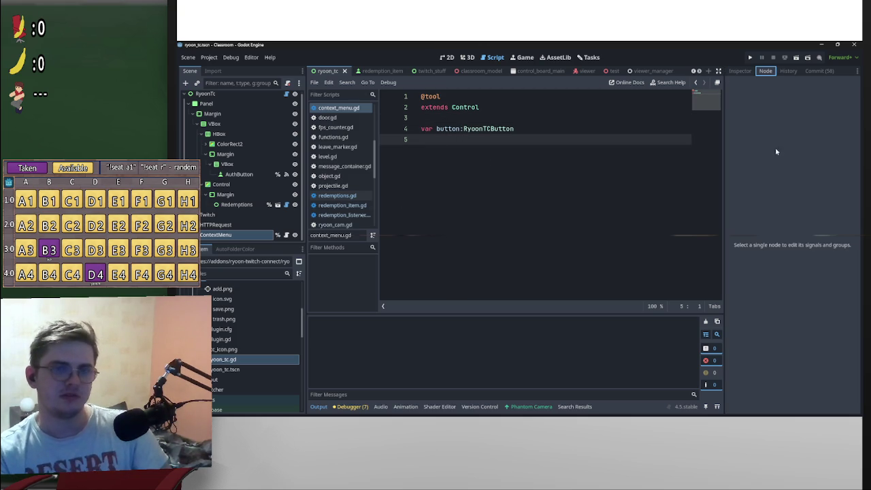
# Connect ContextMenu's visibility_changed signal to a new _on_visibility_changed method on ContextMenu itself
pyautogui.click(224, 226)
pyautogui.click(224, 235)
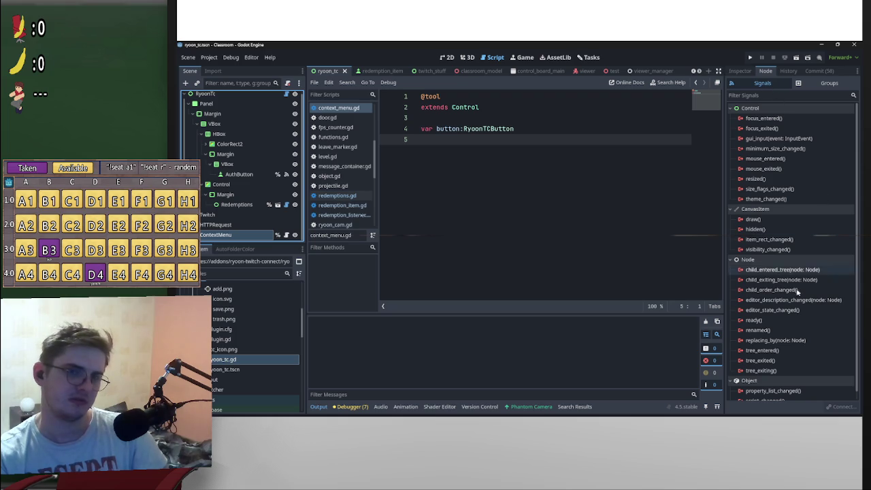
pyautogui.click(768, 249)
pyautogui.doubleClick(769, 249)
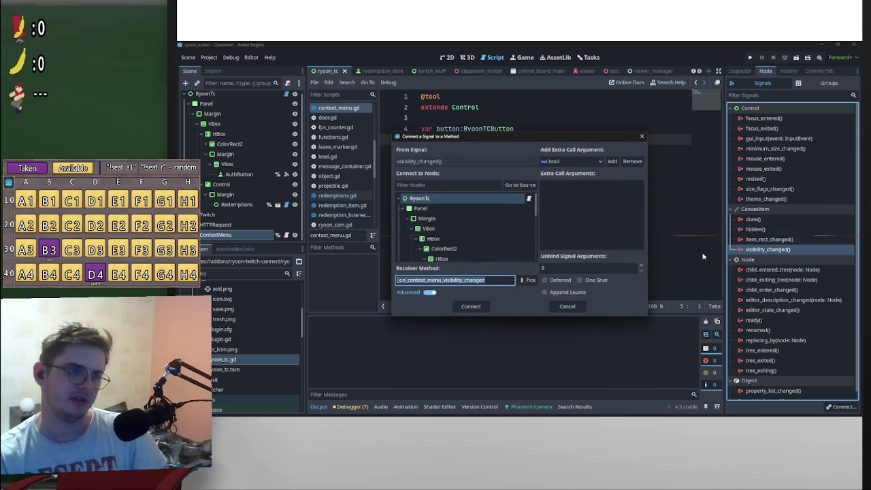
pyautogui.scroll(-5, 495, 252)
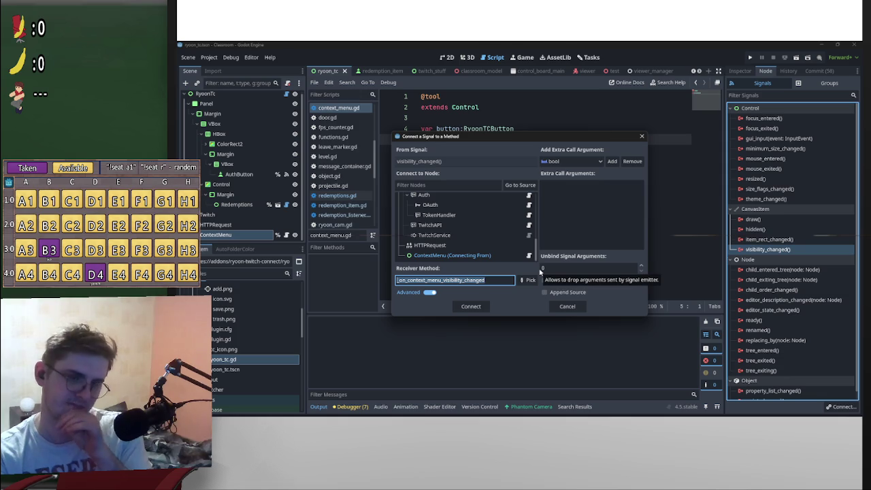
pyautogui.click(487, 257)
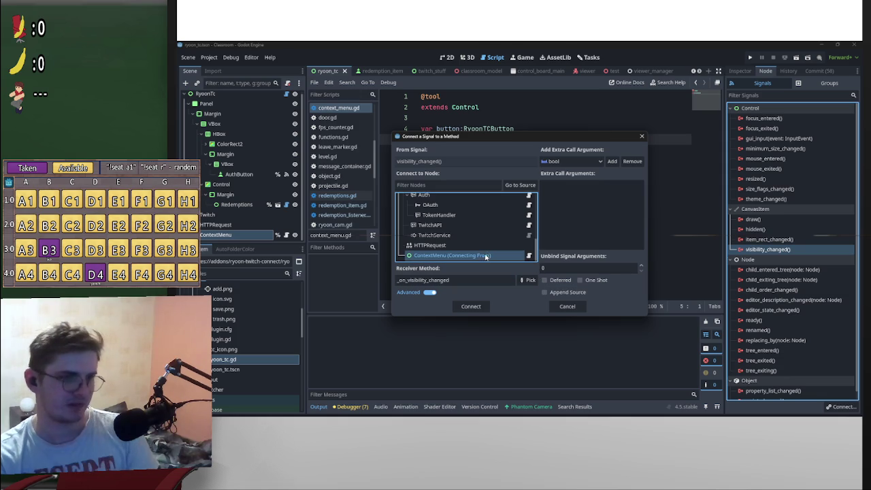
pyautogui.click(529, 279)
pyautogui.click(521, 323)
pyautogui.click(471, 307)
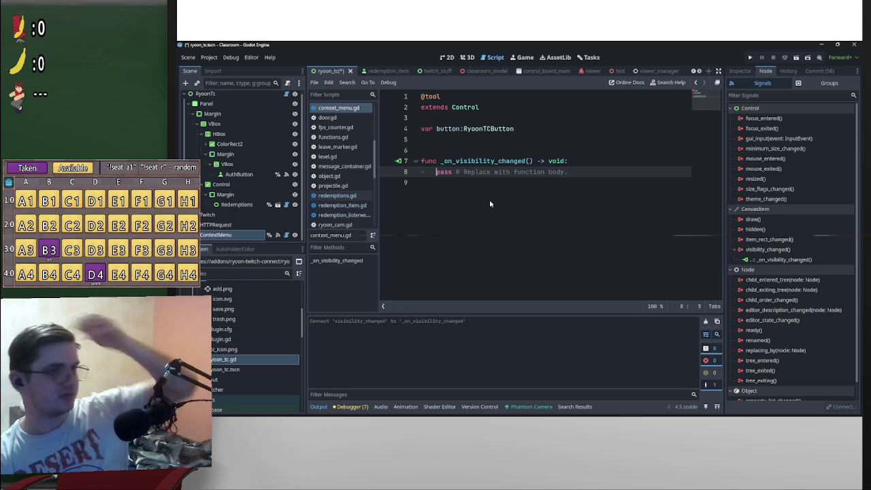
# Start _on_visibility_changed with 'if visible:' and move the pass inside it
pyautogui.press('Return')
pyautogui.press('Up')
pyautogui.write('if visi')
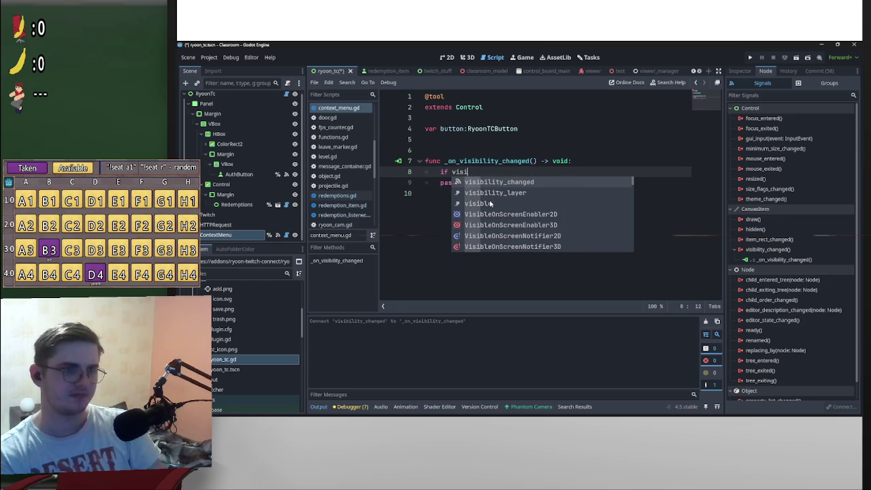
pyautogui.doubleClick(489, 204)
pyautogui.write(':')
pyautogui.press('Return')
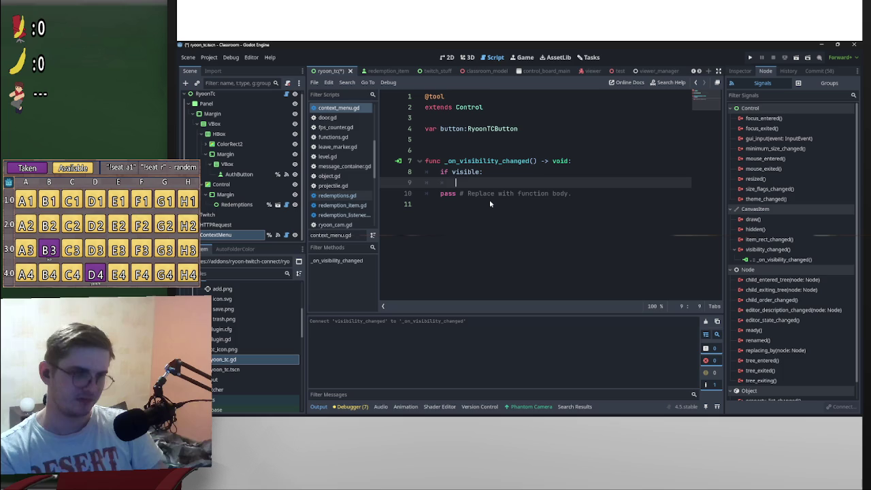
pyautogui.write('pass')
pyautogui.moveTo(572, 193); pyautogui.dragTo(425, 194)
pyautogui.press('BackSpace')
pyautogui.click(456, 187)
pyautogui.press('Return')
pyautogui.press('Return')
pyautogui.press('Up')
pyautogui.press('Up')
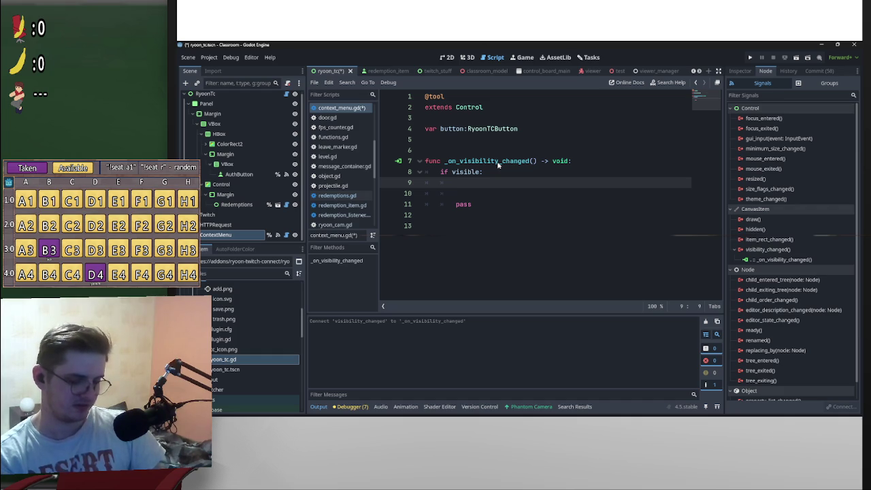
# Under the if, write global_position = get_global_mouse_position()
pyautogui.write('Display')
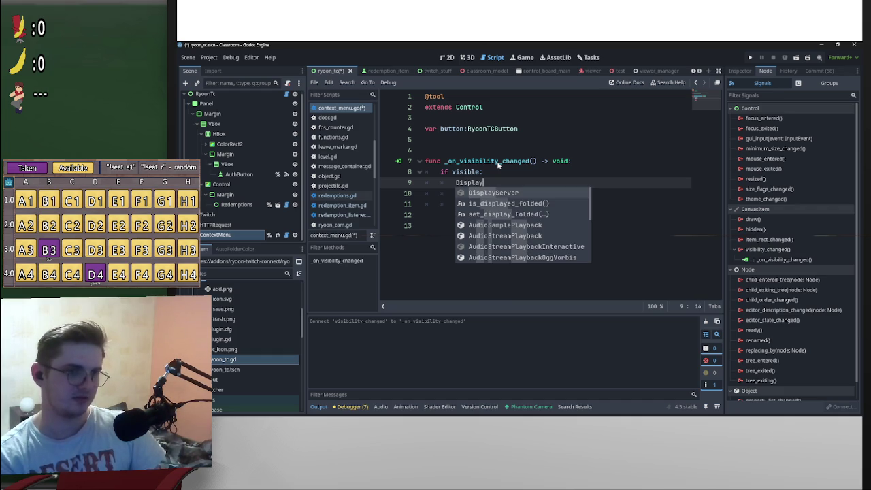
pyautogui.press('BackSpace')
pyautogui.press('BackSpace')
pyautogui.press('BackSpace')
pyautogui.write('Mou')
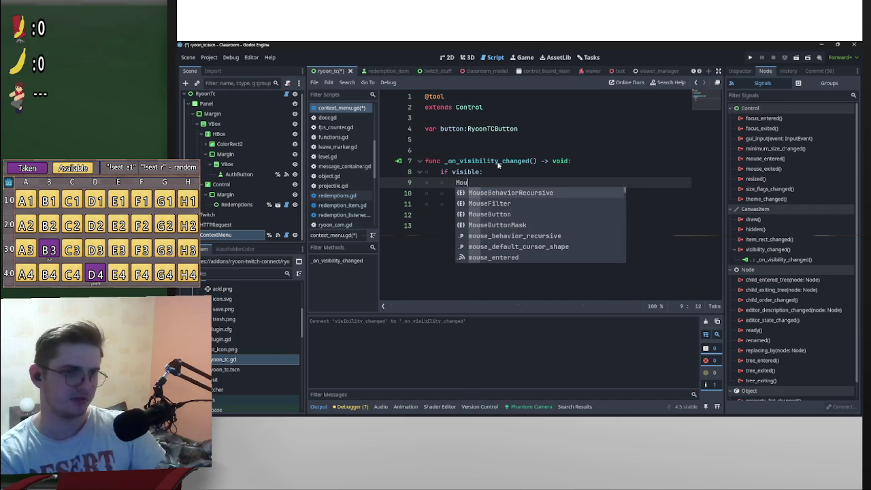
pyautogui.write('se')
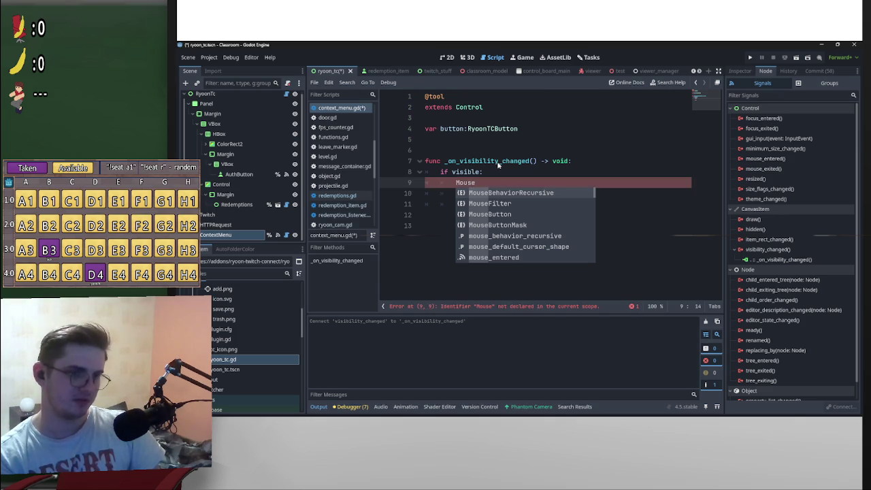
pyautogui.press('BackSpace')
pyautogui.press('BackSpace')
pyautogui.press('BackSpace')
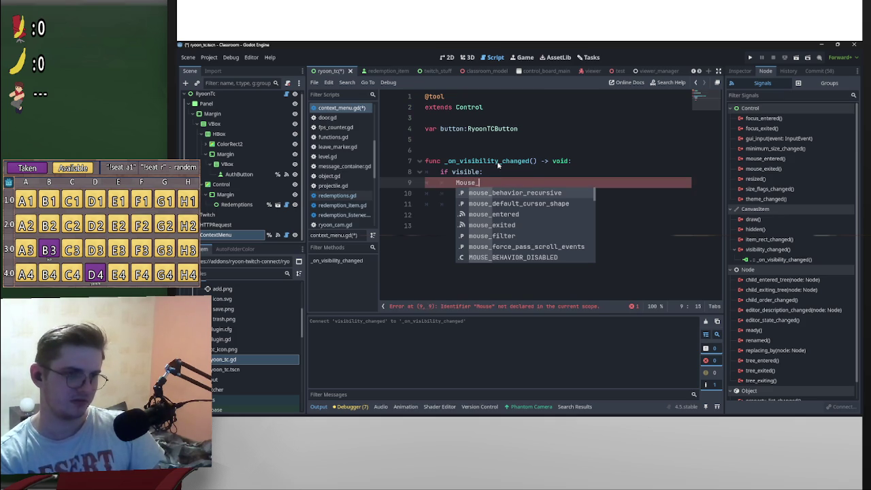
pyautogui.write('mo')
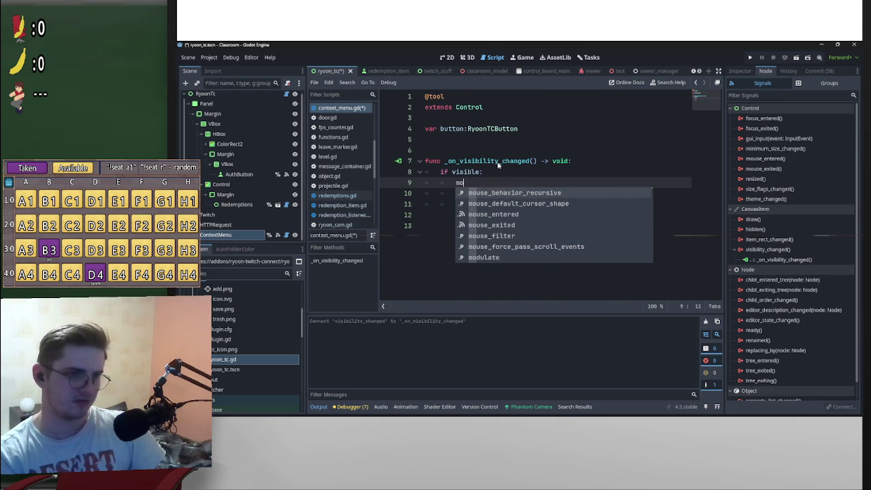
pyautogui.write('use_posi')
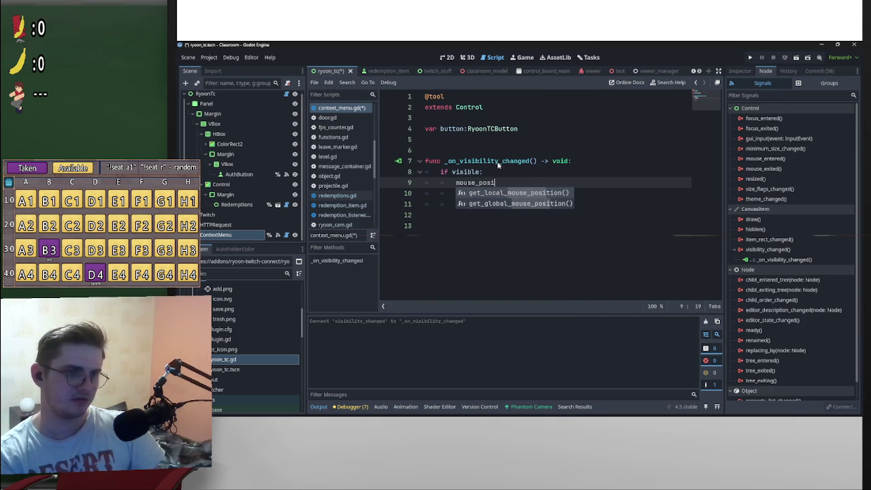
pyautogui.click(559, 203)
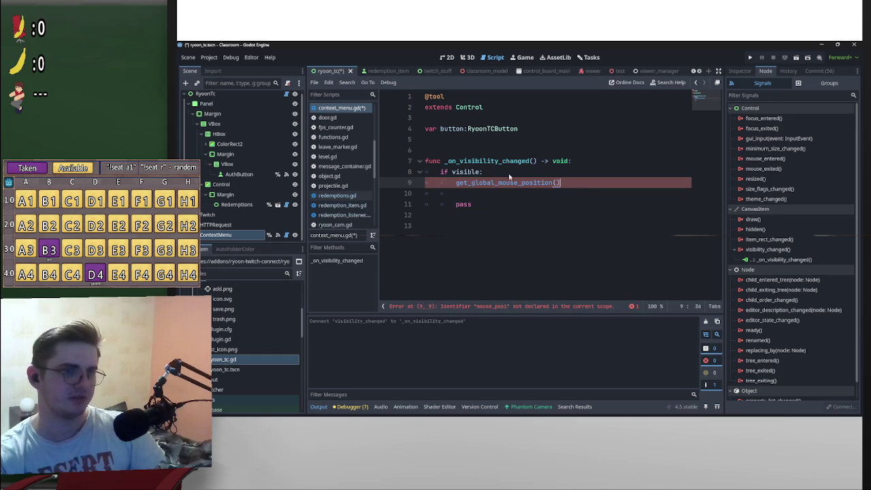
pyautogui.click(455, 184)
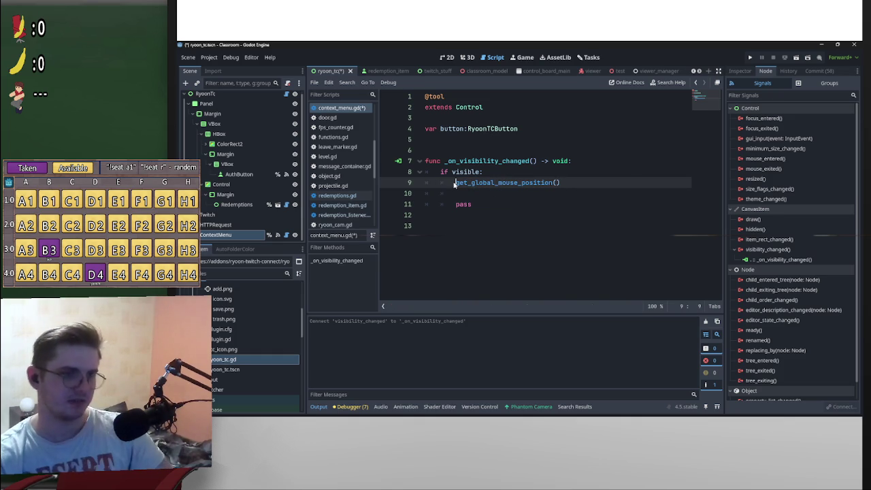
pyautogui.write('var')
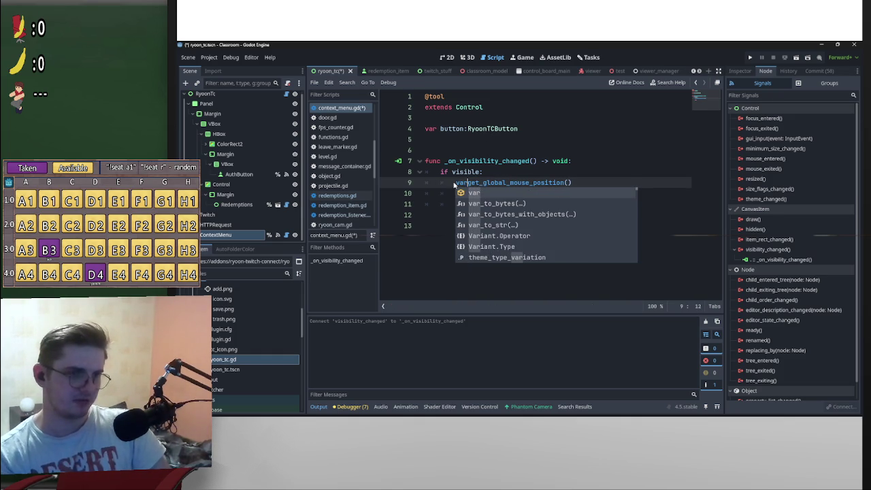
pyautogui.press('BackSpace')
pyautogui.press('BackSpace')
pyautogui.press('BackSpace')
pyautogui.write('global po')
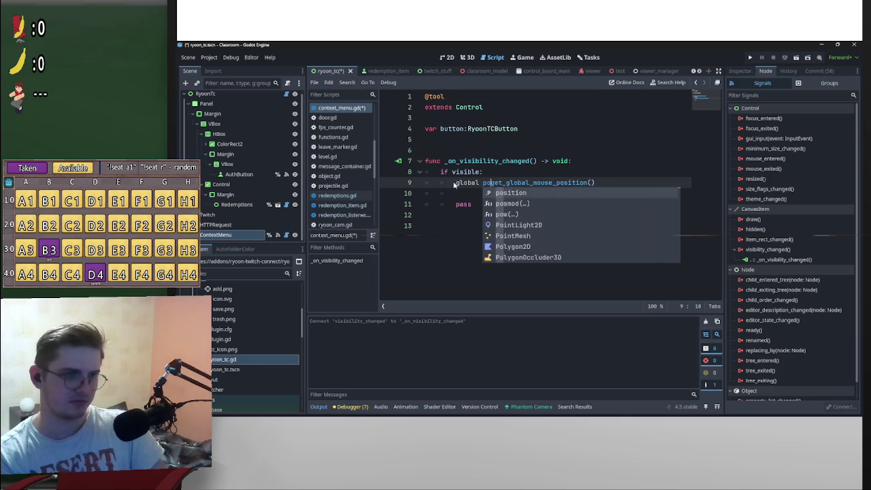
pyautogui.write('s')
pyautogui.press('BackSpace')
pyautogui.press('BackSpace')
pyautogui.press('BackSpace')
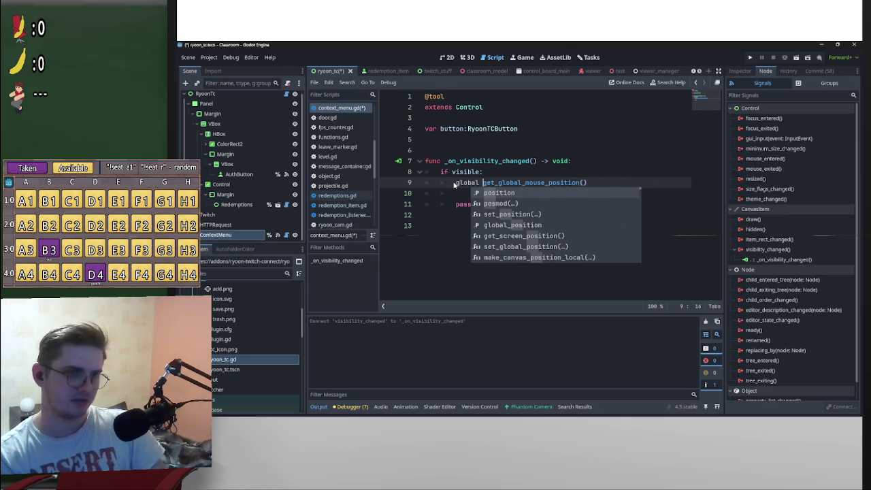
pyautogui.write('_')
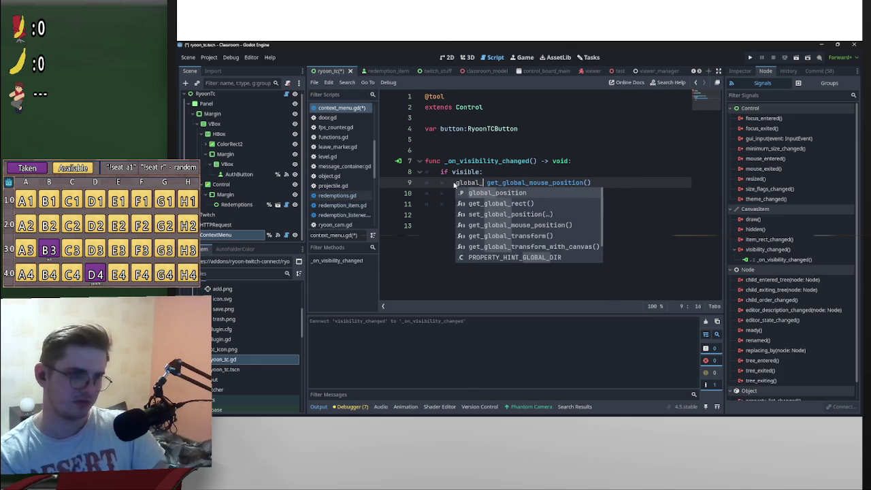
pyautogui.press('Return')
pyautogui.write('=')
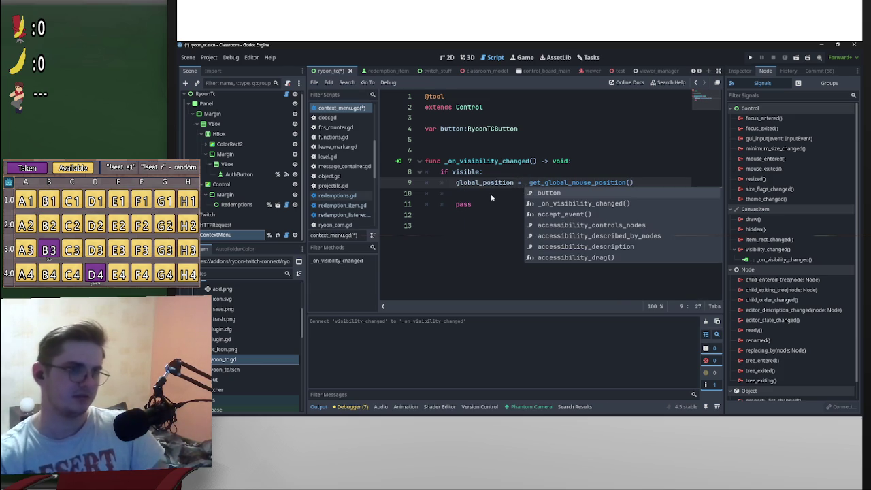